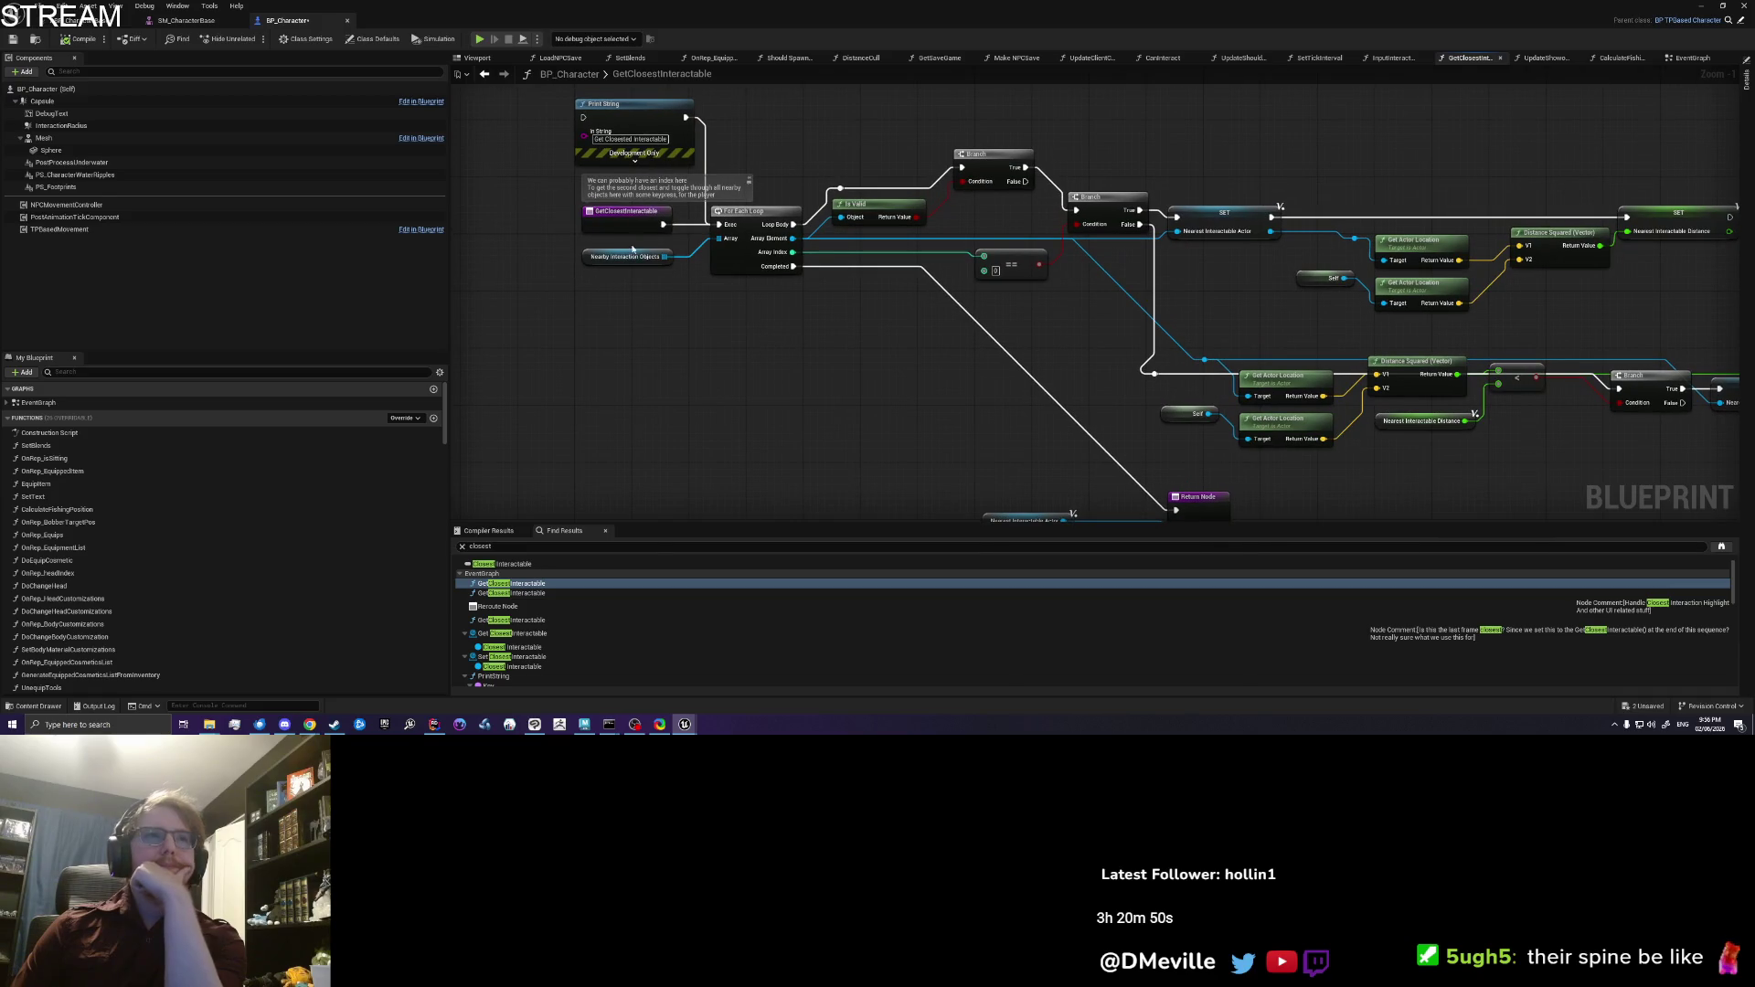
# Step: Browse the GetClosestInteractable graph and search for 'sort by dist' and 'sort' nodes, adding none
pyautogui.click(610, 222)
pyautogui.moveTo(826, 378); pyautogui.dragTo(764, 363)
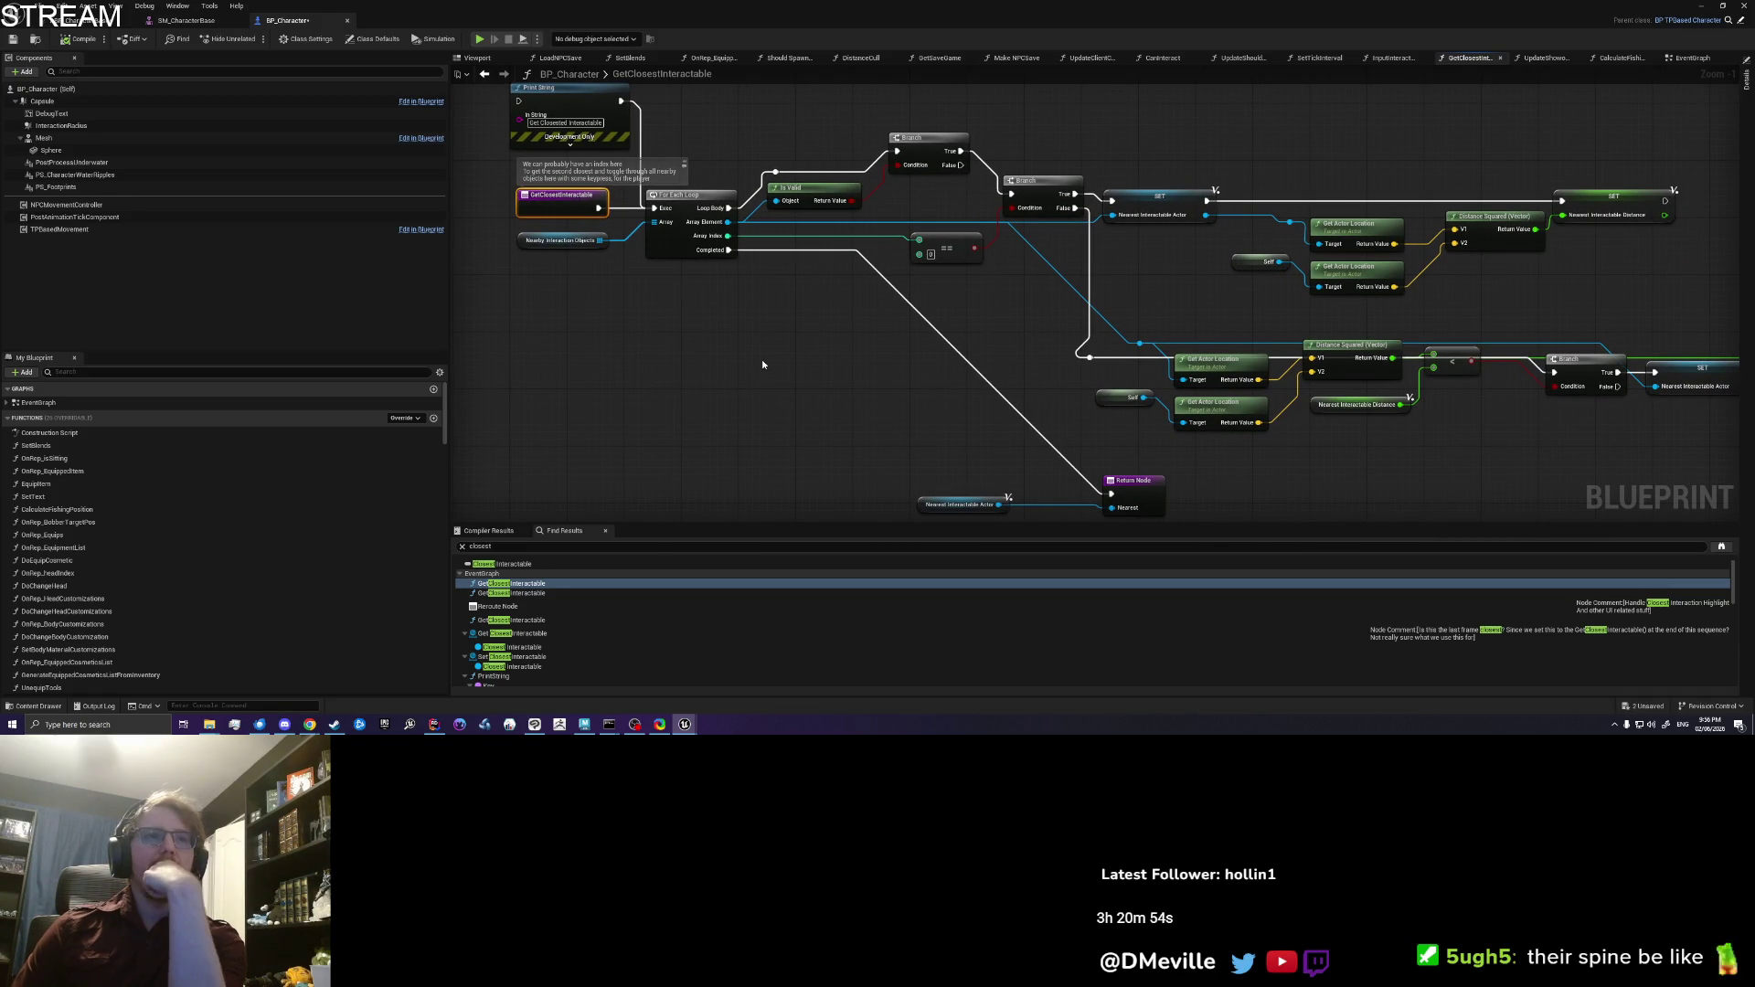
pyautogui.click(545, 309)
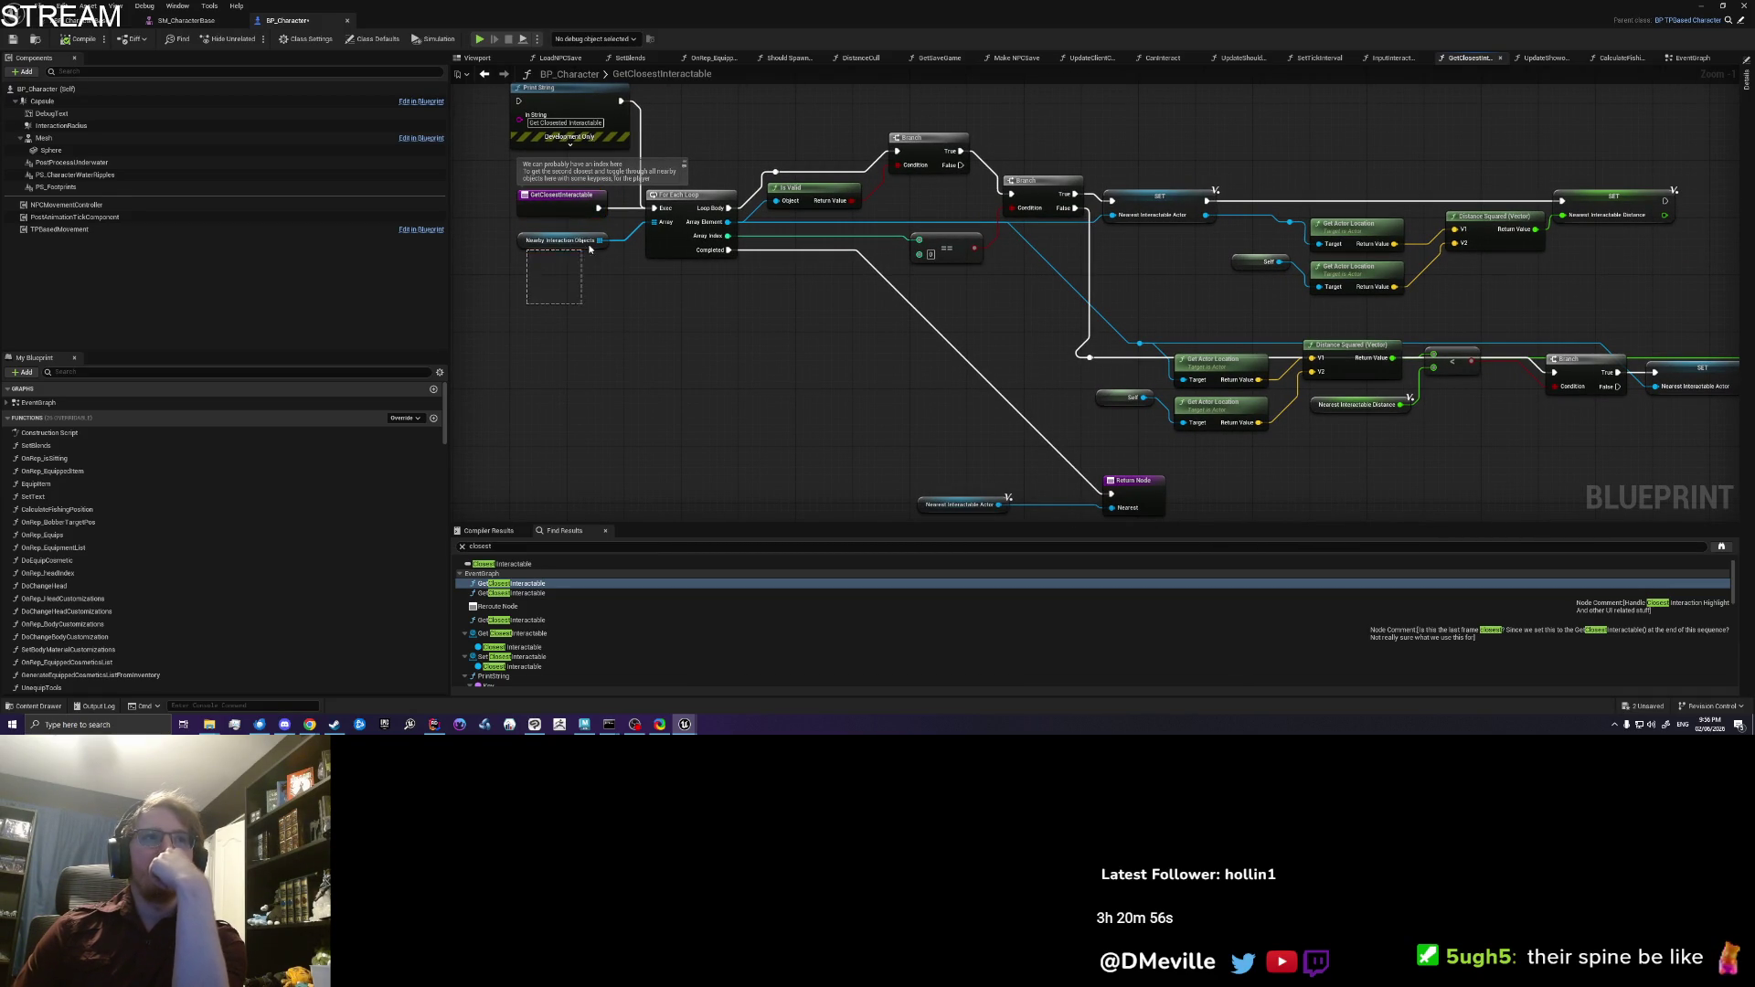
pyautogui.rightClick(632, 347)
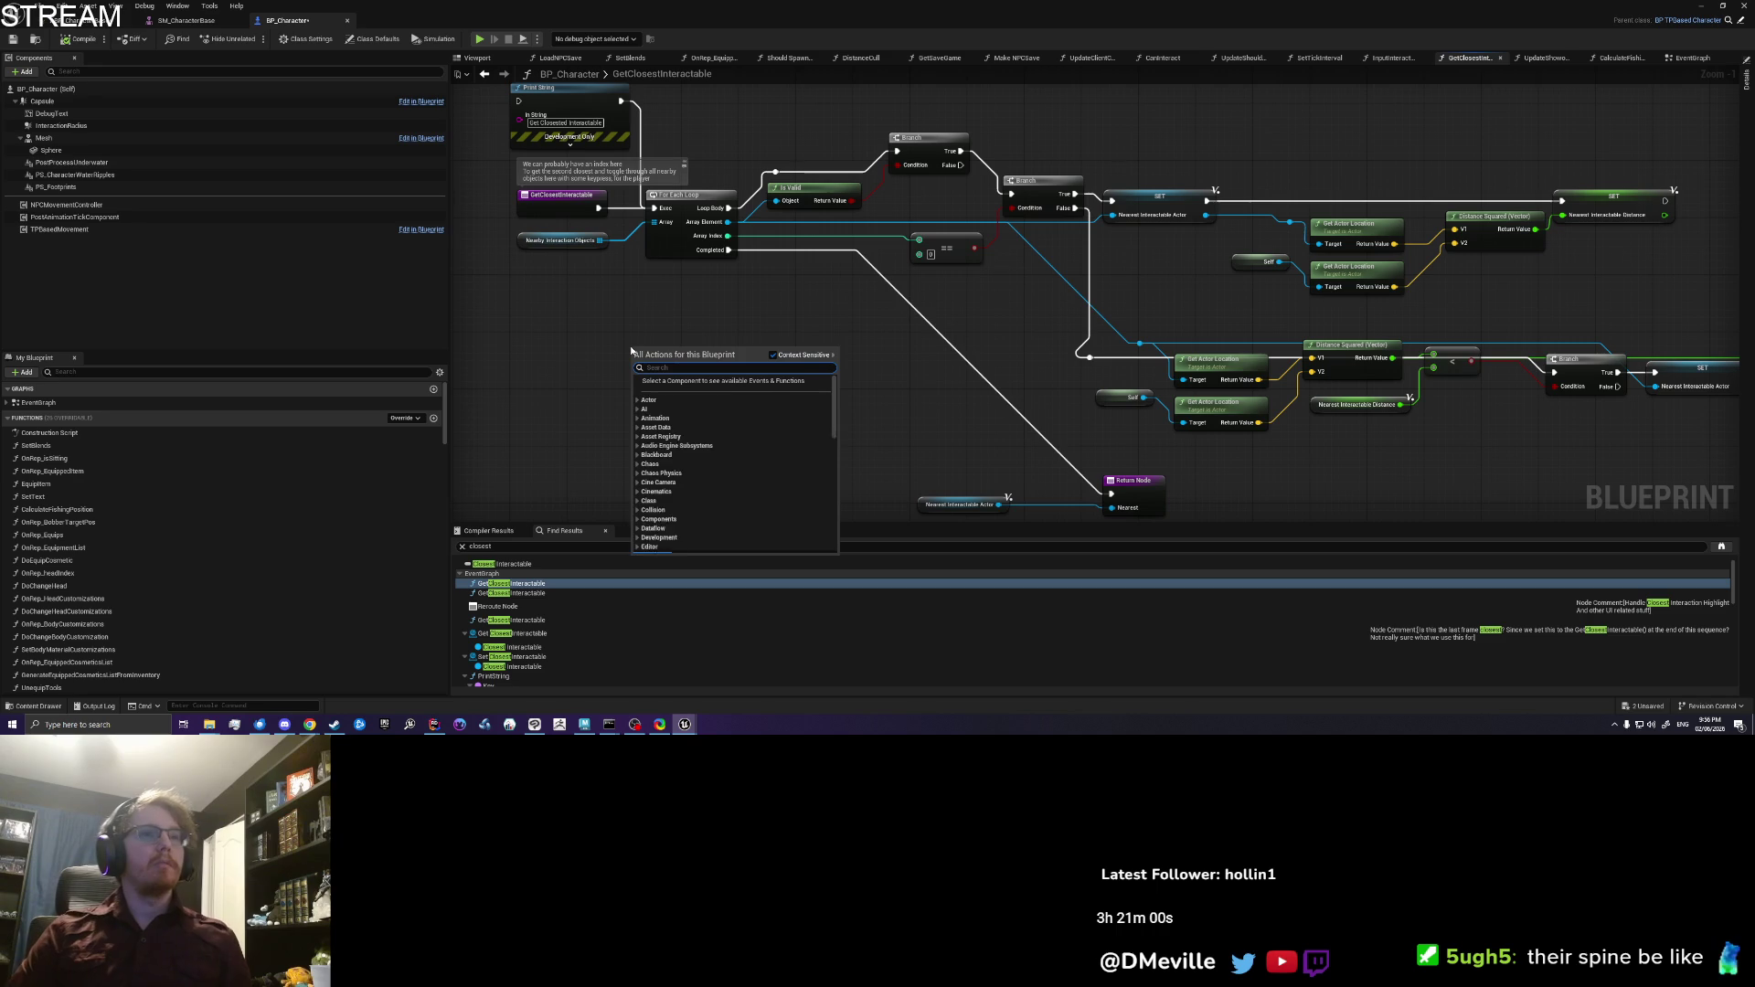
pyautogui.click(620, 327)
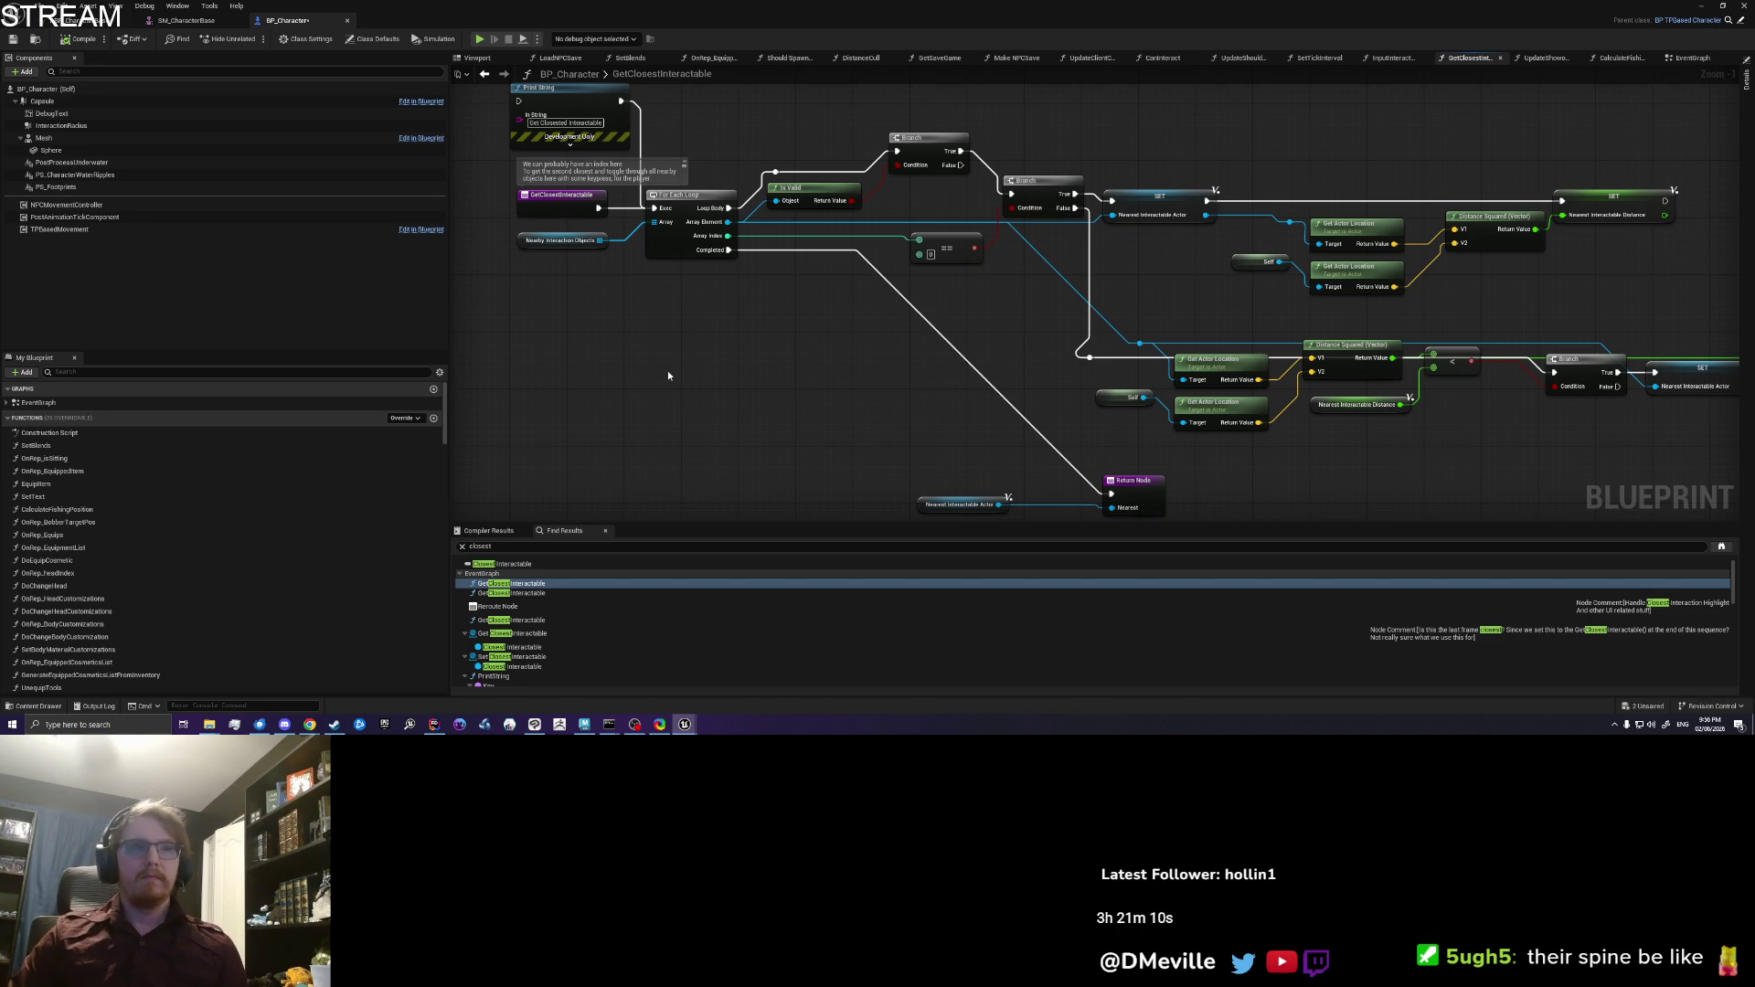
pyautogui.rightClick(668, 374)
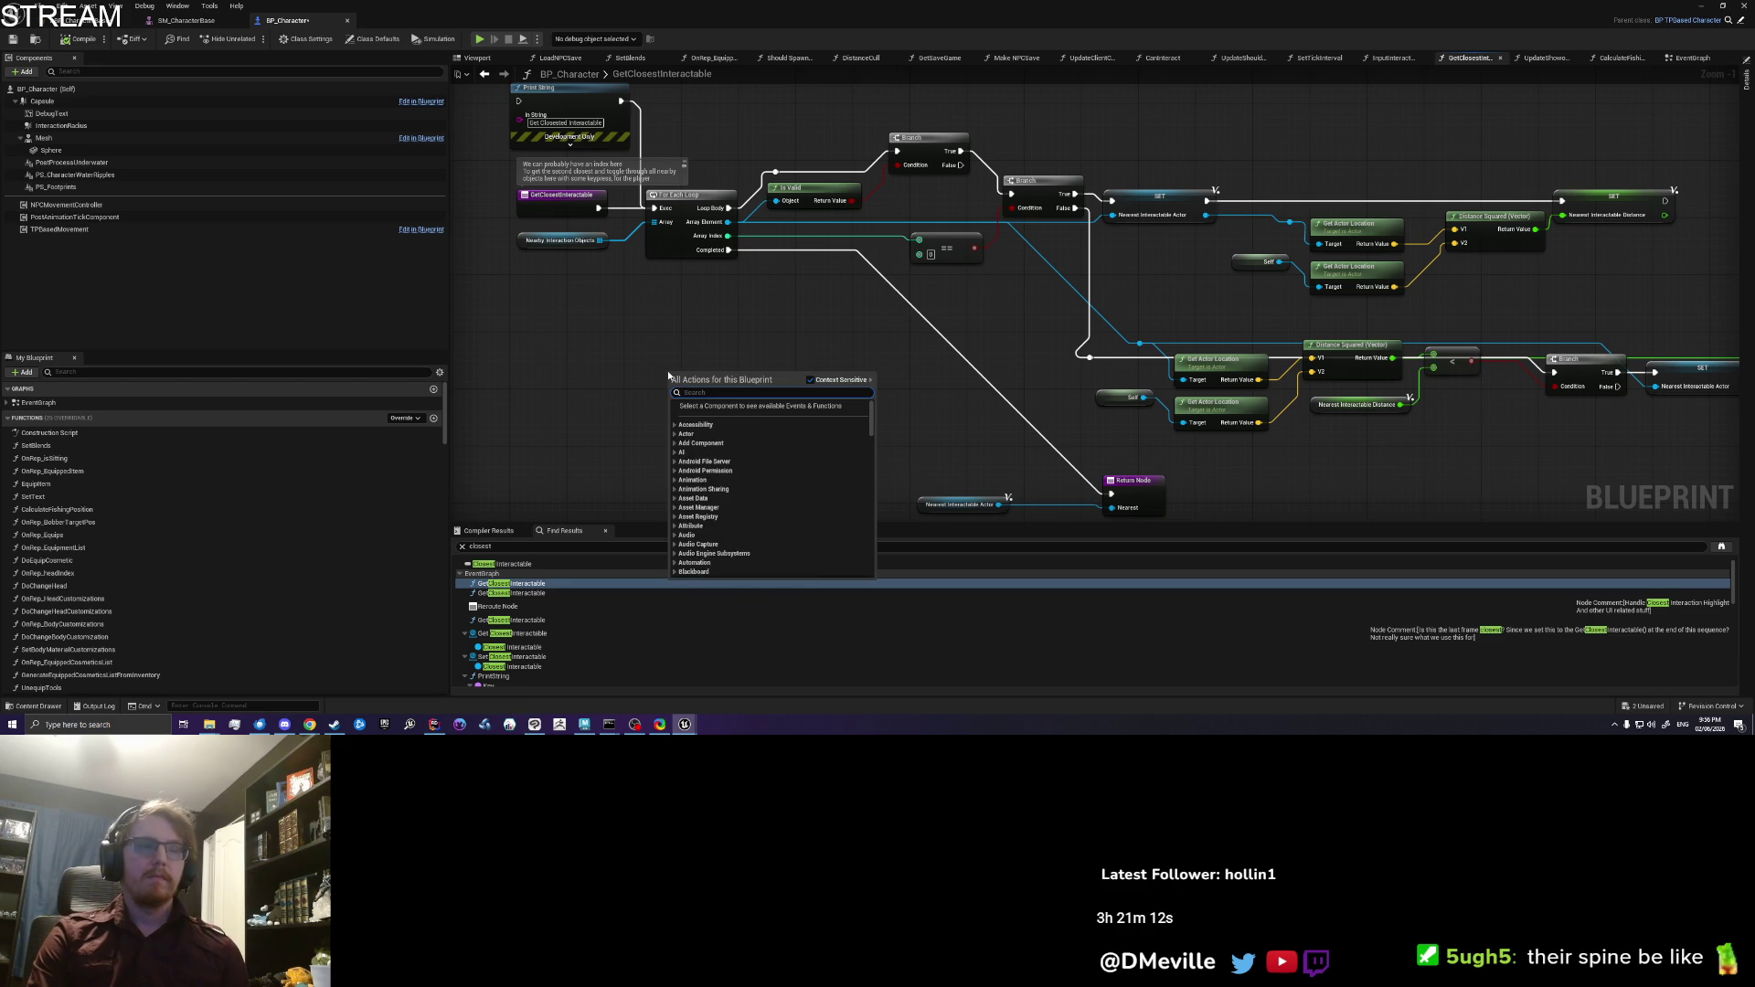
pyautogui.write('sort by dist')
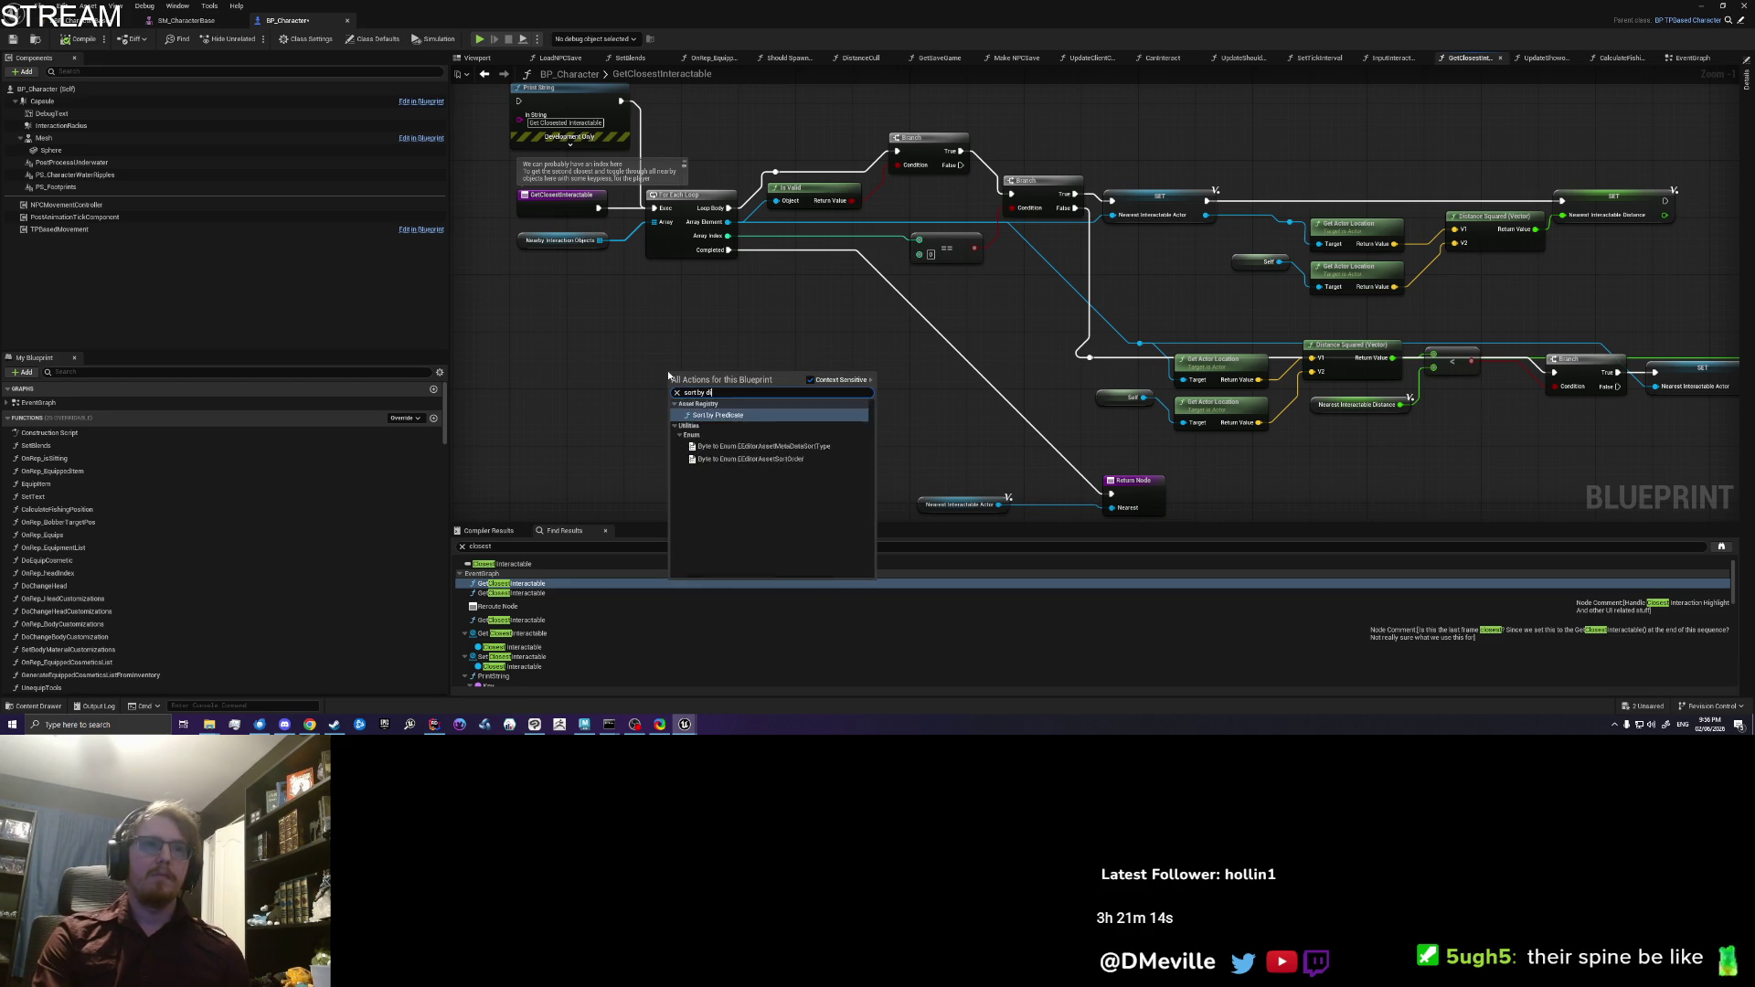
pyautogui.hotkey('ctrl', 'a')
pyautogui.press('BackSpace')
pyautogui.write('sort')
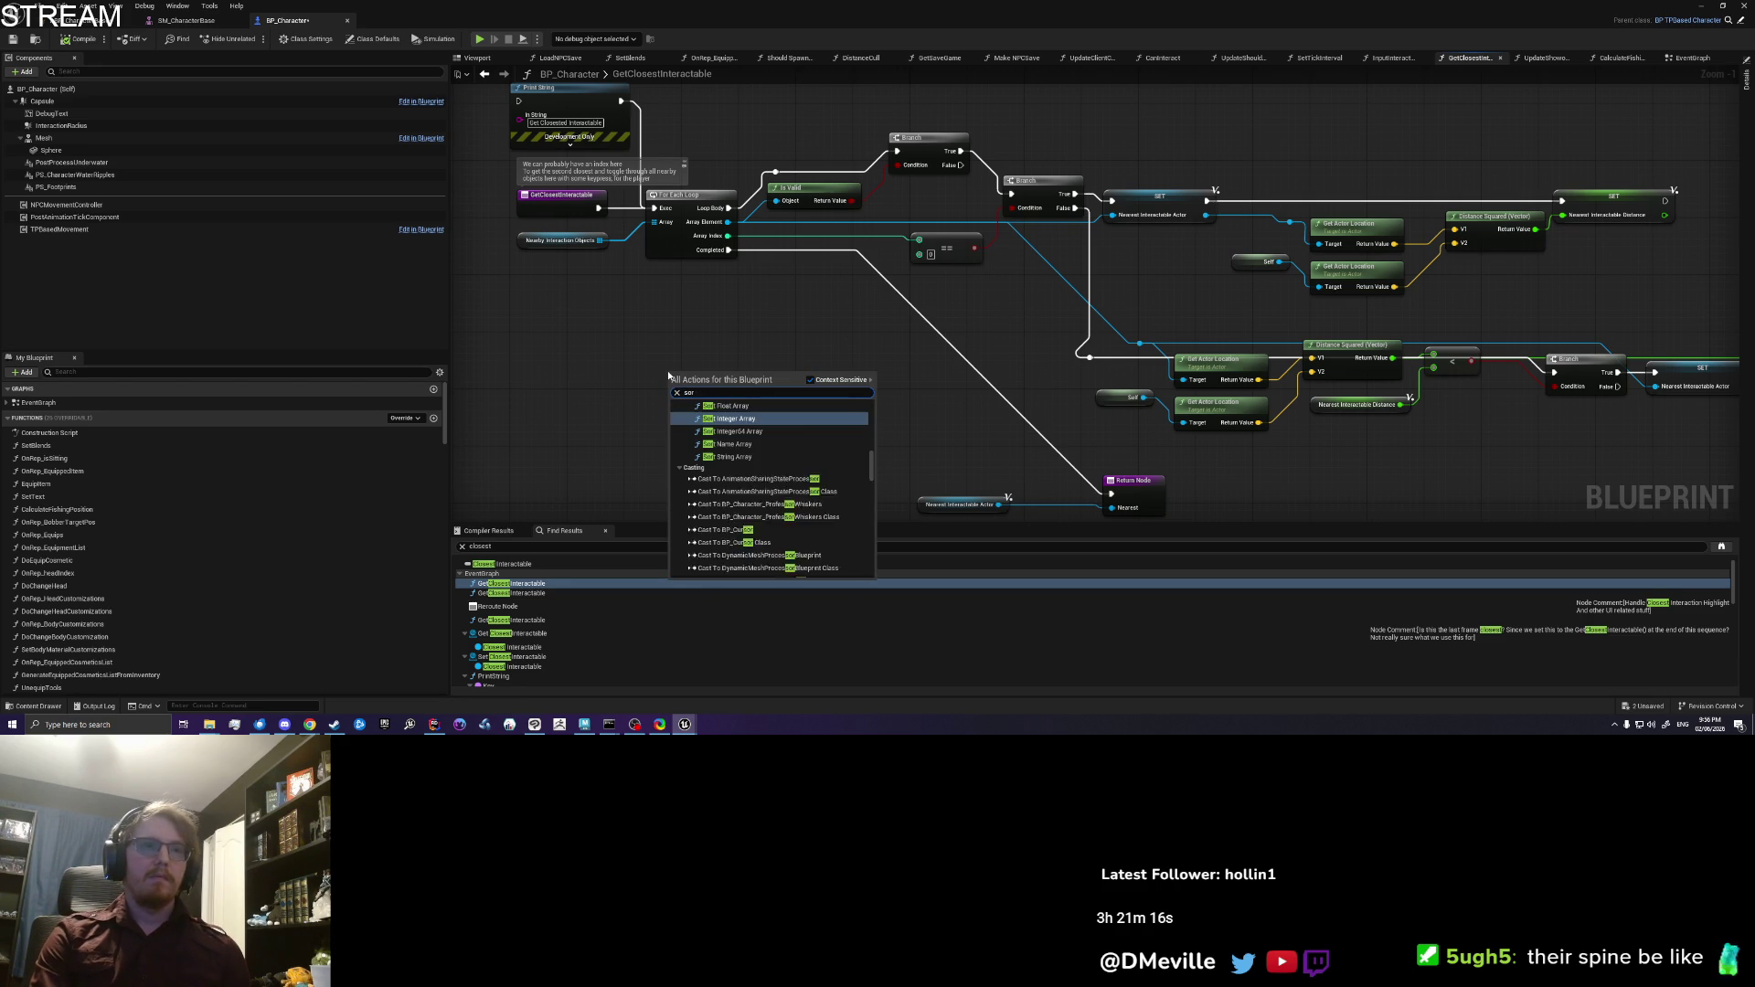
pyautogui.press('Escape')
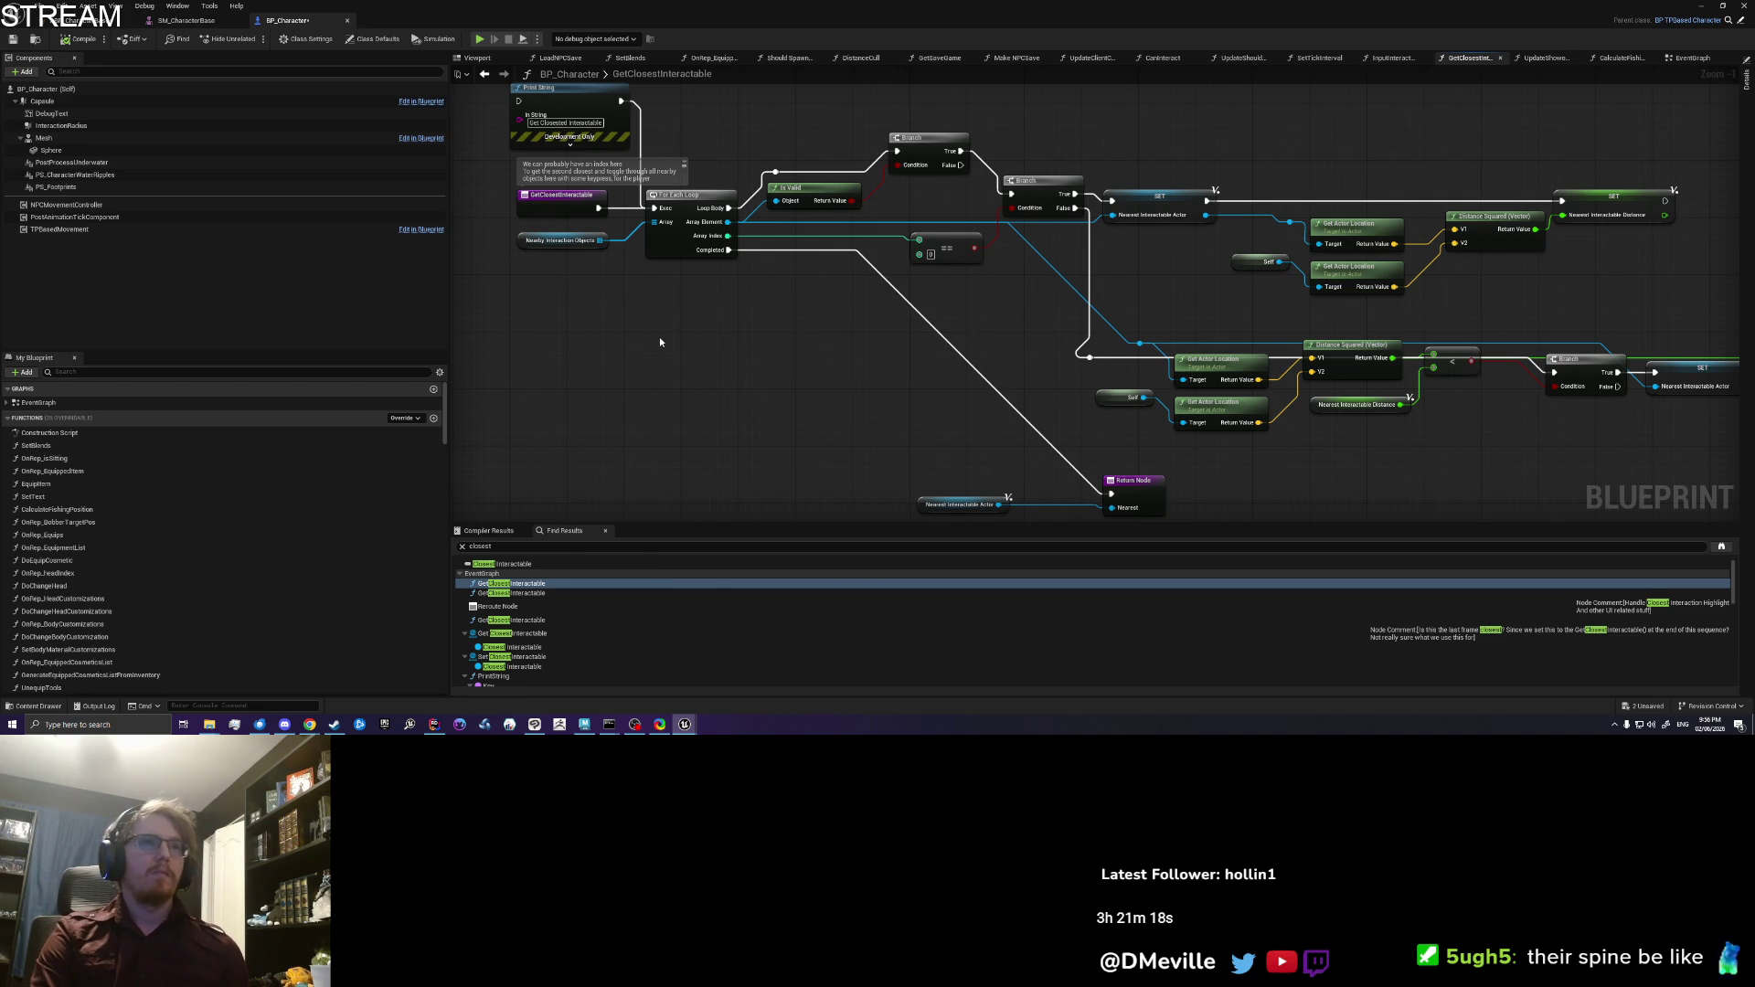
pyautogui.hotkey('ctrl', 'f')
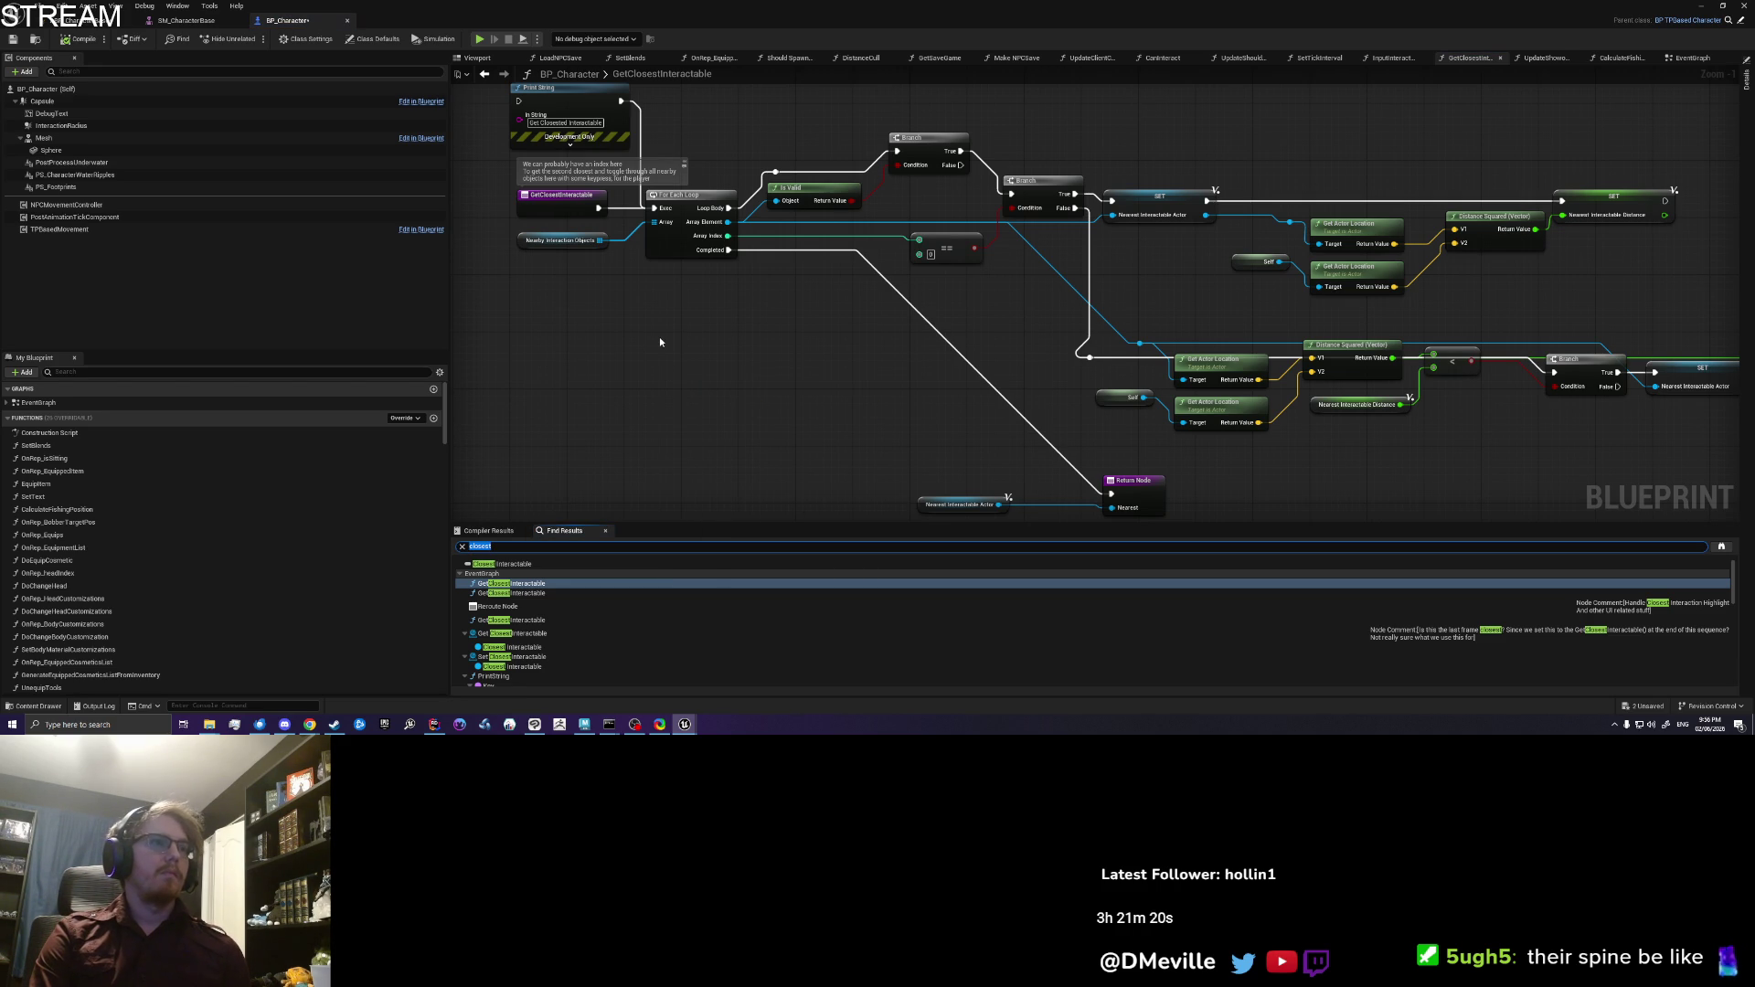
# Step: Open the NPCMovementController blueprint, pan its event graph, and search it for Bucket
pyautogui.click(110, 206)
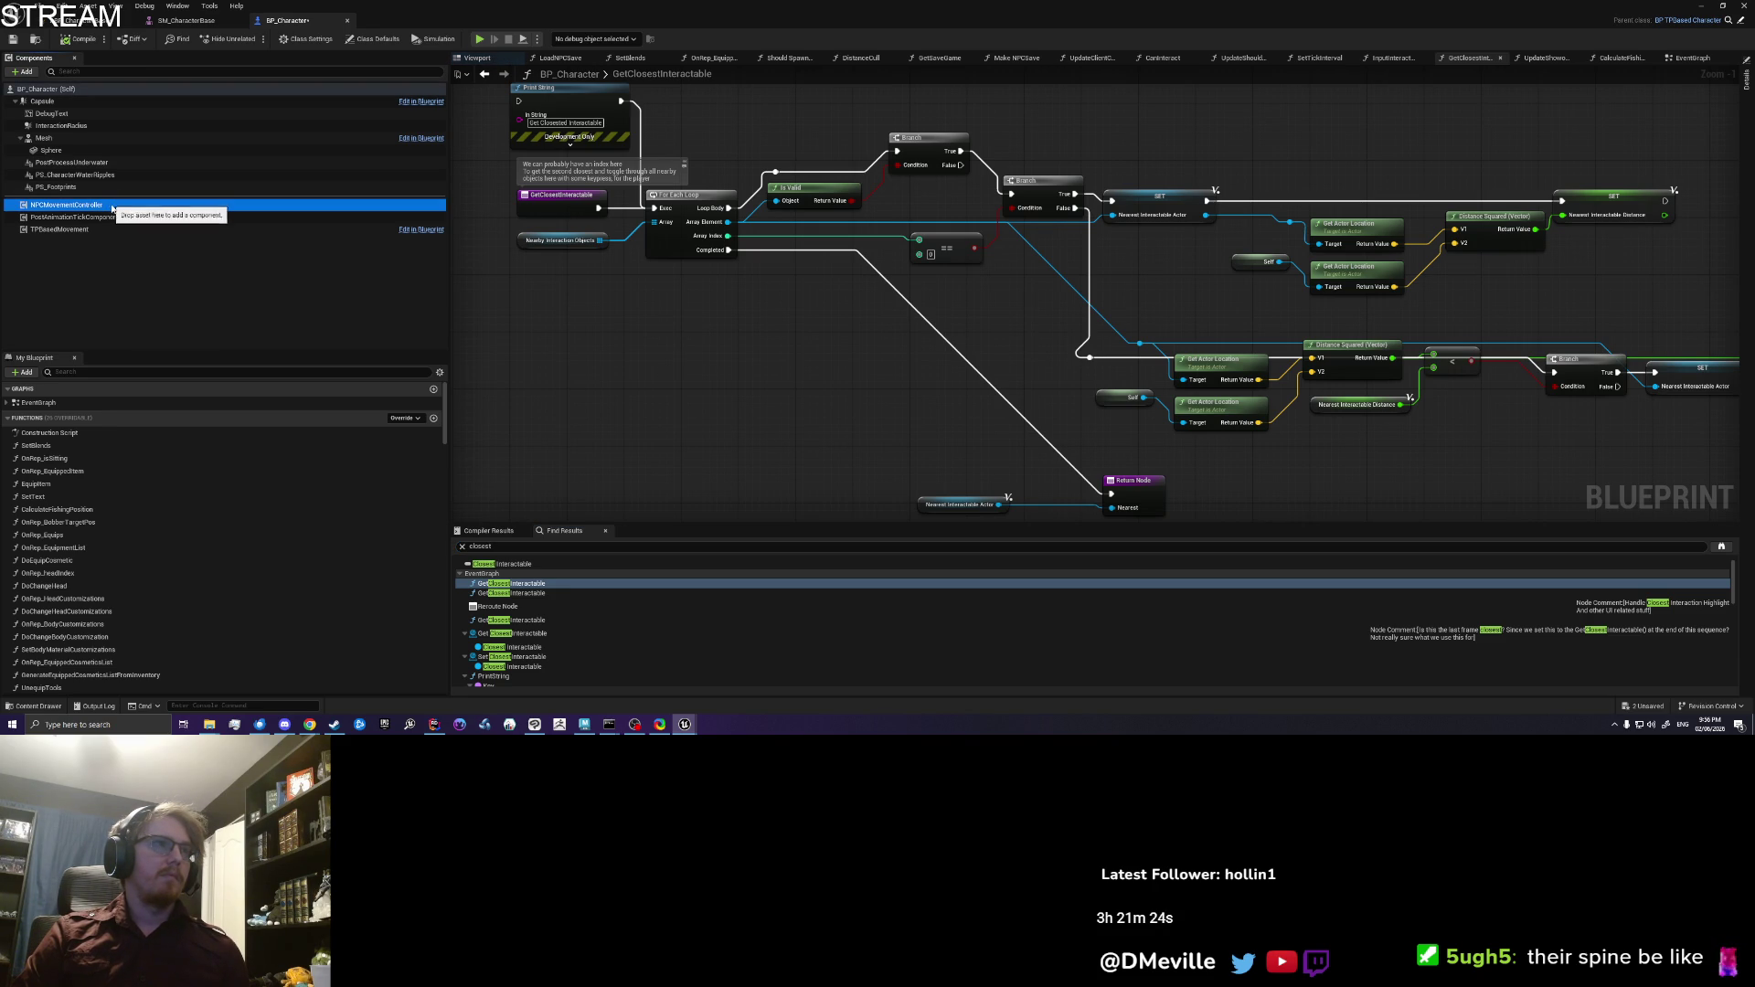
pyautogui.rightClick(114, 209)
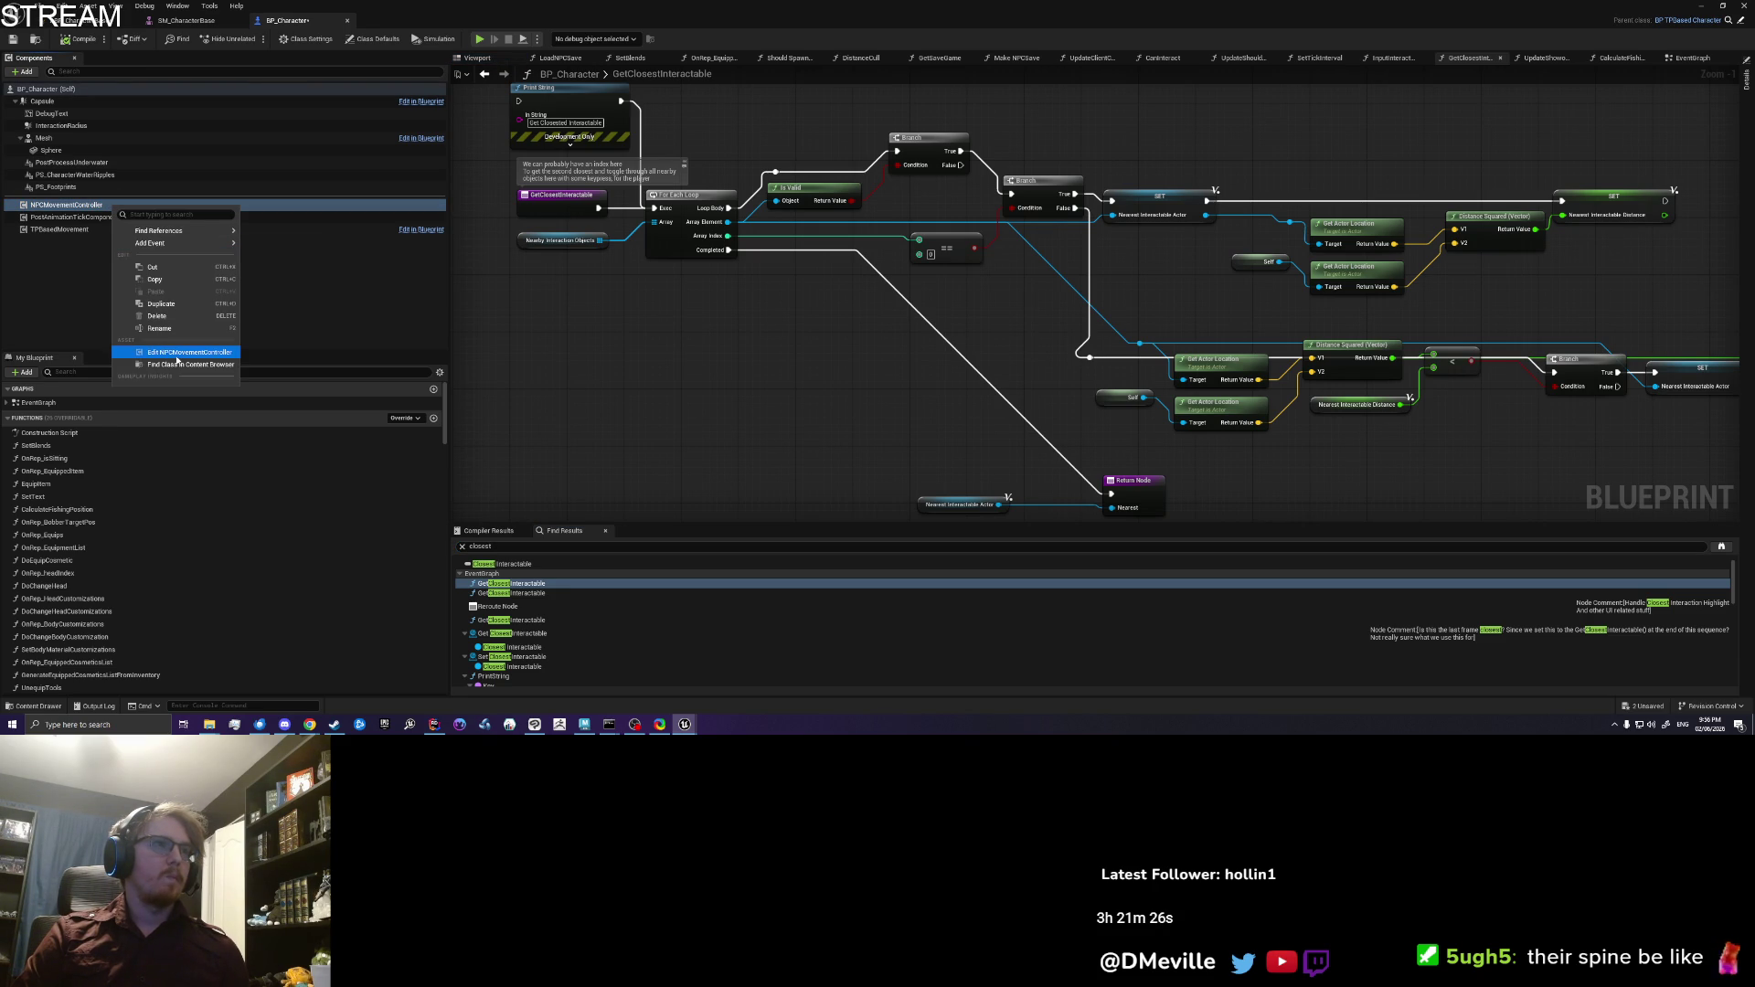
pyautogui.click(621, 377)
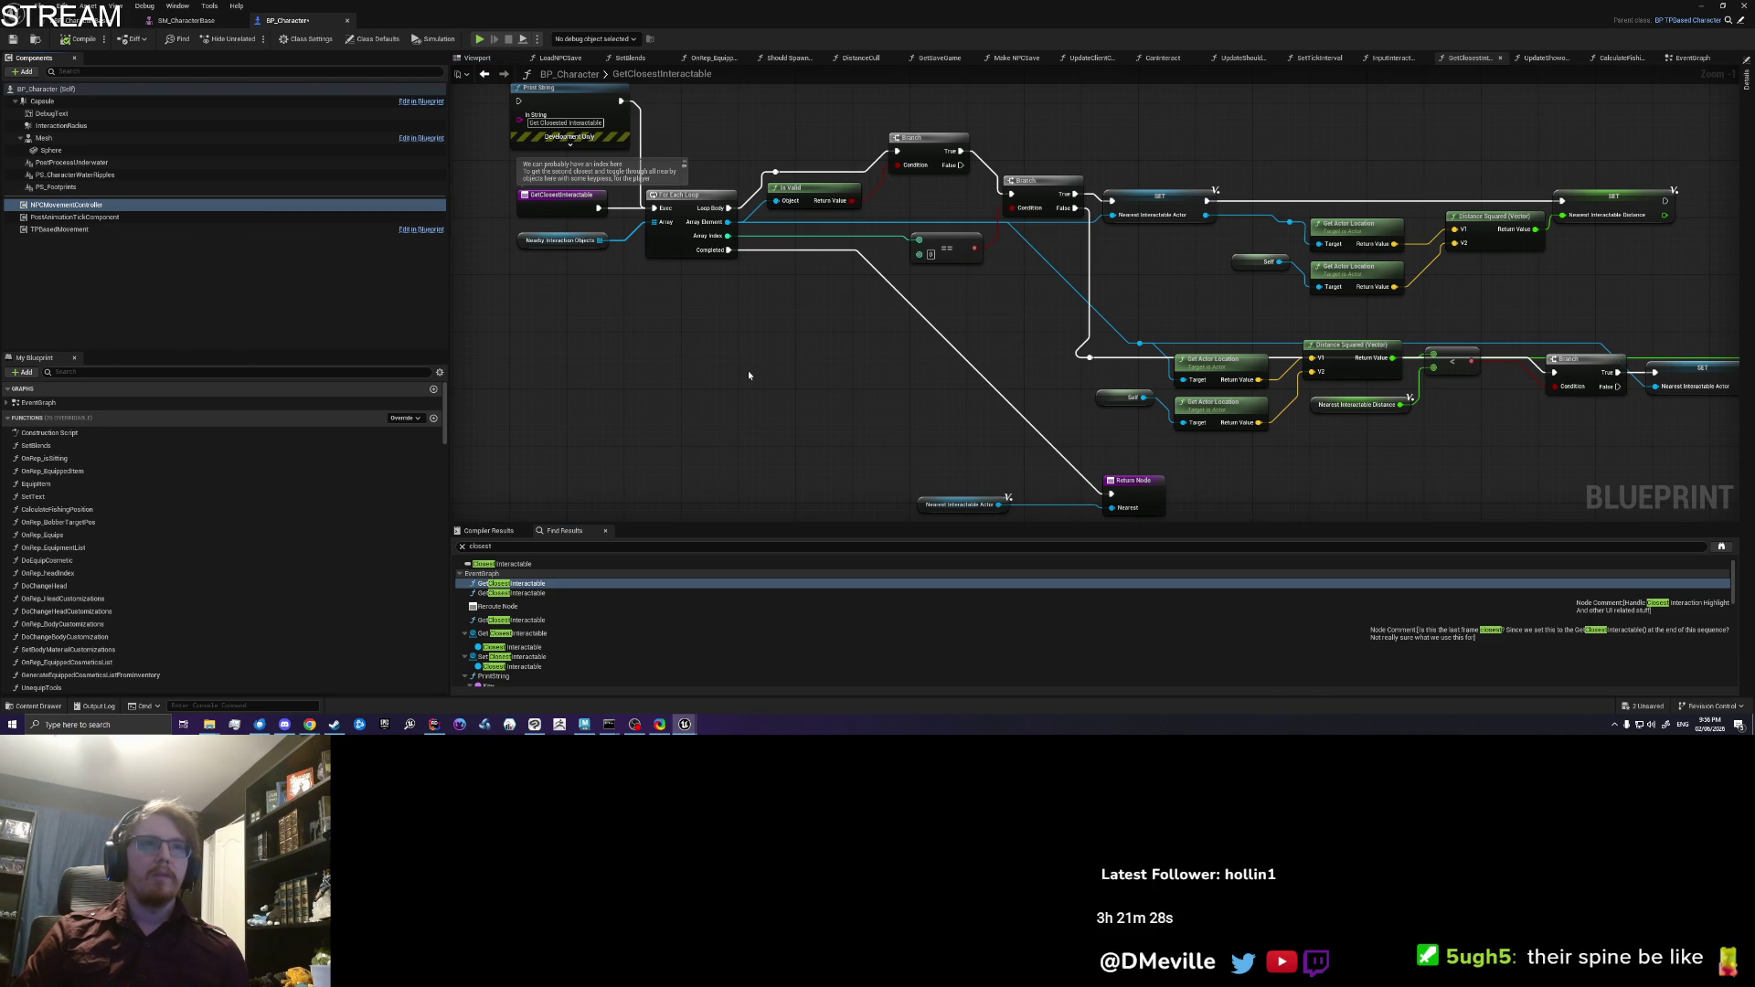
pyautogui.scroll(-6, 1109, 403)
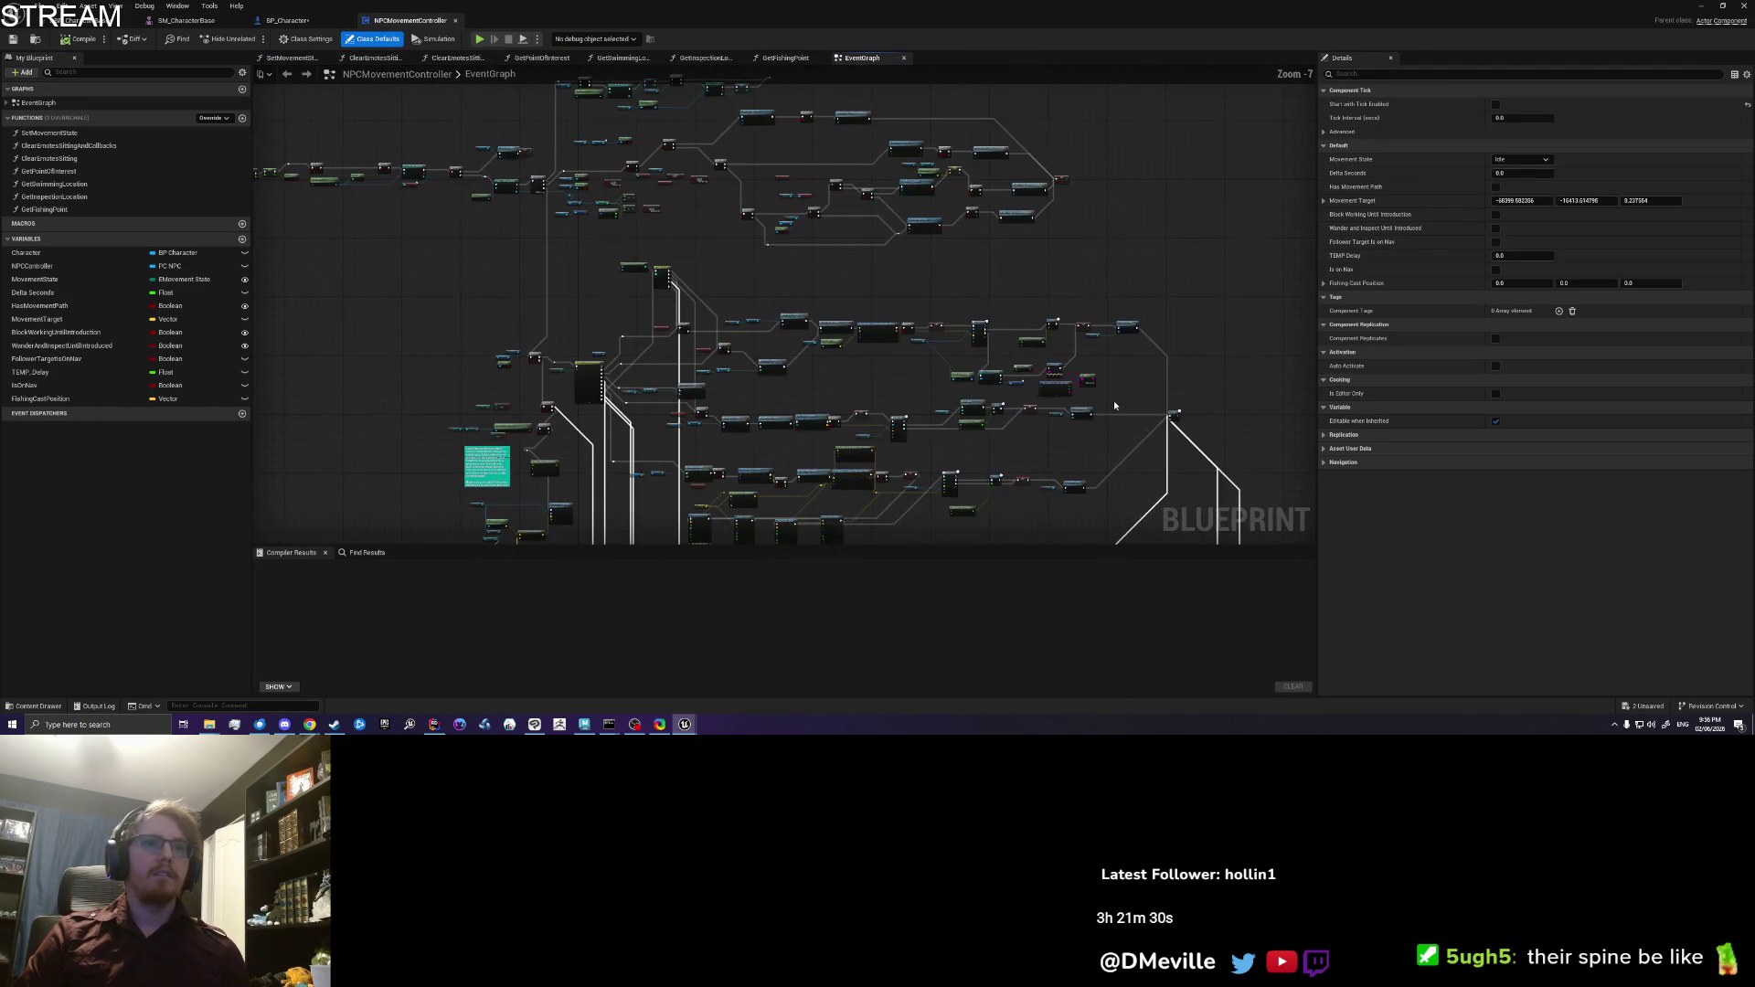
pyautogui.moveTo(1081, 493); pyautogui.dragTo(1074, 128)
pyautogui.moveTo(987, 167)
pyautogui.mouseDown()
pyautogui.moveTo(991, 247)
pyautogui.moveTo(1065, 450)
pyautogui.mouseUp()
pyautogui.moveTo(515, 218); pyautogui.dragTo(660, 365)
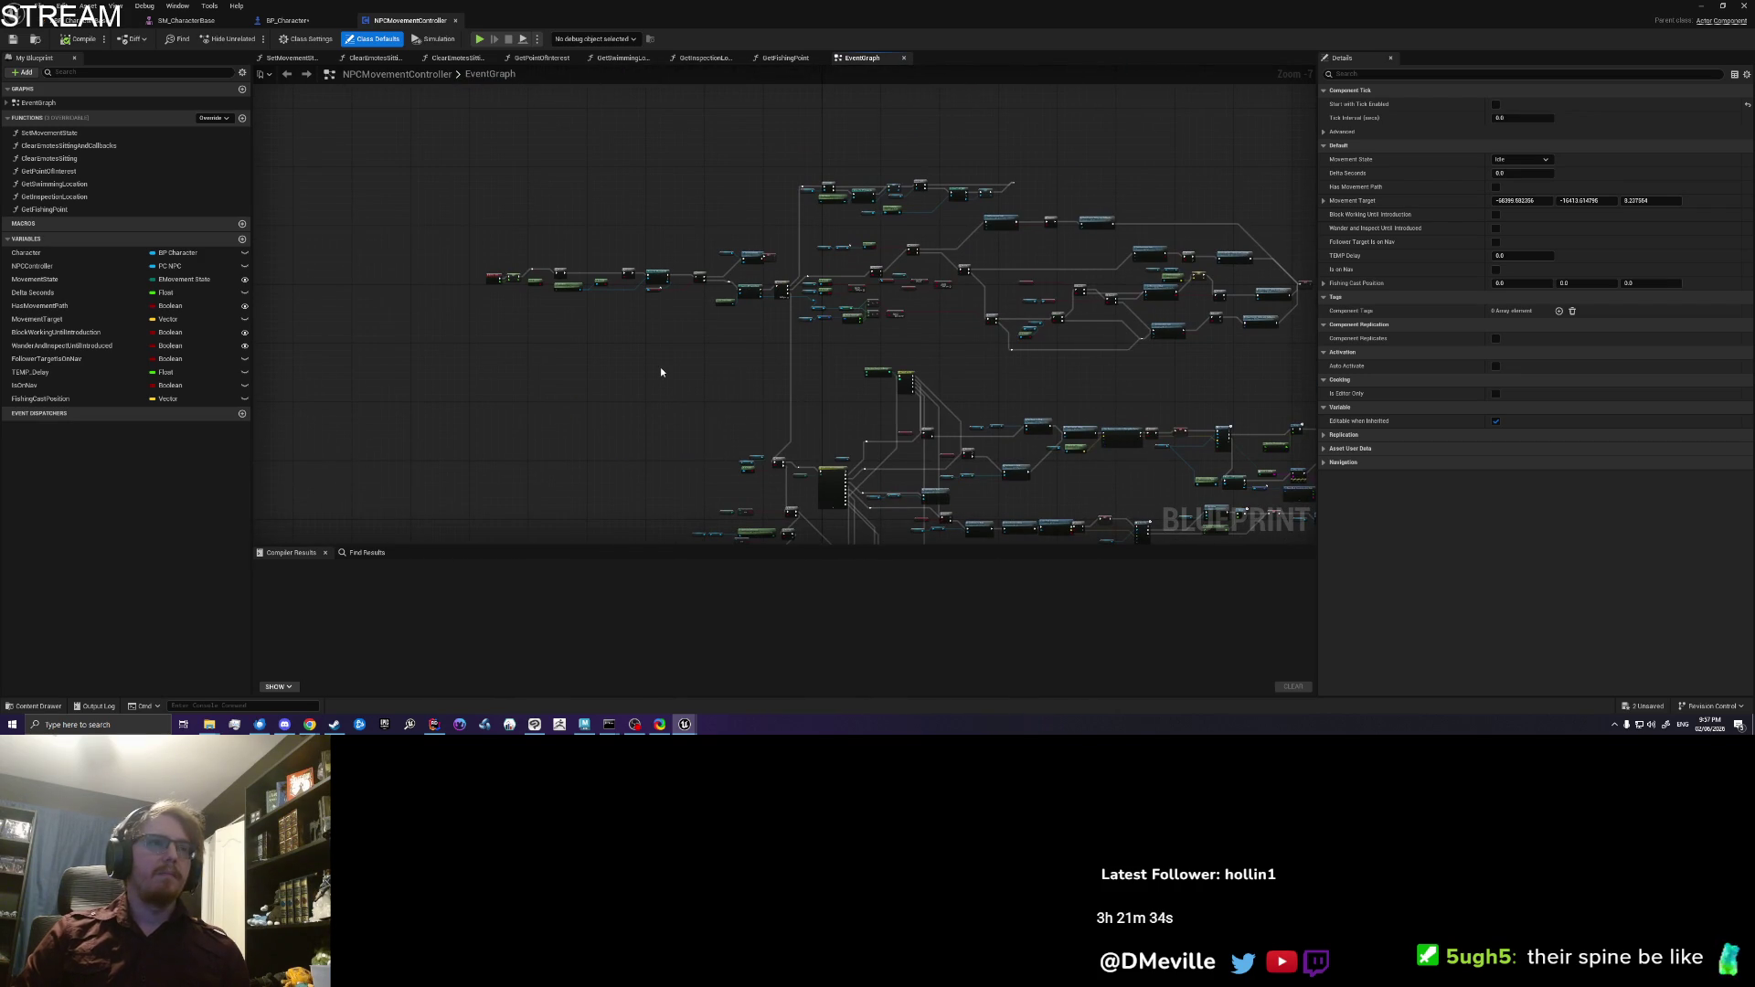
pyautogui.hotkey('ctrl', 'f')
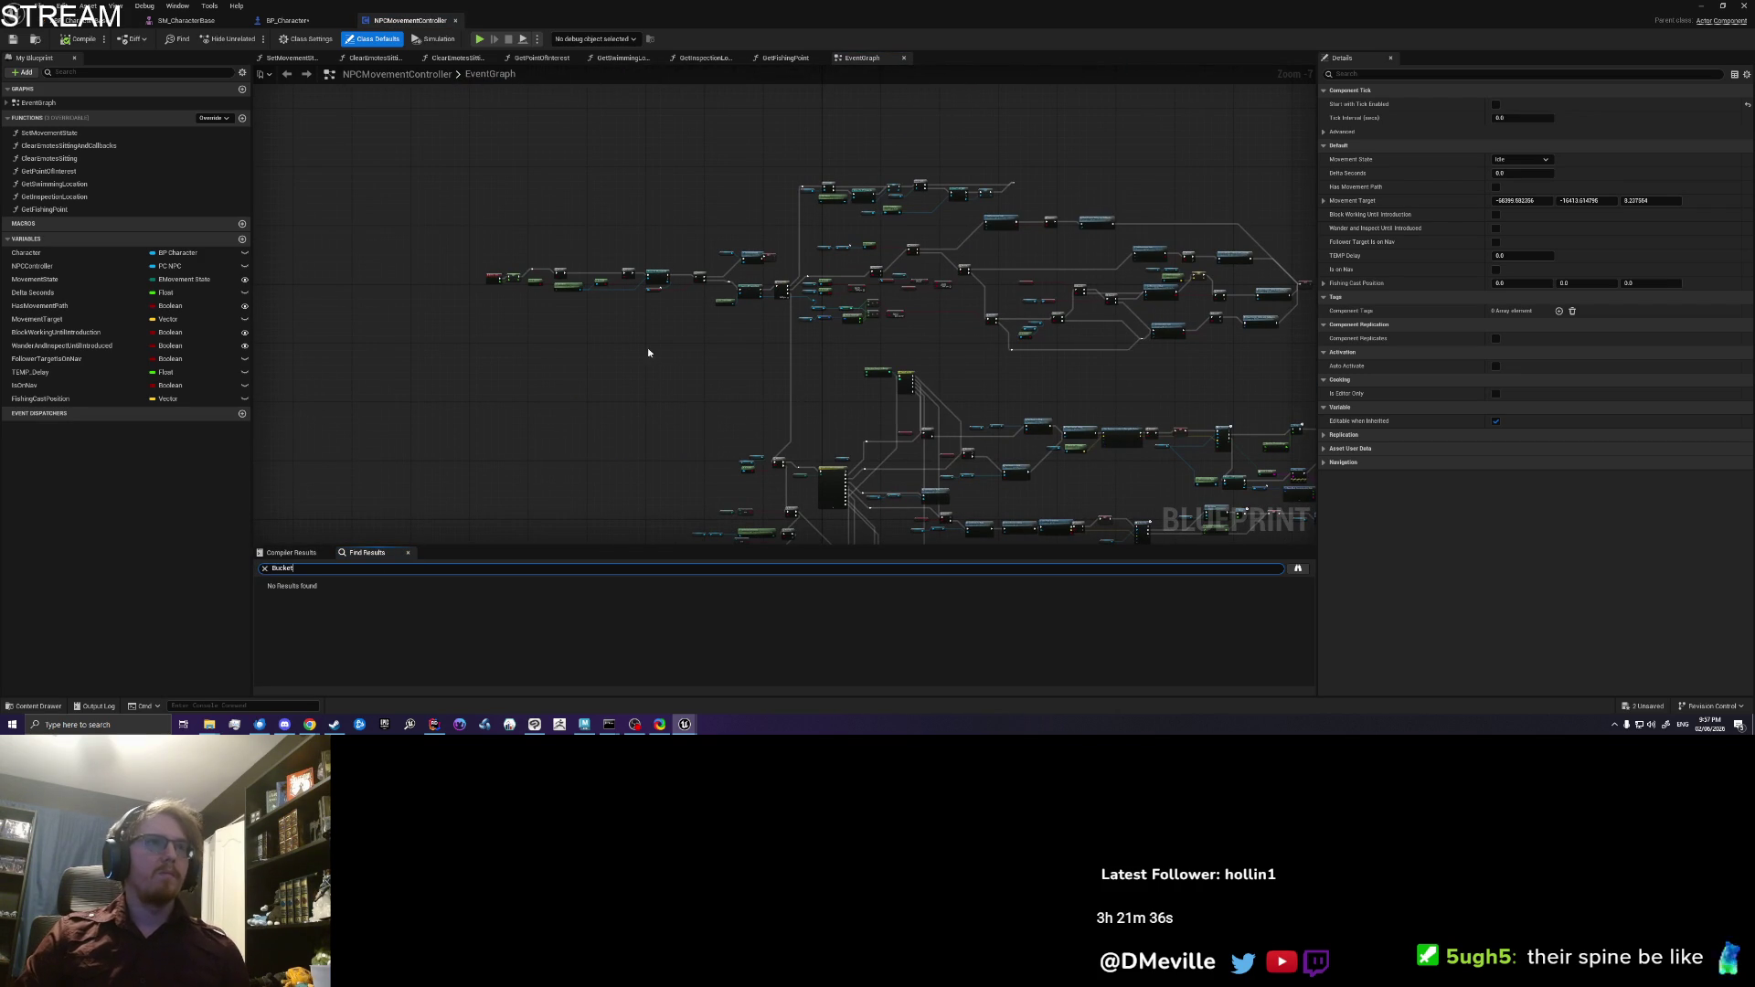
pyautogui.click(286, 20)
pyautogui.write('Bucke')
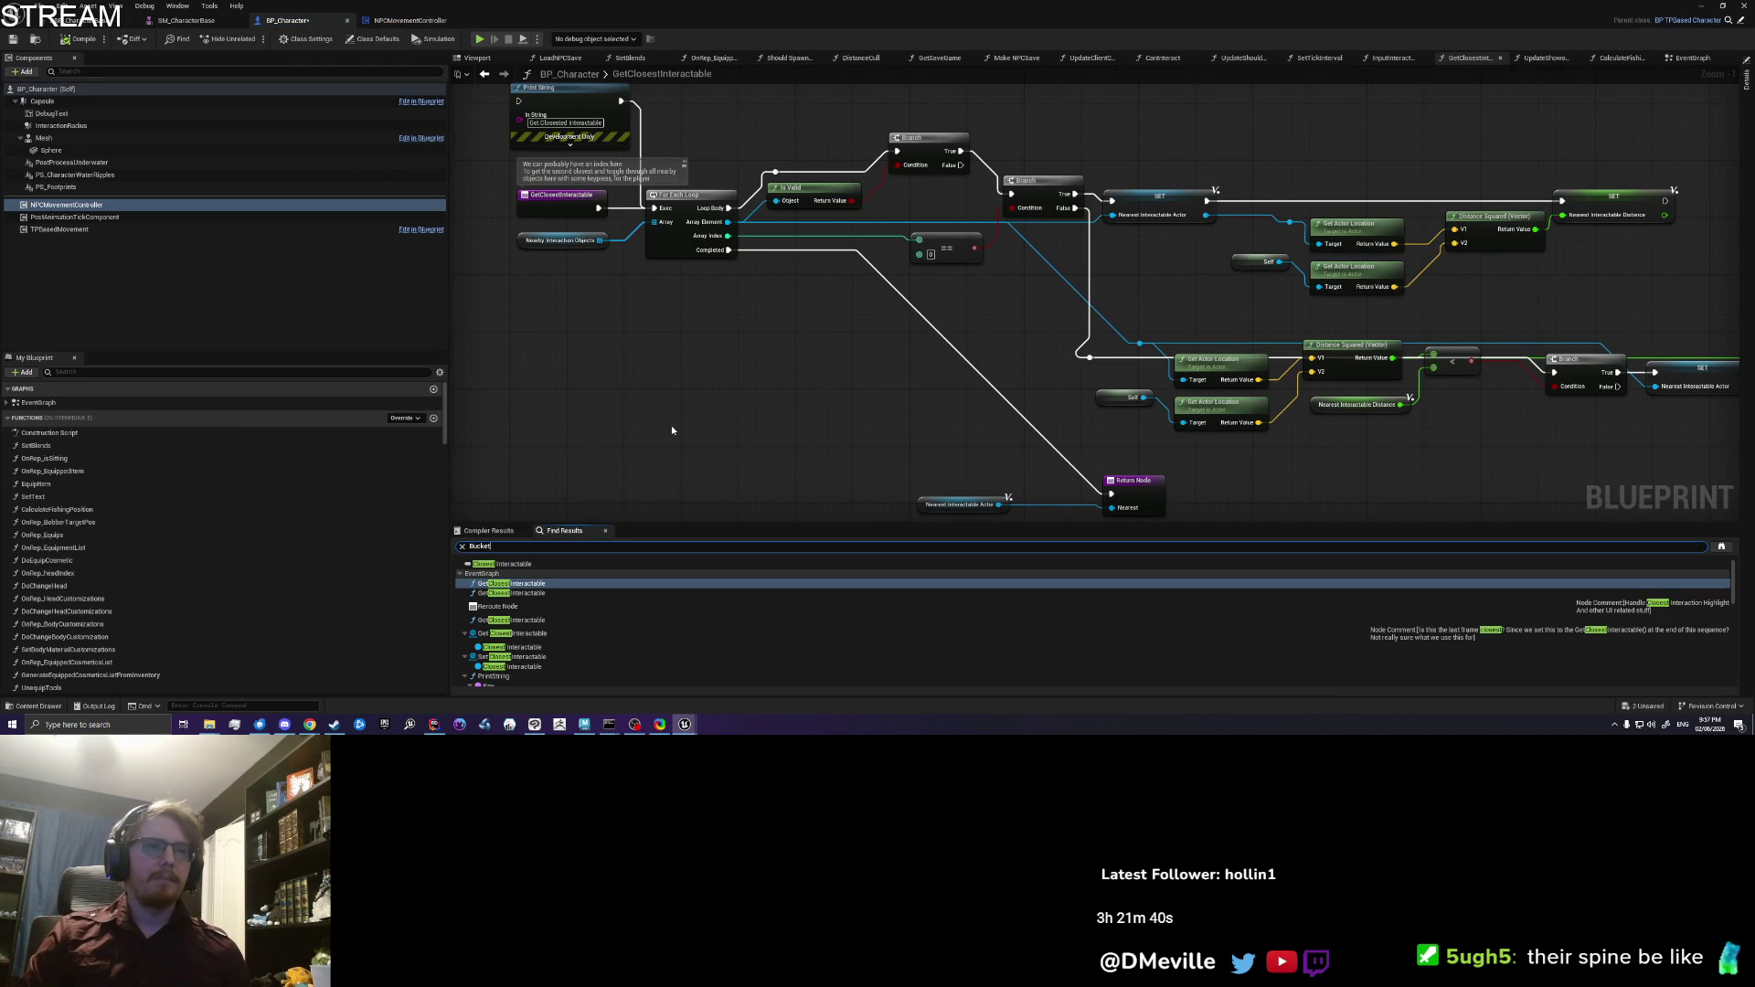
# Step: Jump from the Bucket search results to the Local_NPCTickBuckets getter in UpdateShouldTick
pyautogui.write('t')
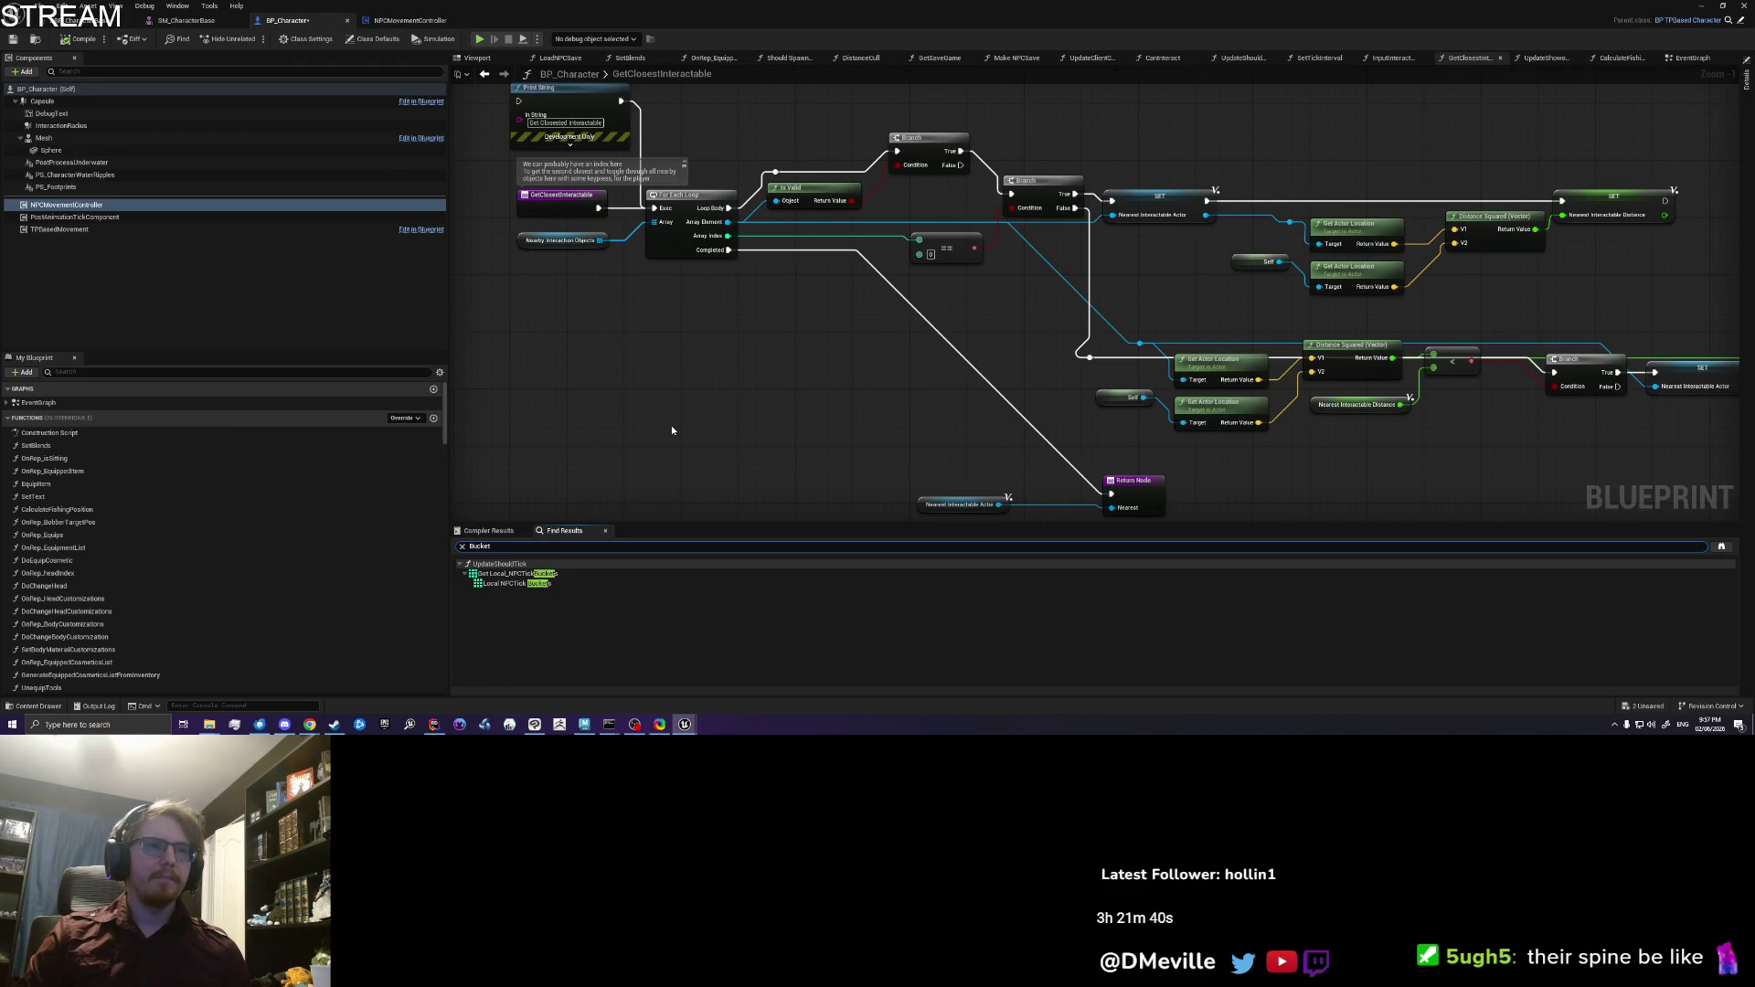
pyautogui.click(567, 573)
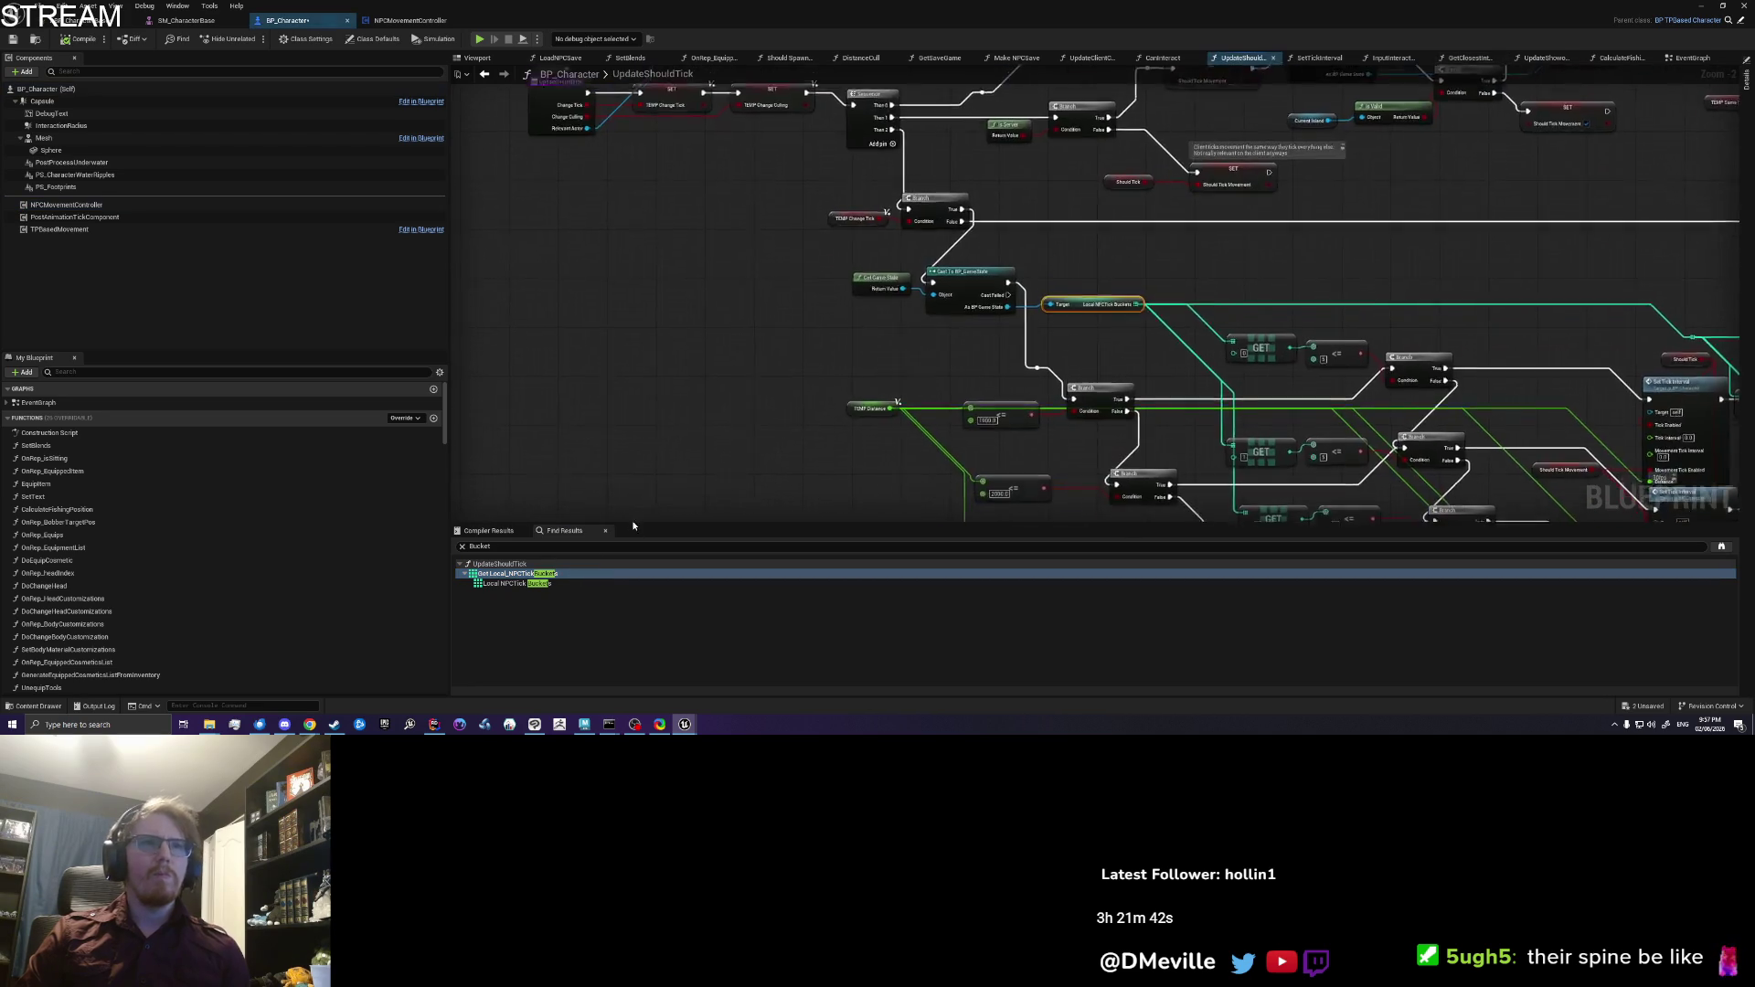
pyautogui.moveTo(822, 354)
pyautogui.mouseDown()
pyautogui.moveTo(757, 197)
pyautogui.moveTo(535, 220)
pyautogui.mouseUp()
pyautogui.moveTo(1382, 336); pyautogui.dragTo(1177, 287)
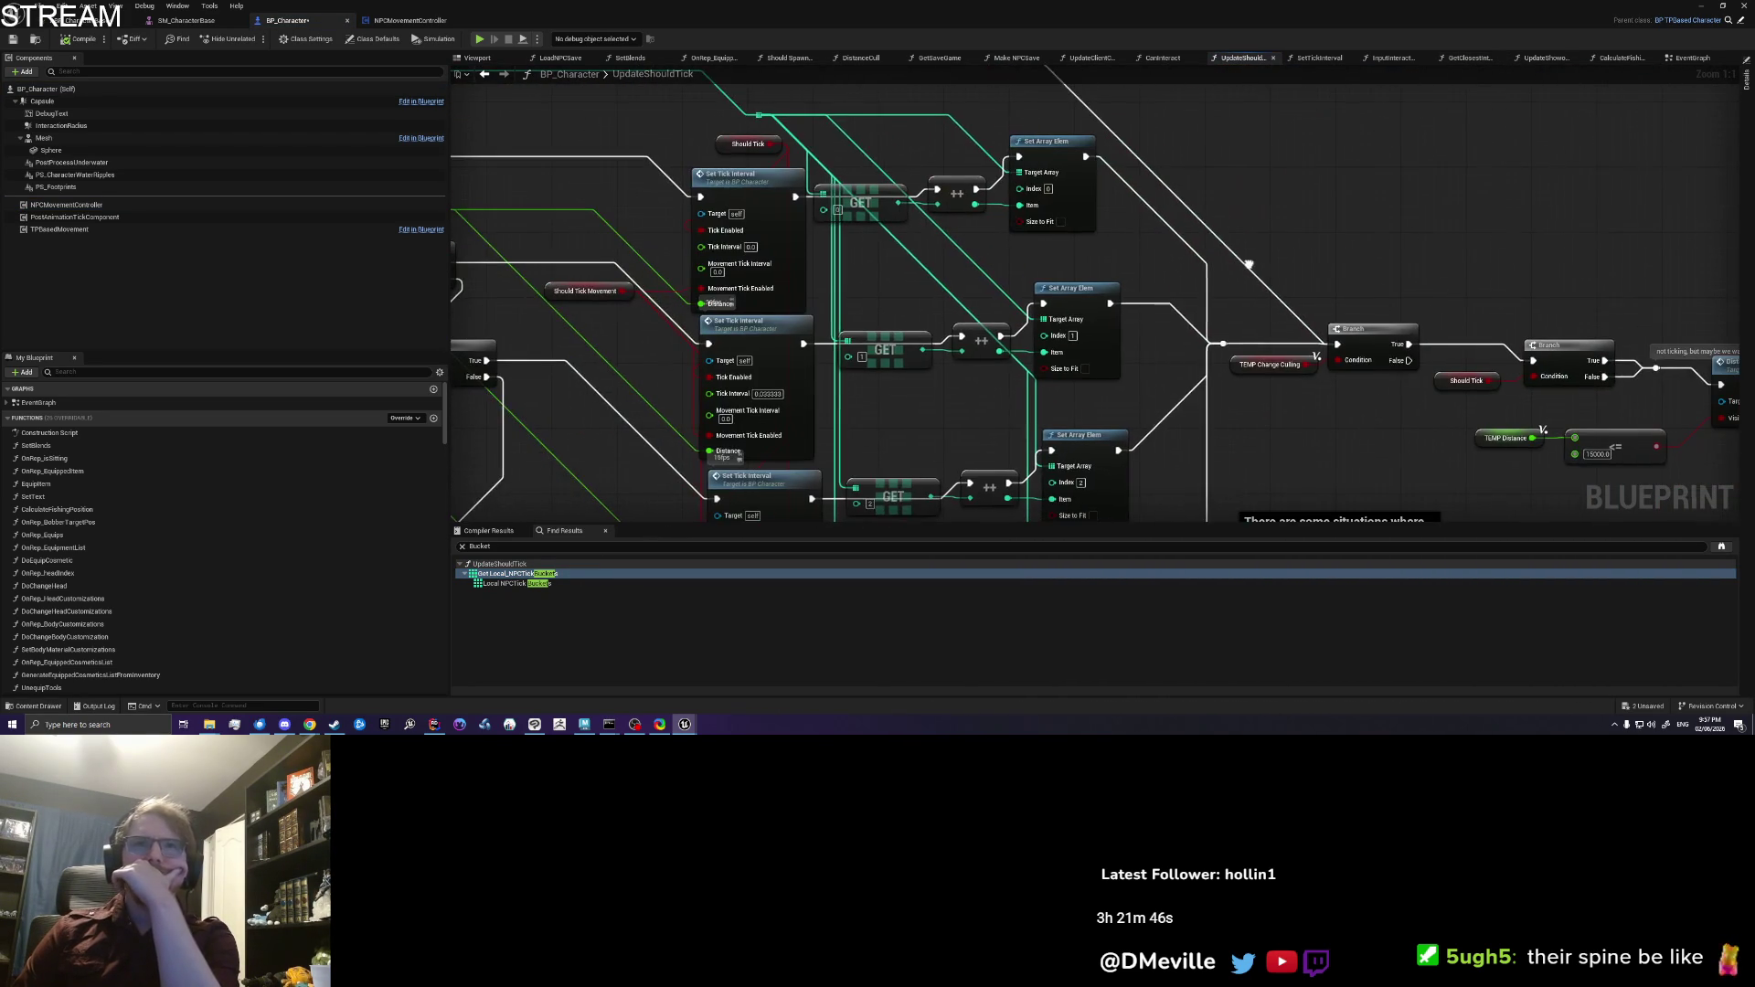
pyautogui.scroll(-1, 1251, 267)
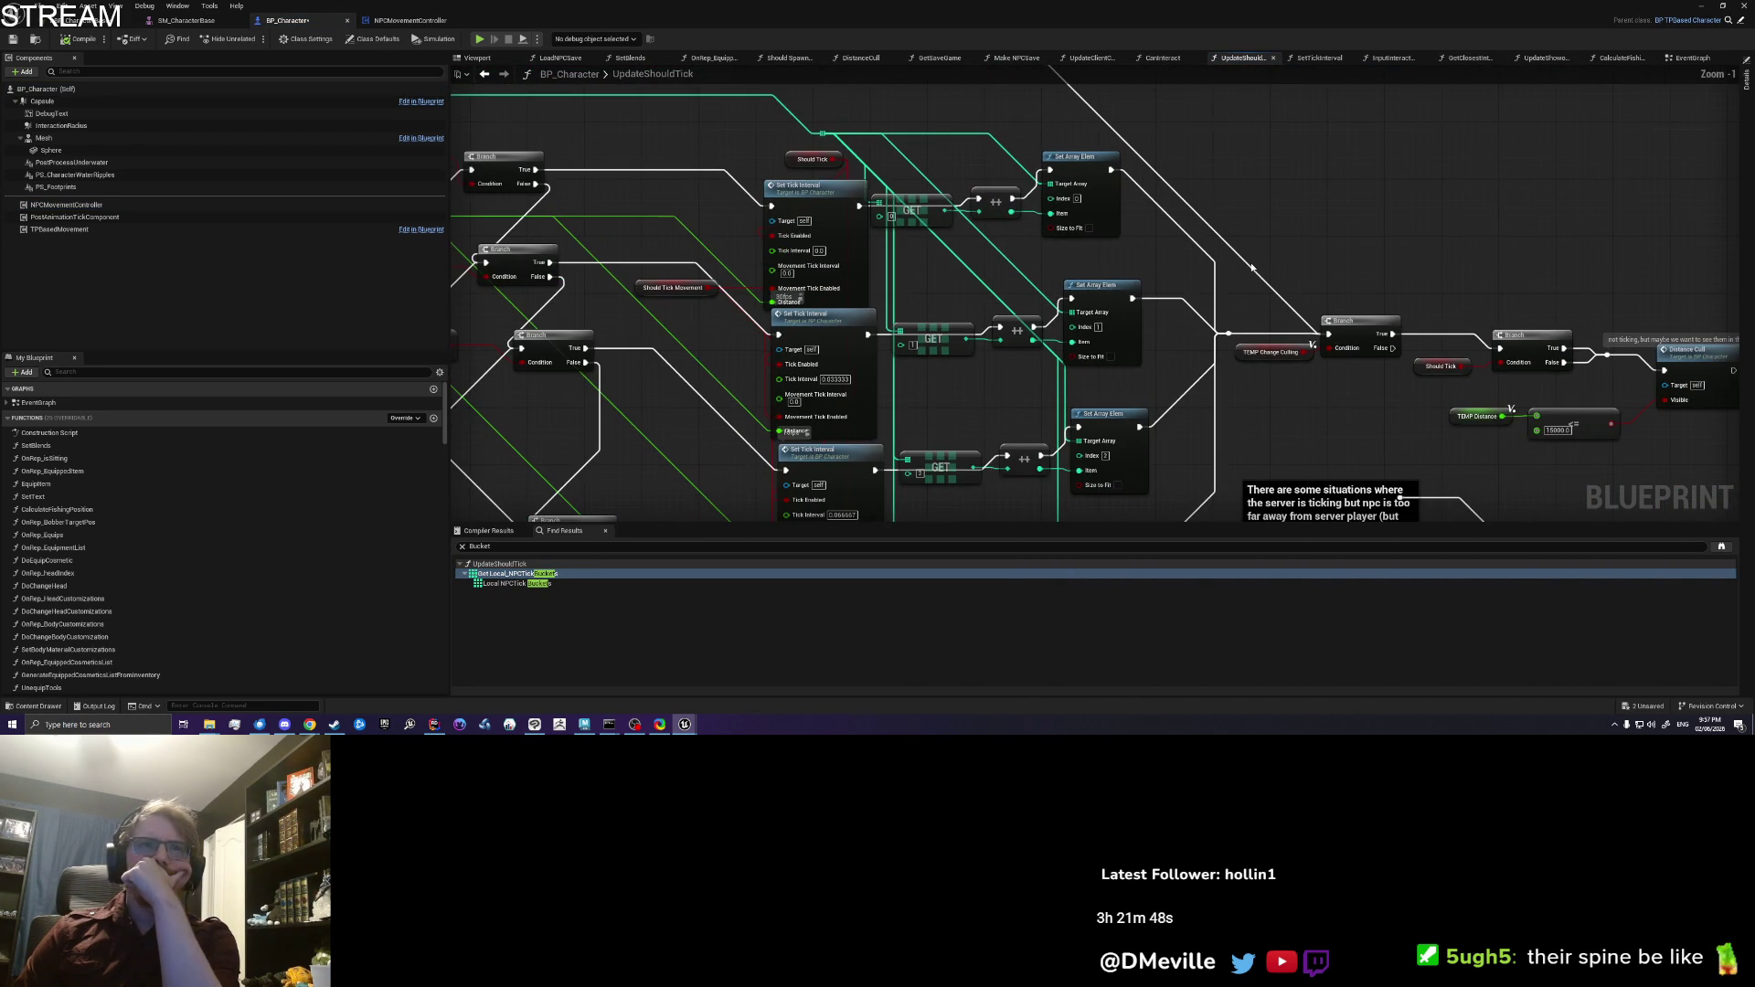
pyautogui.scroll(-2, 1188, 251)
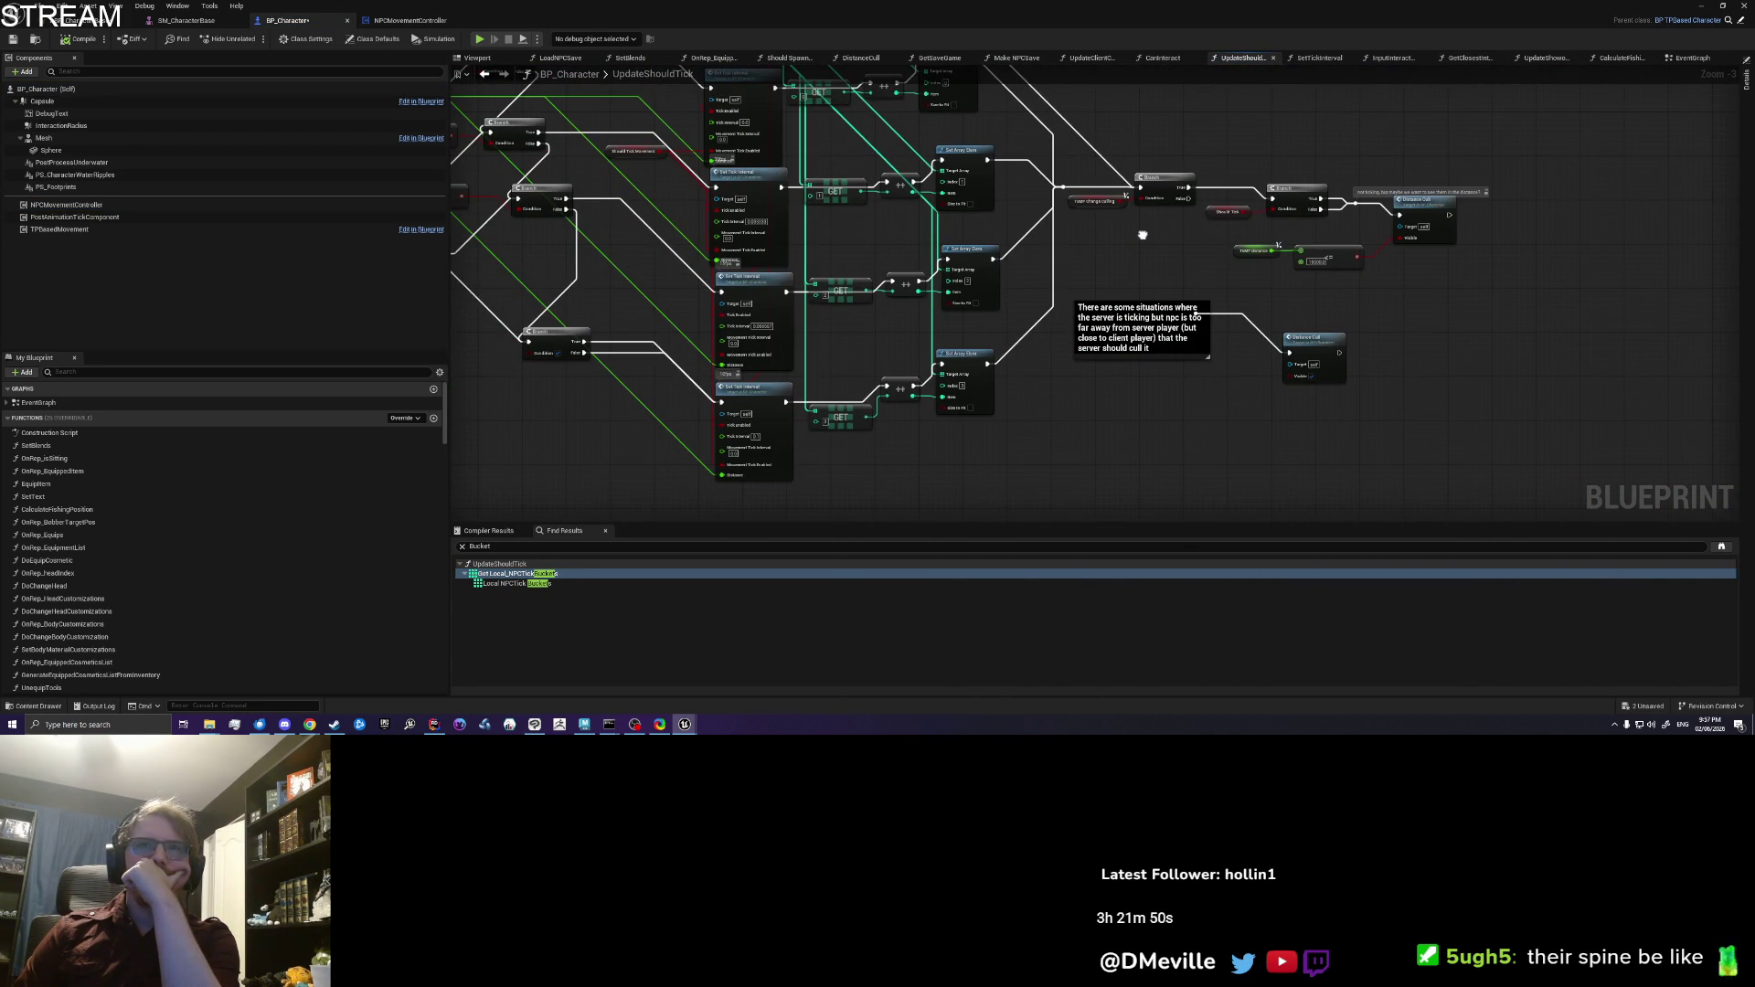
pyautogui.scroll(3, 1262, 329)
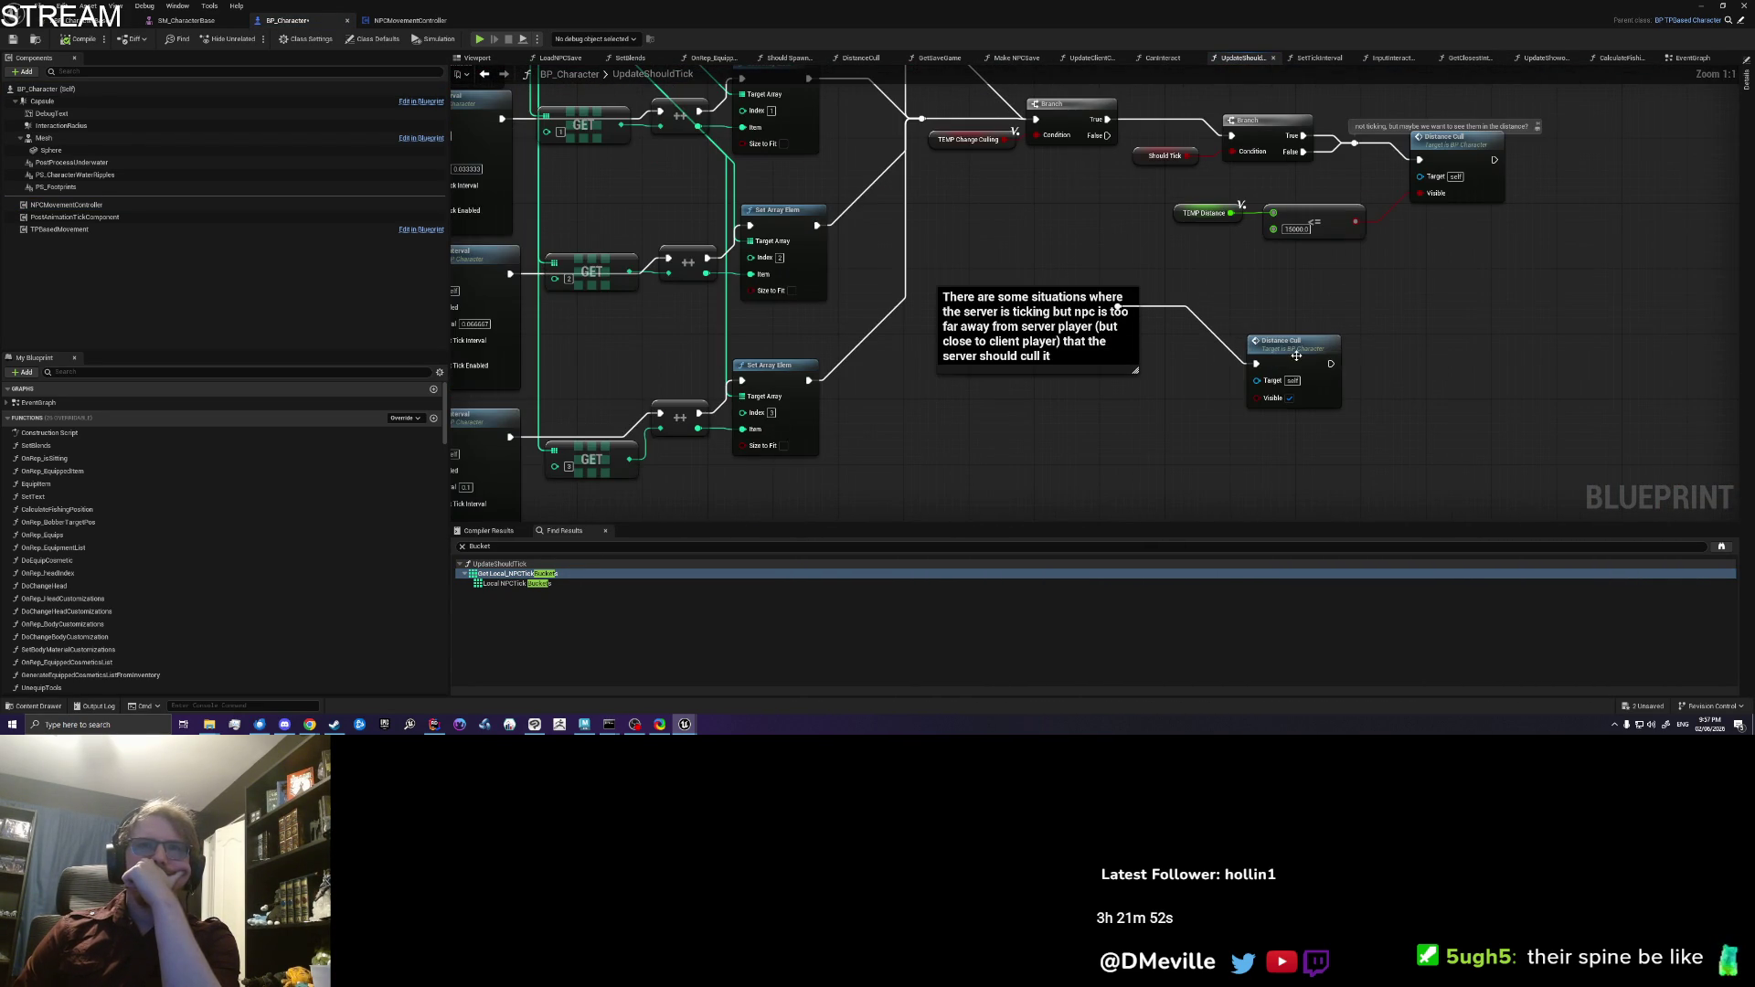
# Step: Survey UpdateShouldTick's tick-interval, branch and loop nodes, select Cast To BP_GameState, then minimize the editor
pyautogui.moveTo(1296, 356); pyautogui.dragTo(1737, 352)
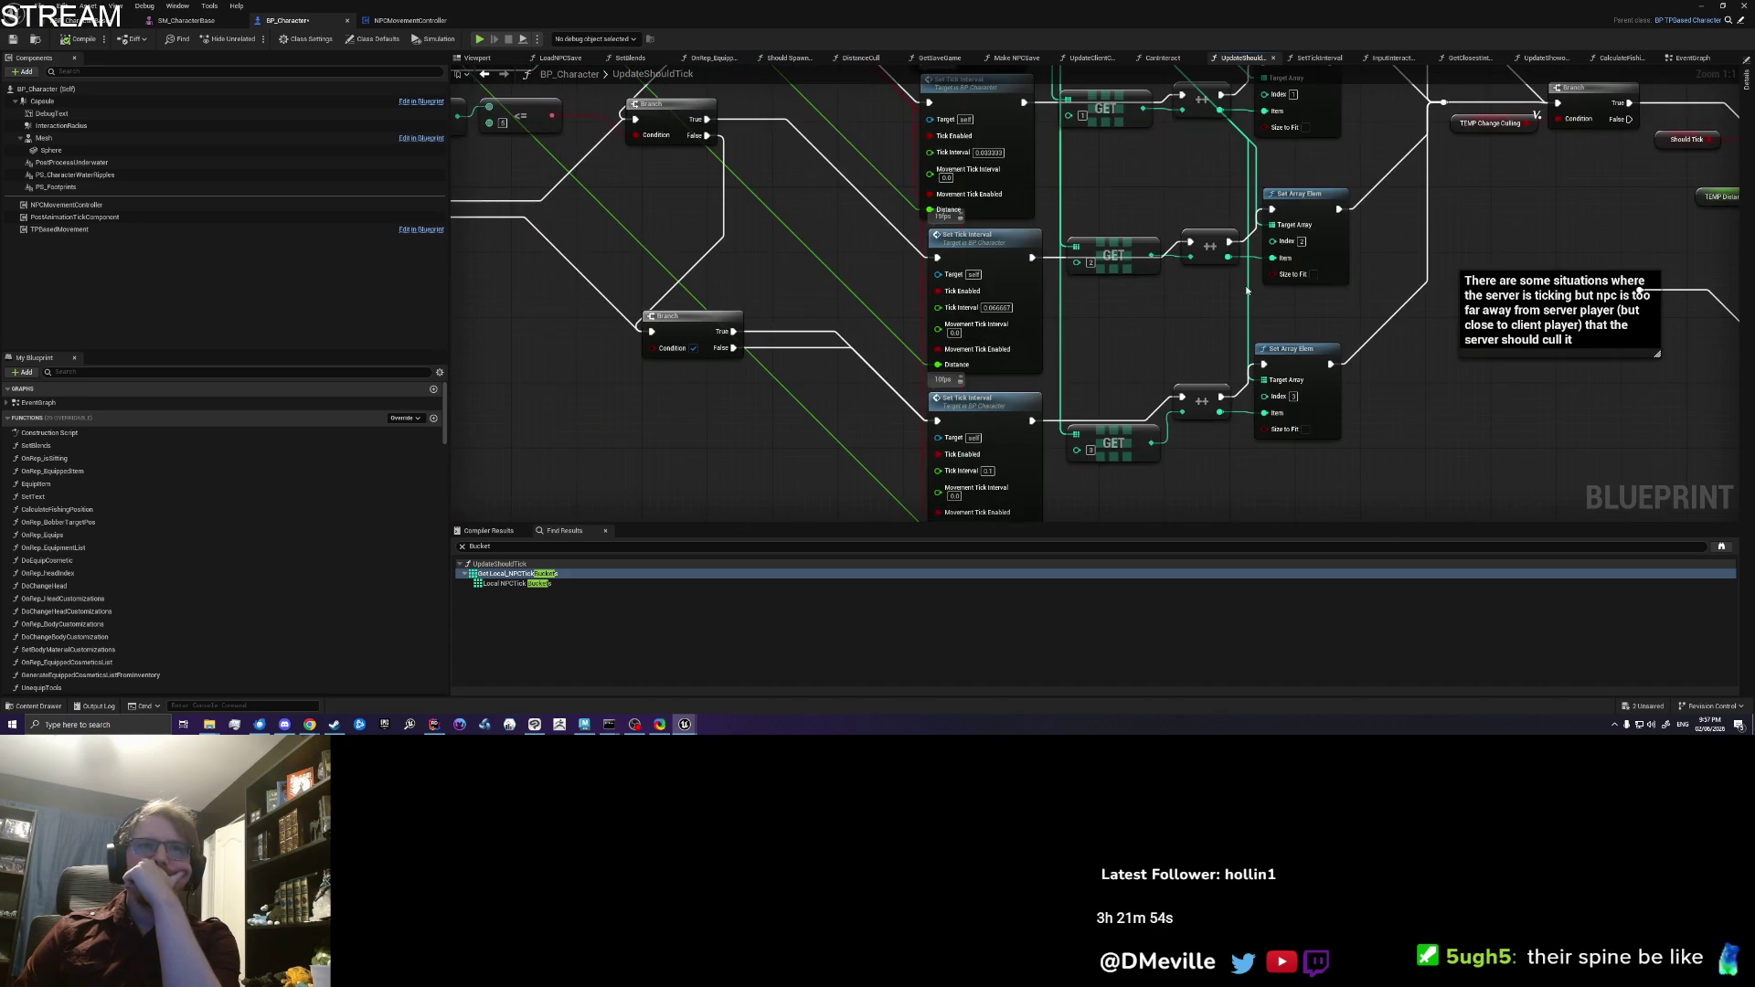
pyautogui.moveTo(759, 362); pyautogui.dragTo(1257, 463)
pyautogui.moveTo(775, 189)
pyautogui.mouseDown()
pyautogui.moveTo(859, 229)
pyautogui.moveTo(988, 416)
pyautogui.moveTo(741, 450)
pyautogui.mouseUp()
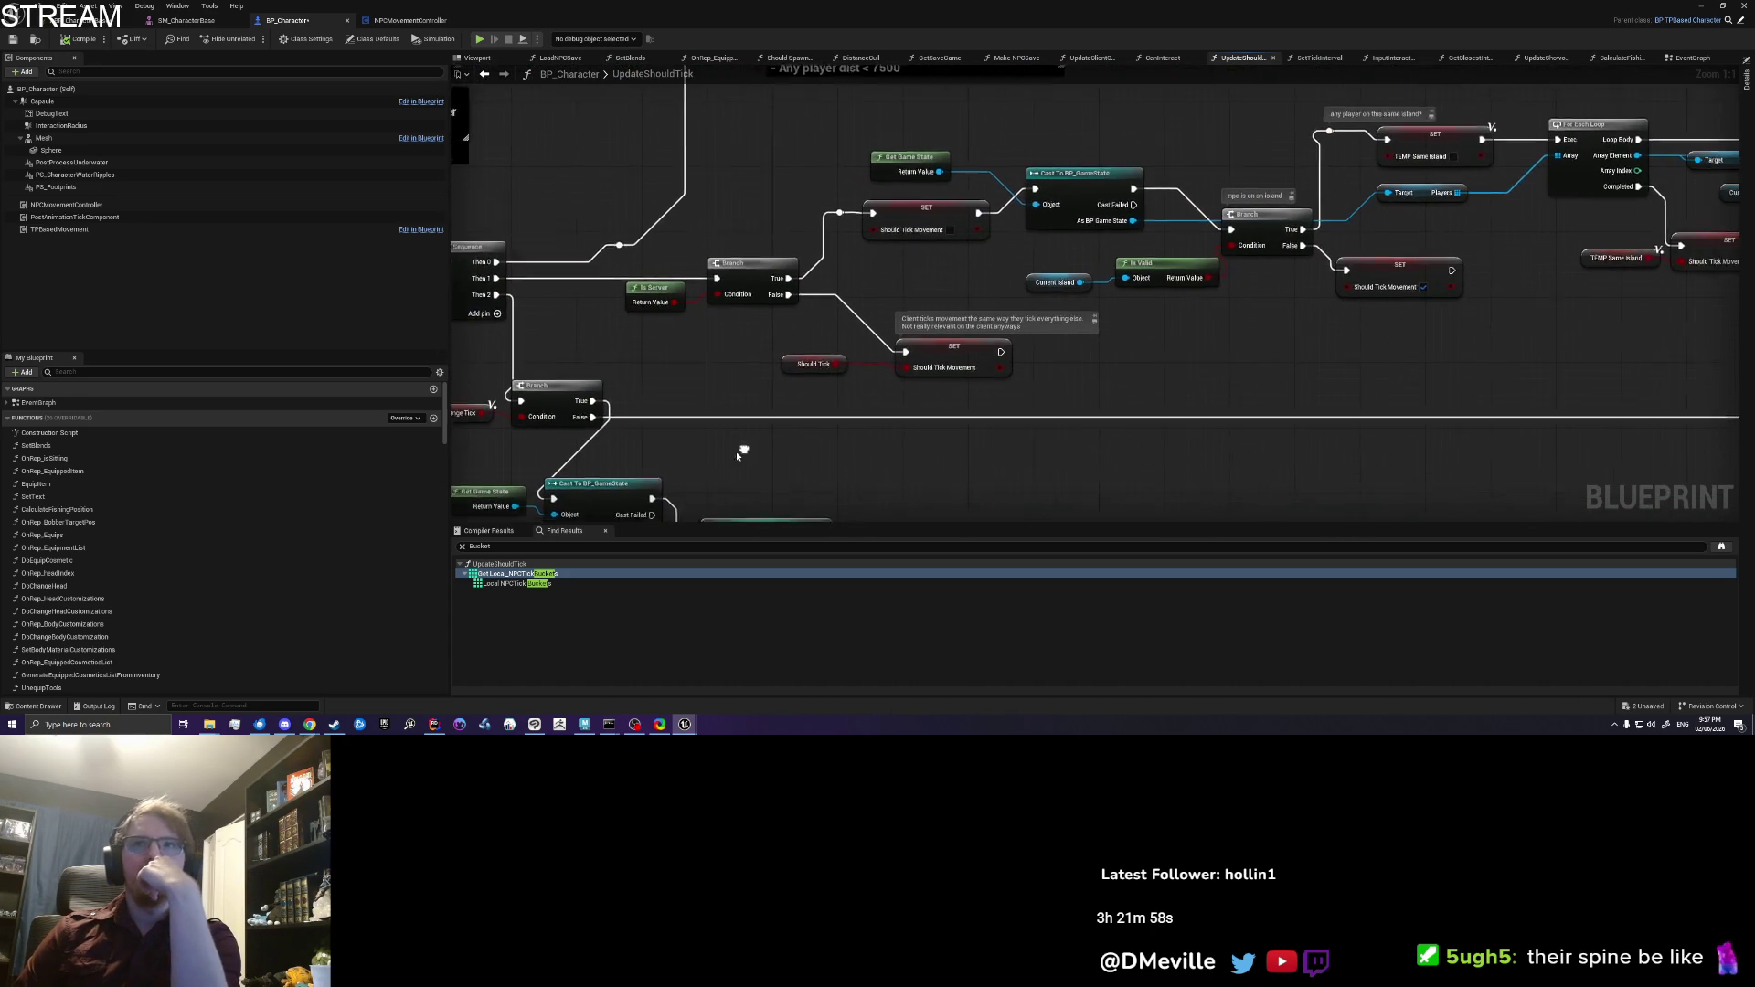
pyautogui.moveTo(1457, 380); pyautogui.dragTo(893, 404)
pyautogui.moveTo(1327, 383)
pyautogui.mouseDown()
pyautogui.moveTo(737, 353)
pyautogui.moveTo(979, 423)
pyautogui.moveTo(1678, 69)
pyautogui.mouseUp()
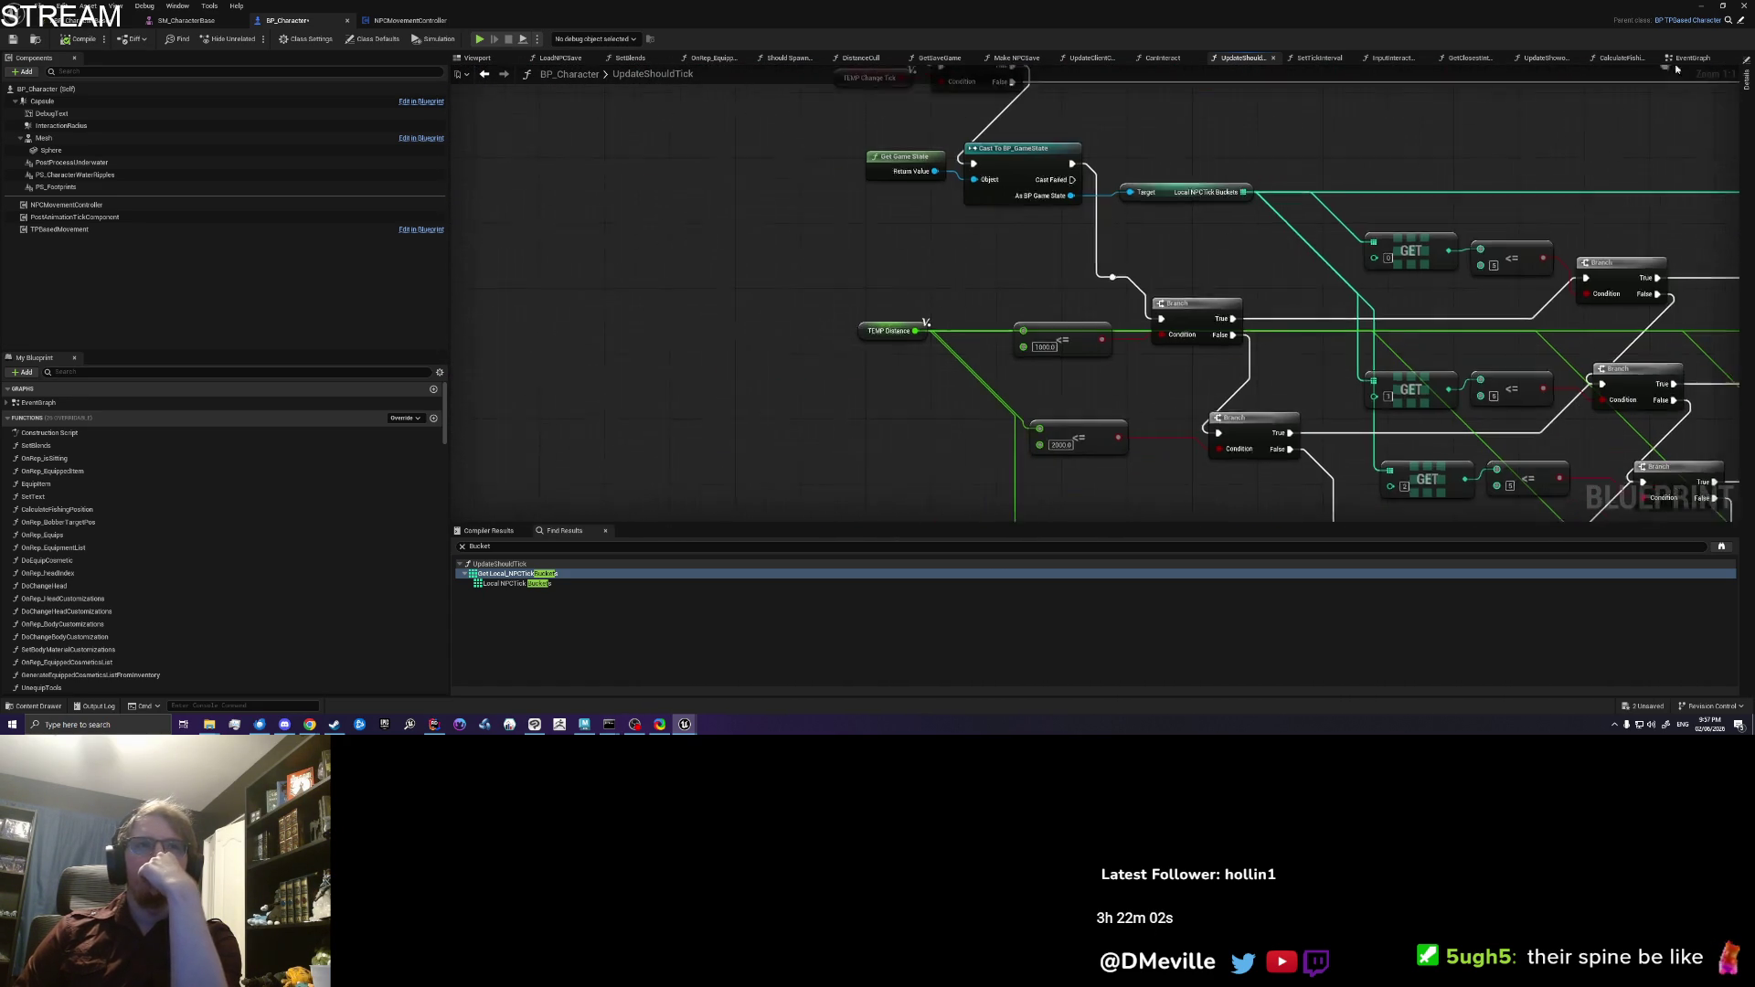
pyautogui.moveTo(1249, 265); pyautogui.dragTo(1000, 294)
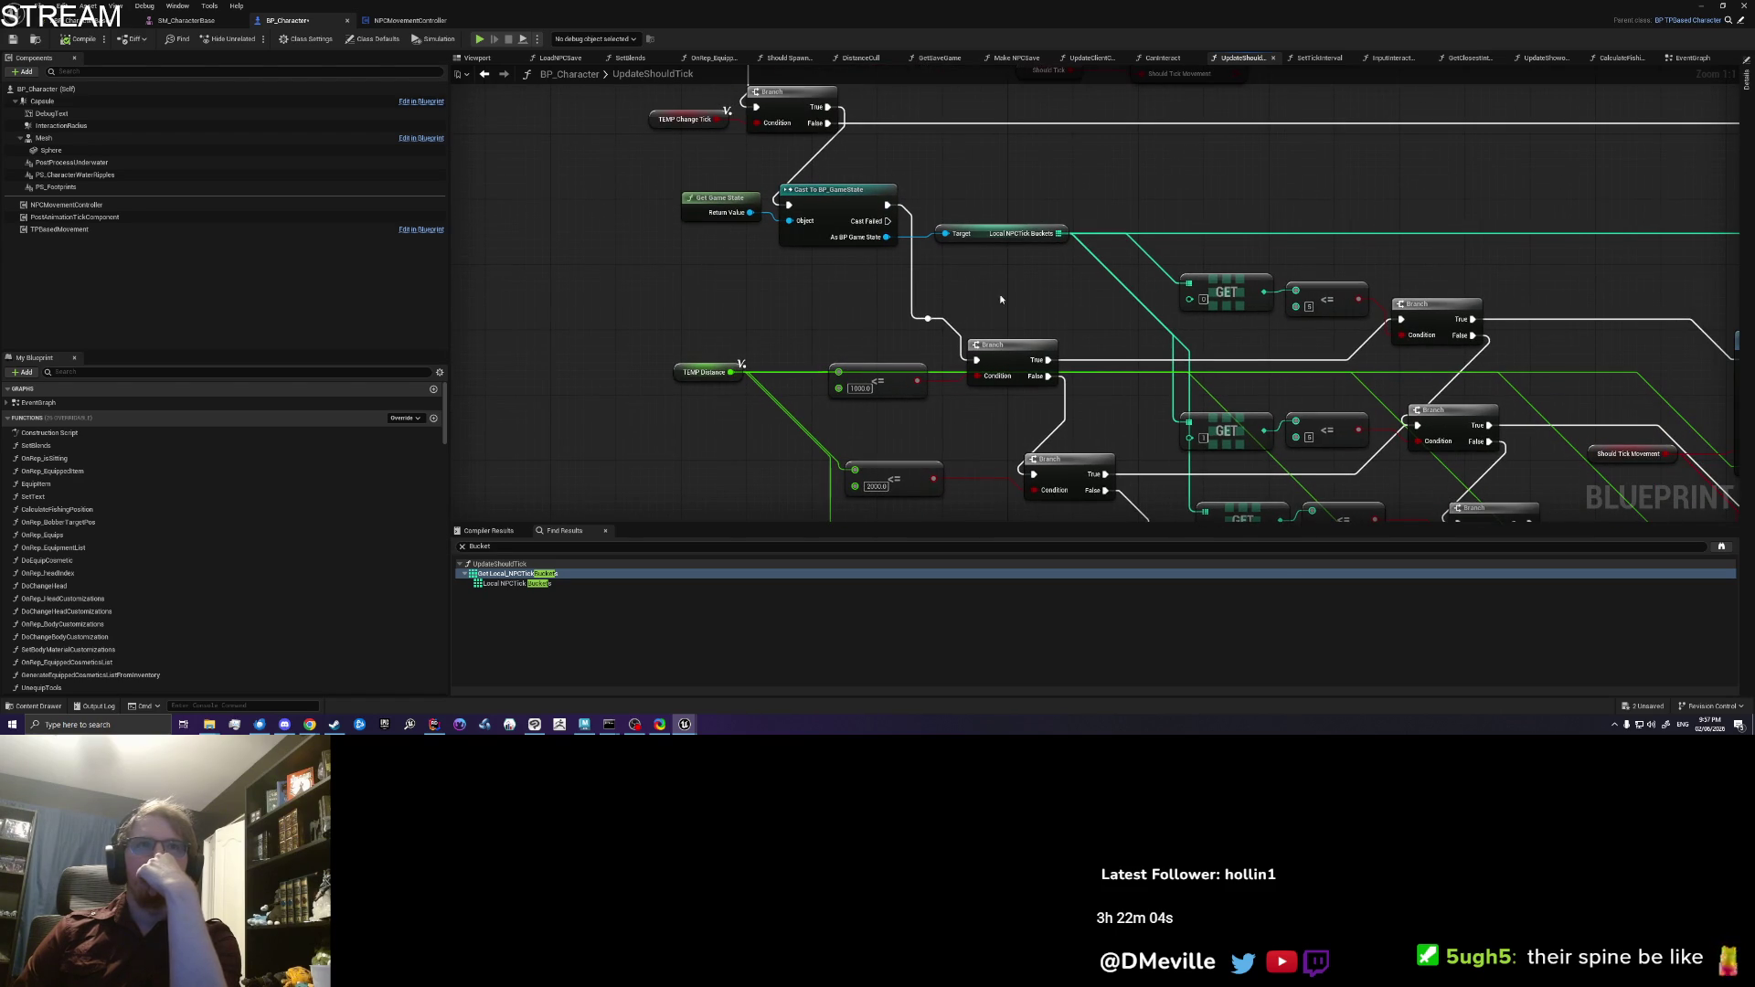
pyautogui.click(828, 233)
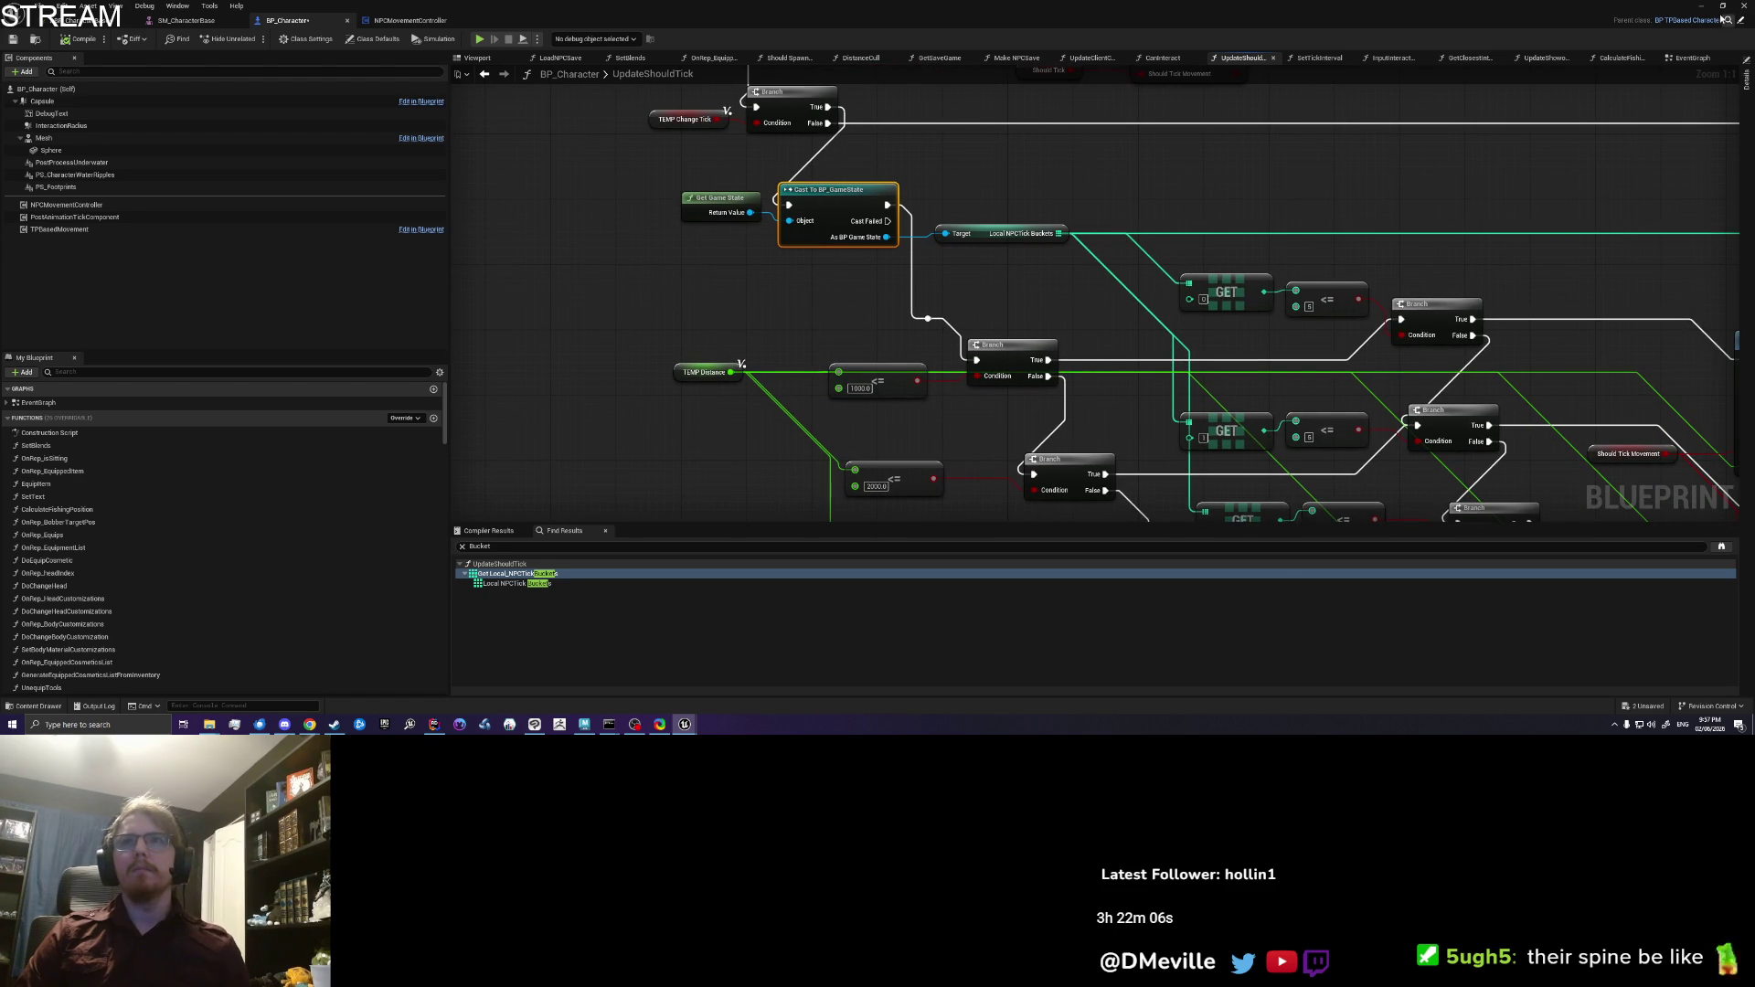
pyautogui.click(1746, 80)
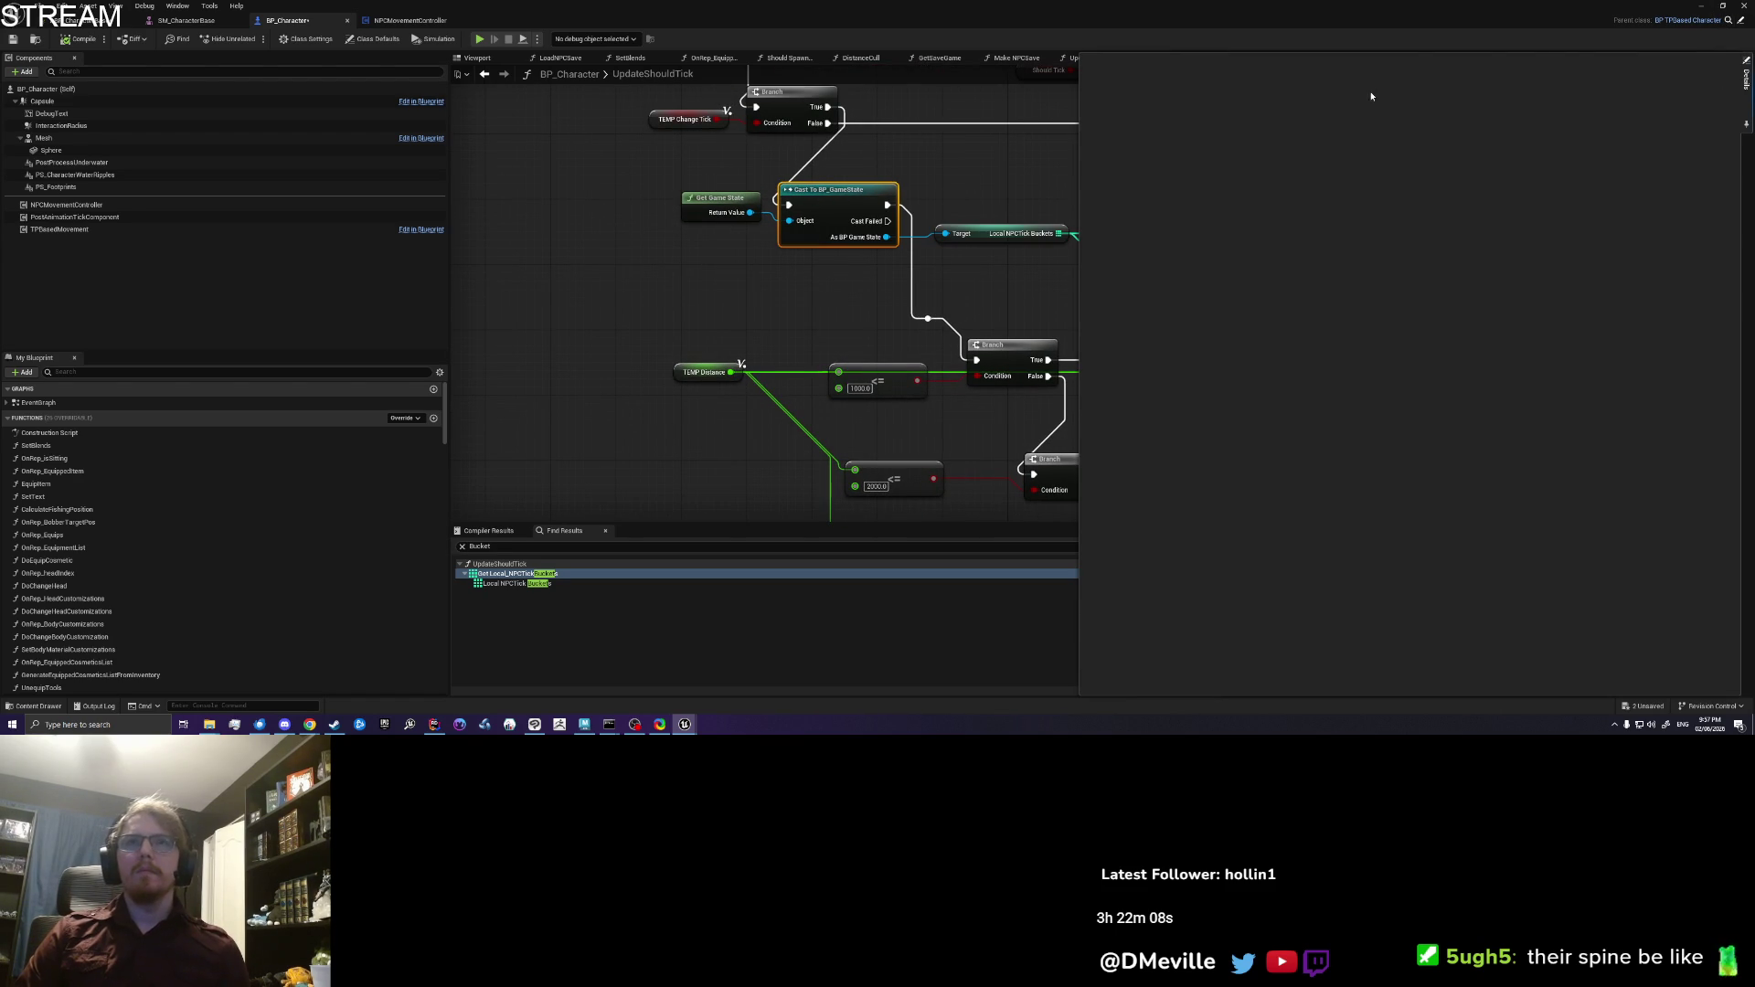
pyautogui.click(1704, 11)
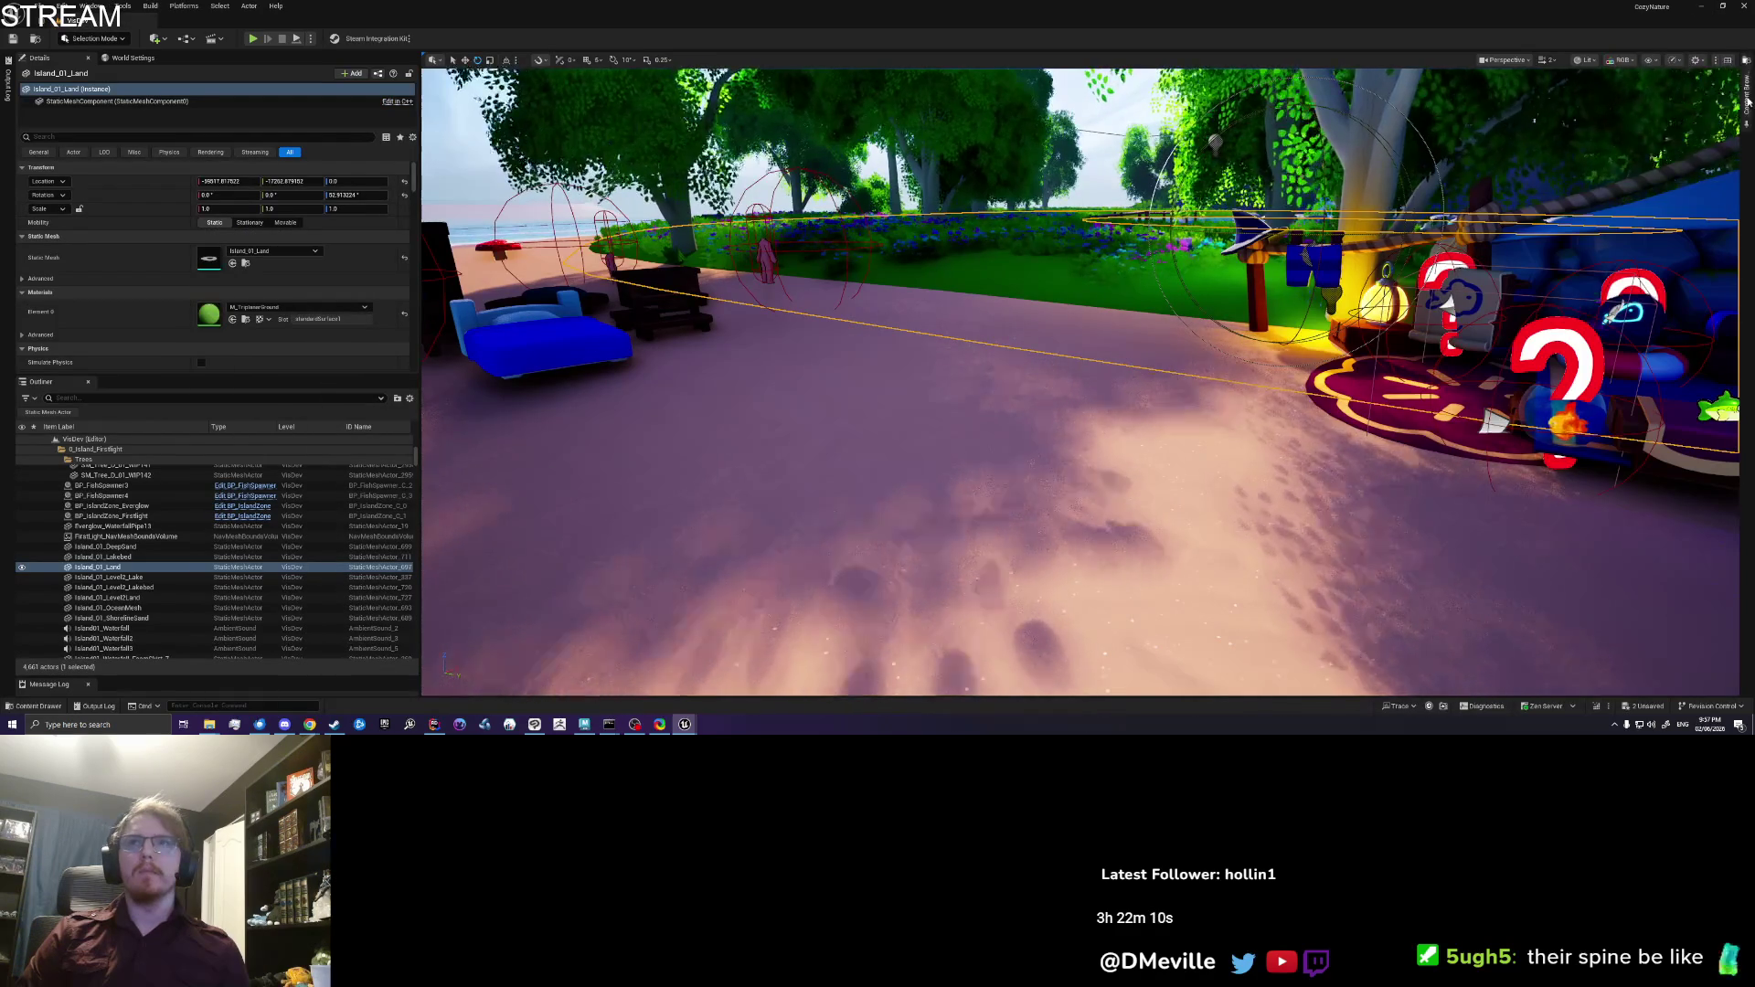
# Step: Search the assets for 'GameState' and open the BP_GameState blueprint
pyautogui.click(1515, 90)
pyautogui.press('BackSpace')
pyautogui.press('BackSpace')
pyautogui.write('GameState')
pyautogui.doubleClick(1476, 133)
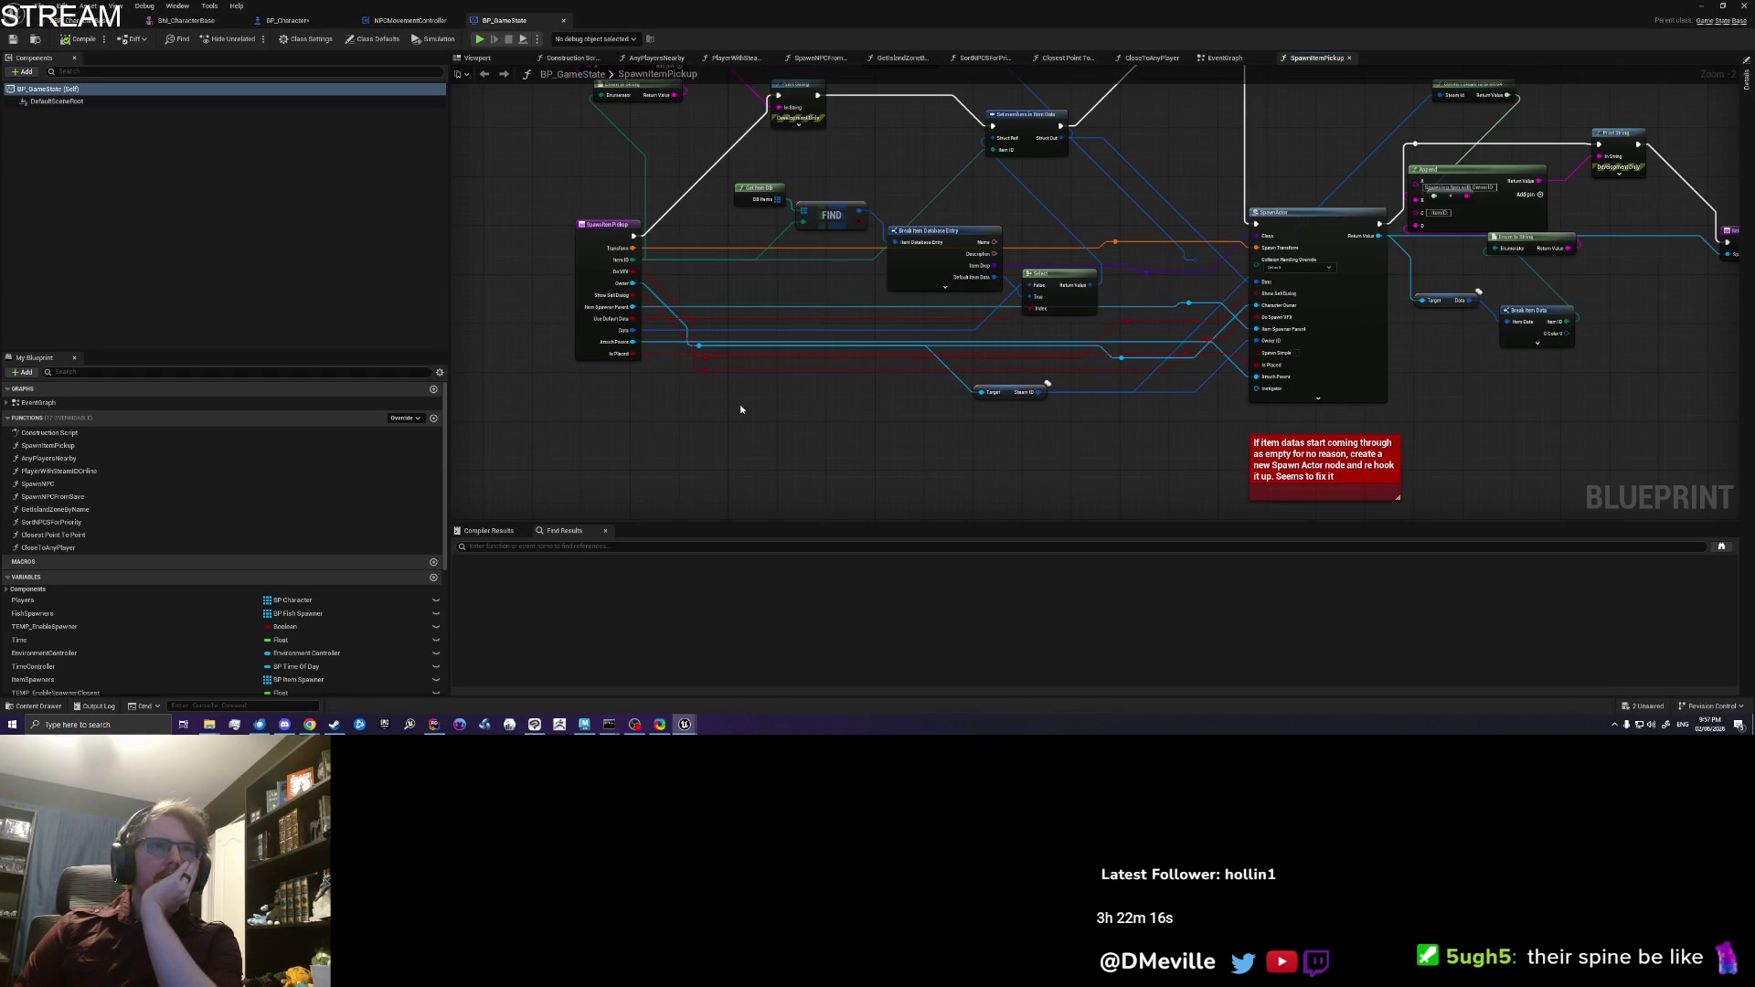
# Step: Open SortNPCSForPriority and pan through its For Each Loop and ADD/REMOVE sorting logic
pyautogui.scroll(-2, 121, 479)
pyautogui.doubleClick(111, 473)
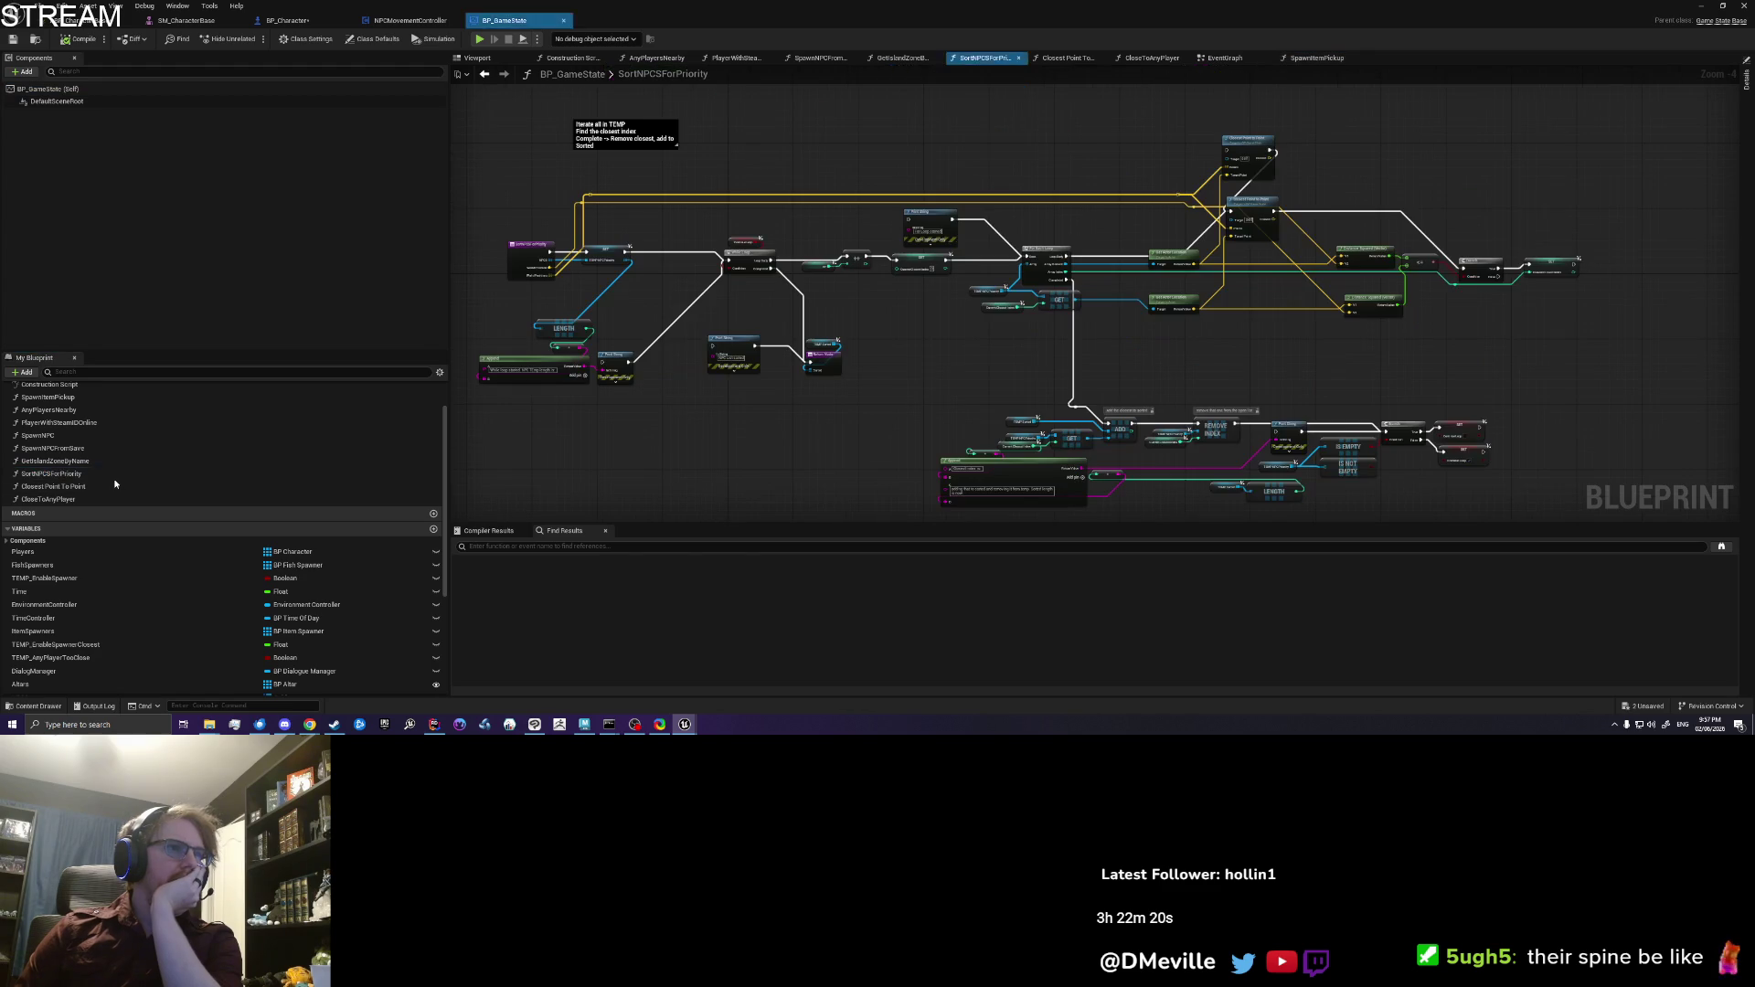
pyautogui.moveTo(557, 305); pyautogui.dragTo(617, 319)
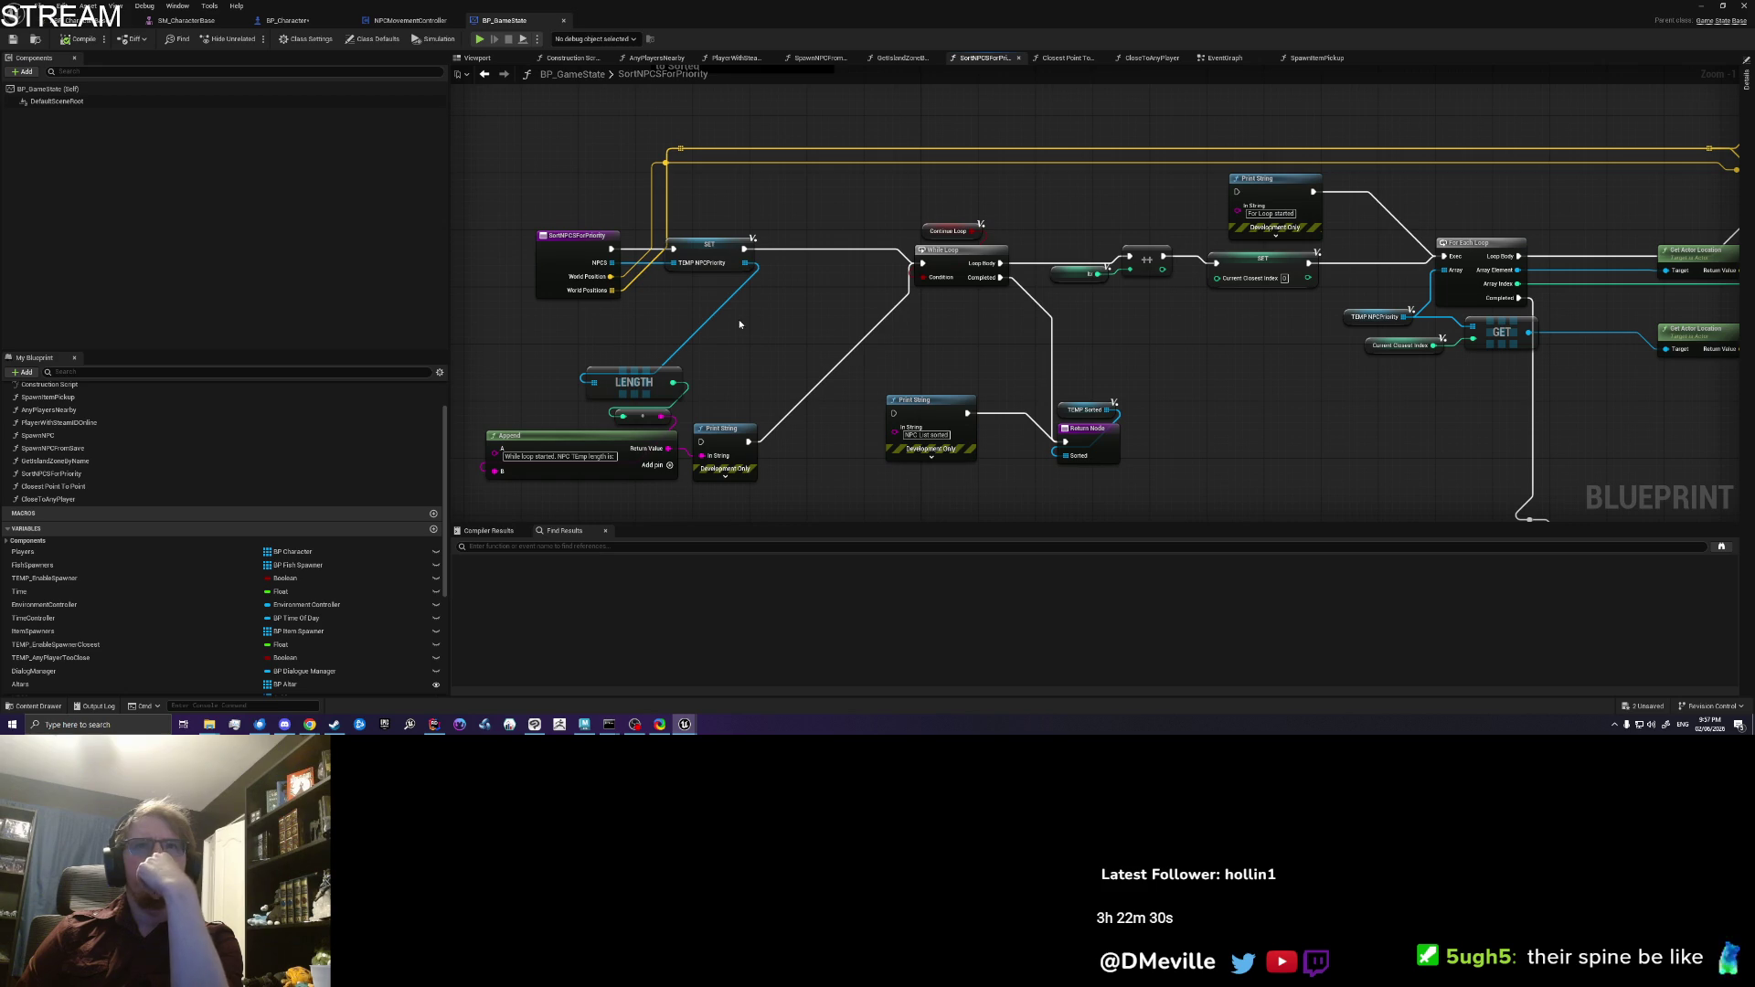
pyautogui.moveTo(1232, 413)
pyautogui.mouseDown()
pyautogui.moveTo(1226, 396)
pyautogui.moveTo(973, 371)
pyautogui.mouseUp()
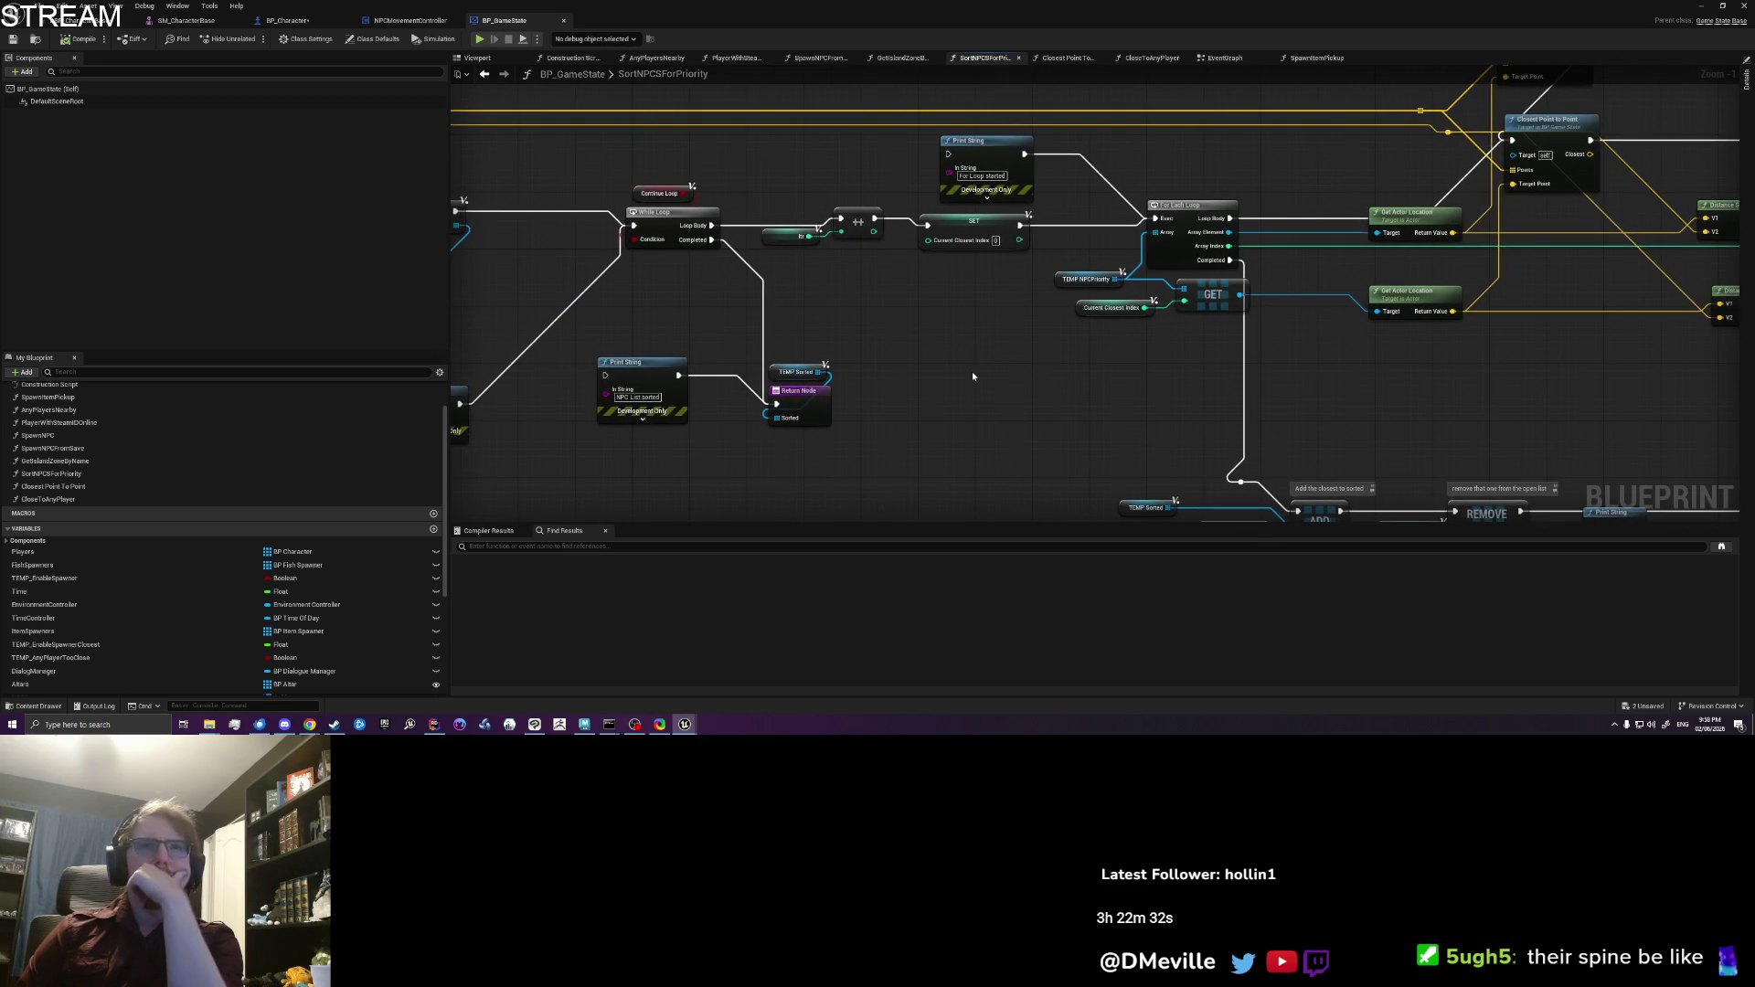
pyautogui.moveTo(1336, 392)
pyautogui.mouseDown()
pyautogui.moveTo(1134, 402)
pyautogui.moveTo(698, 376)
pyautogui.moveTo(918, 260)
pyautogui.mouseUp()
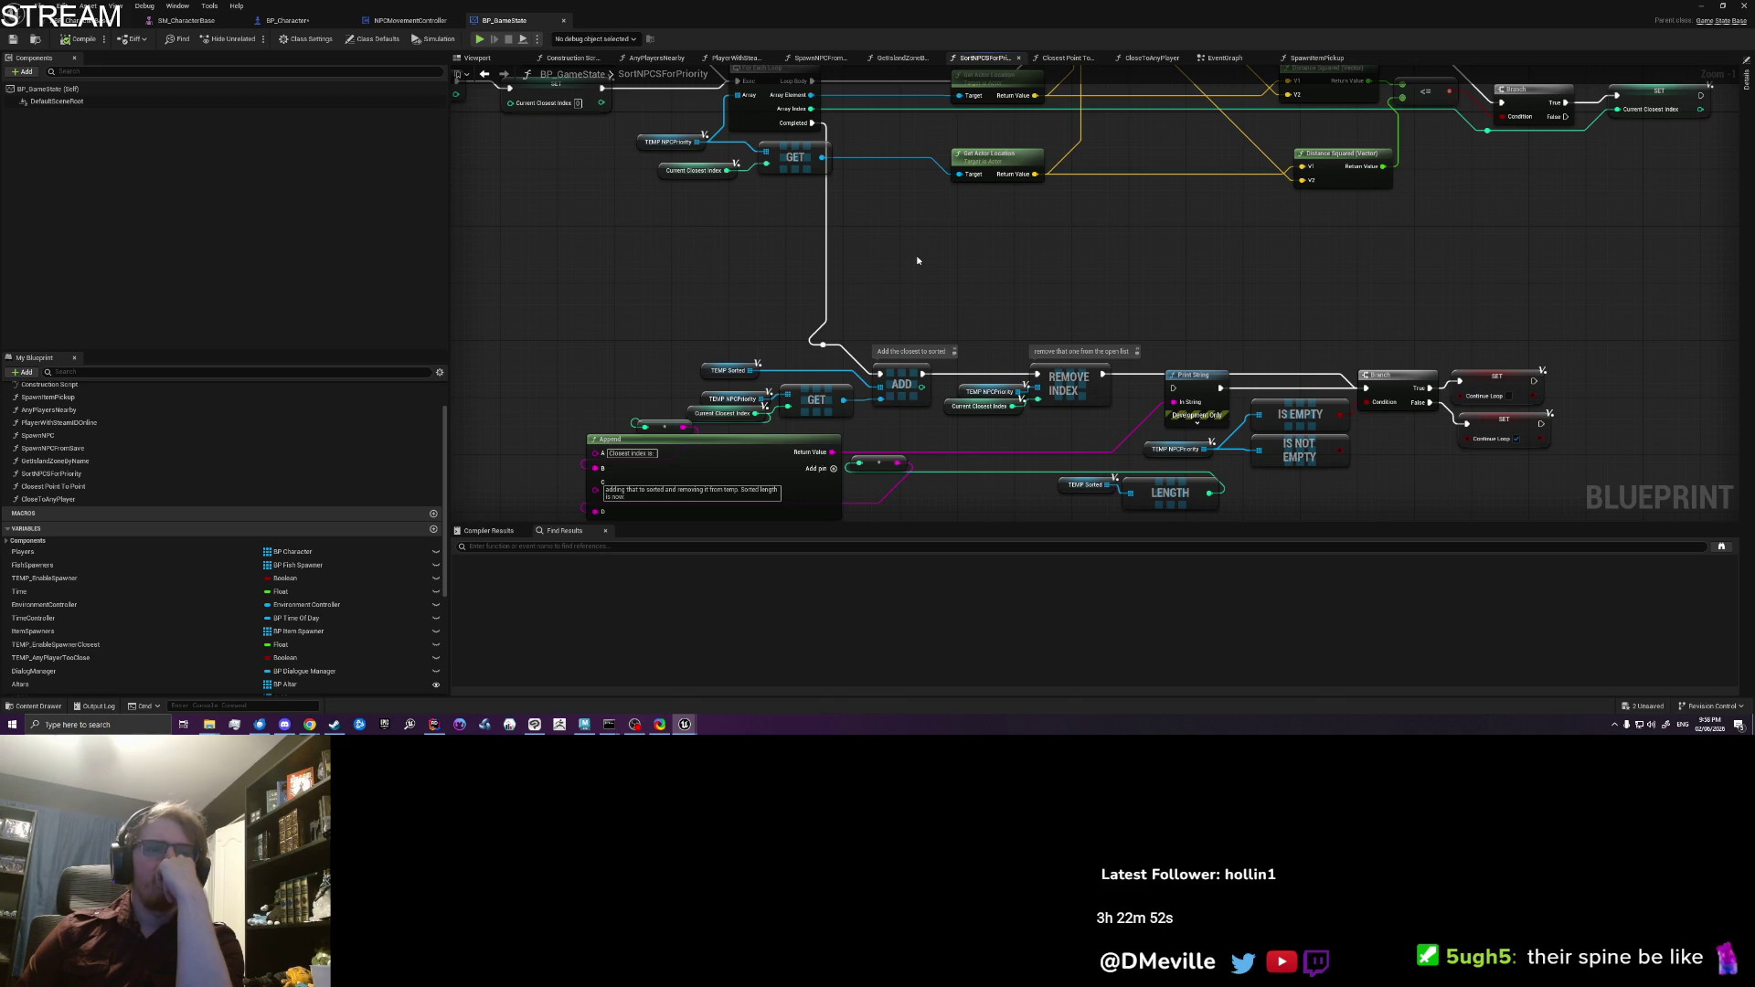
pyautogui.click(287, 20)
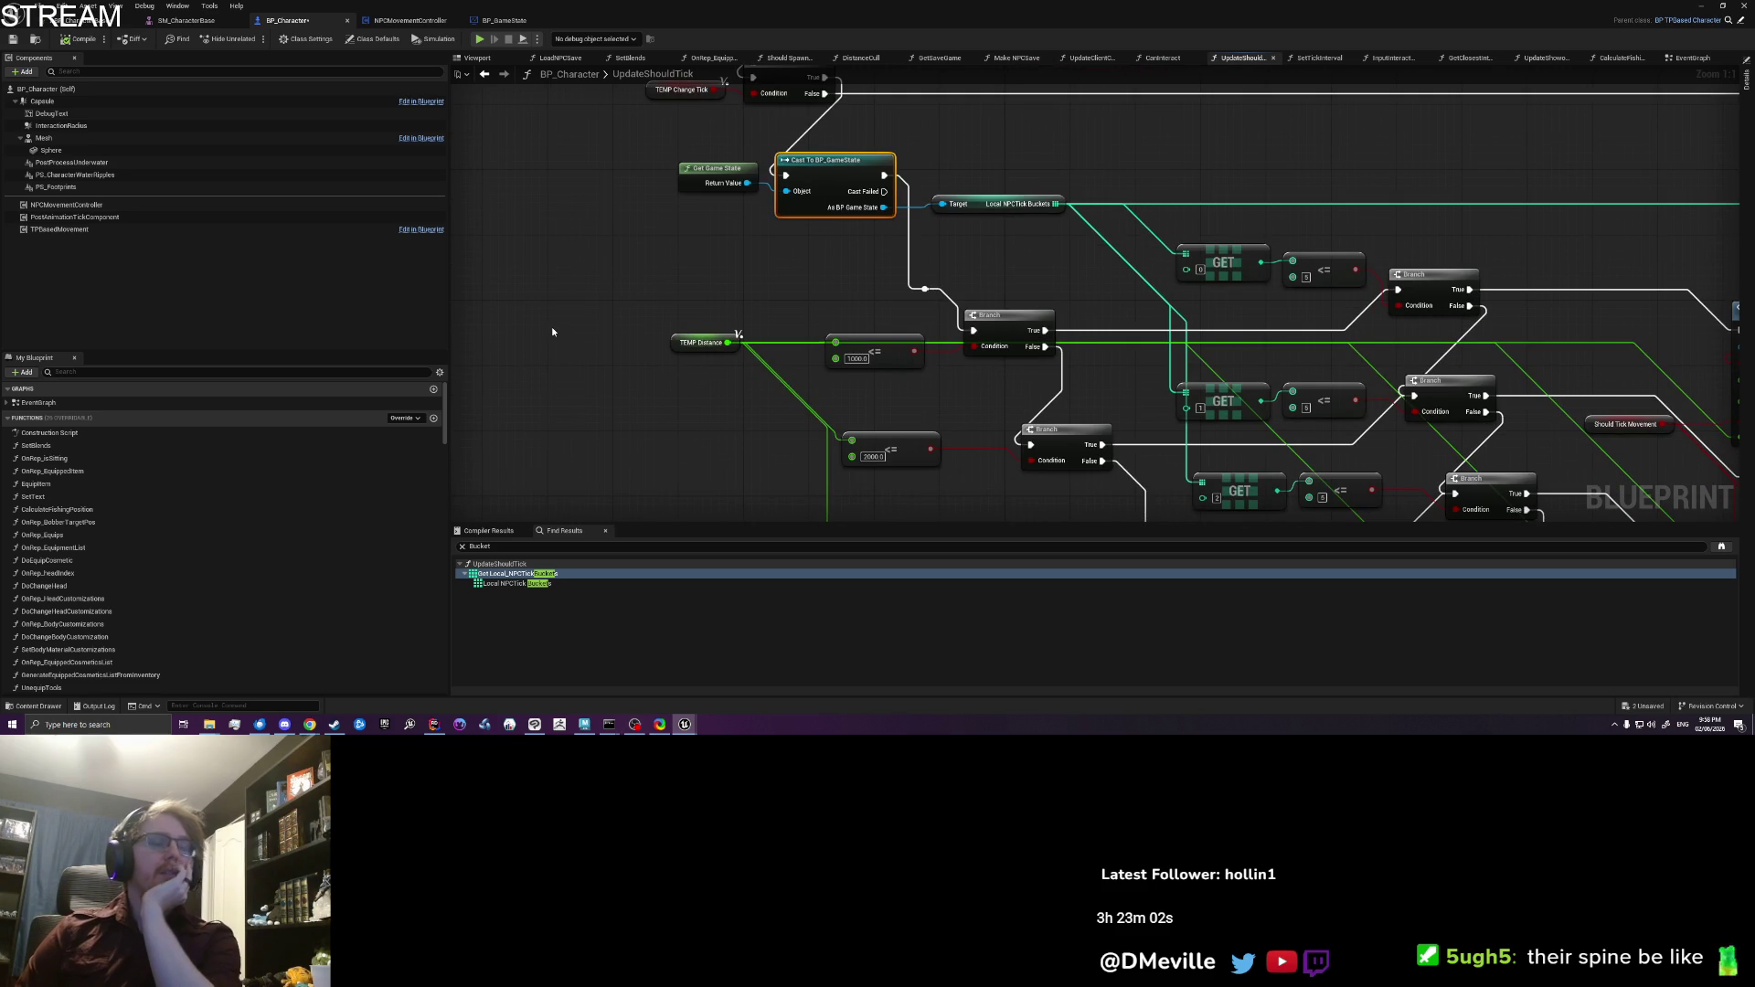
# Step: Search BP_Character for 'Nearby' and jump to the Get Nearby InteractionObjects usage
pyautogui.hotkey('ctrl', 'f')
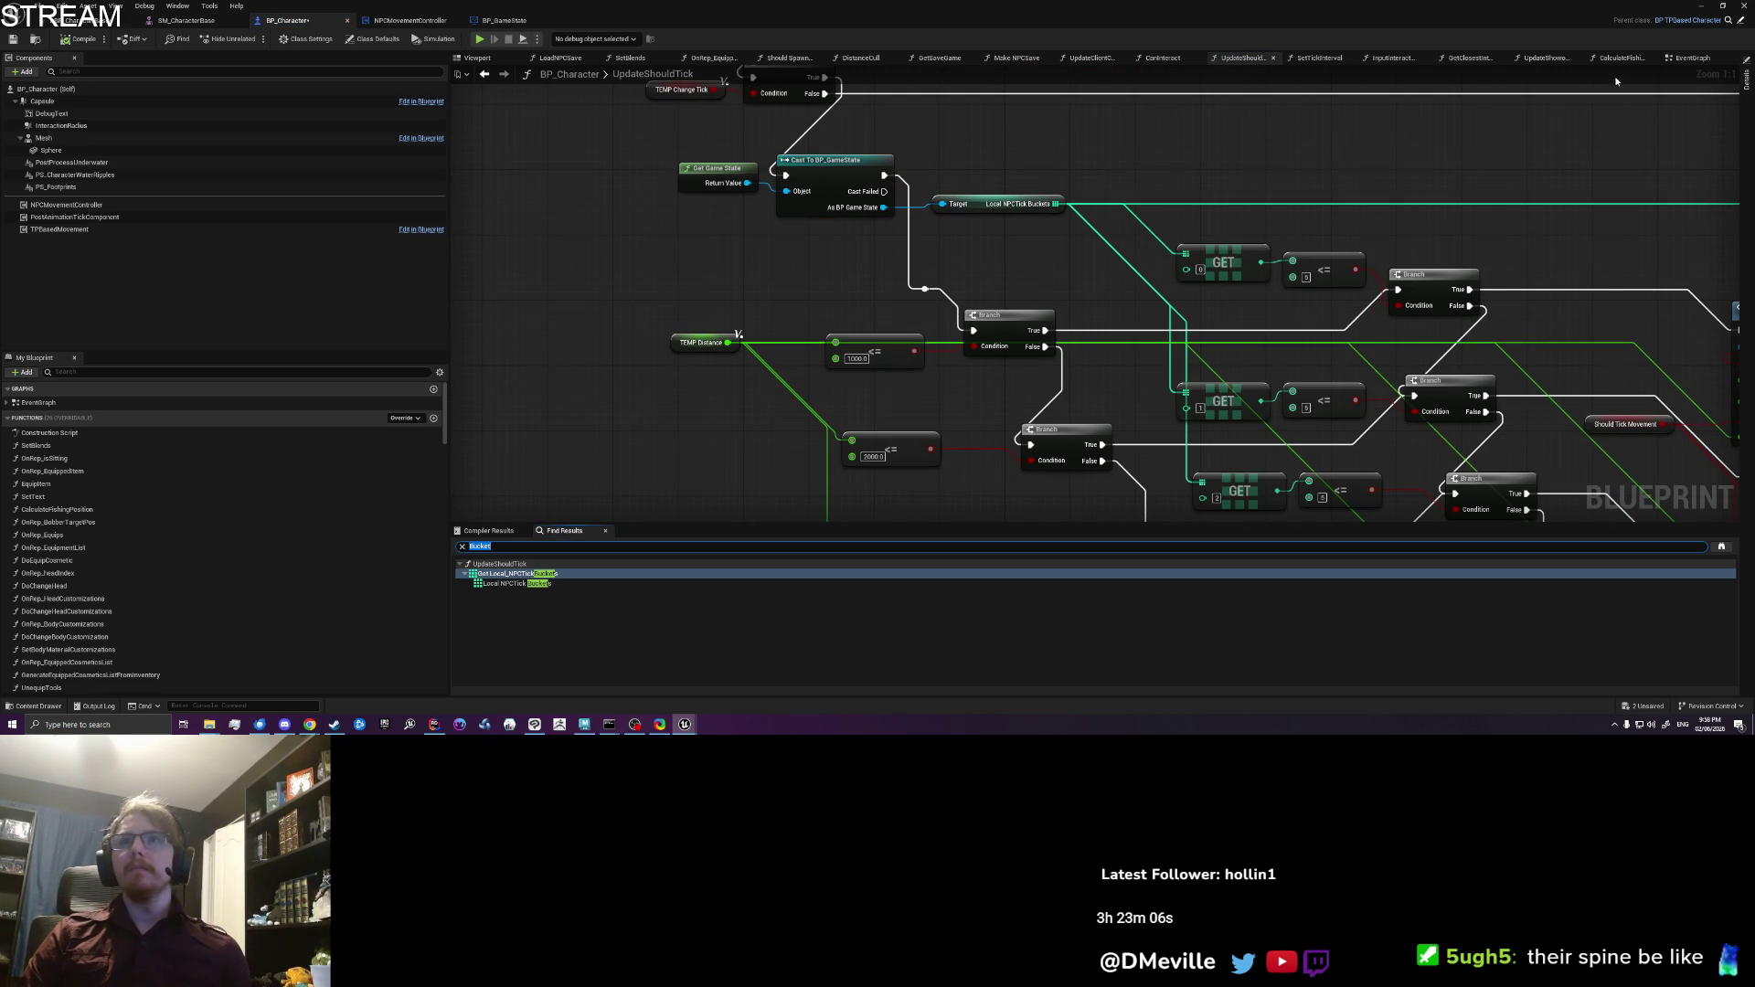
pyautogui.click(802, 282)
pyautogui.hotkey('ctrl', 'f')
pyautogui.write('Nearby')
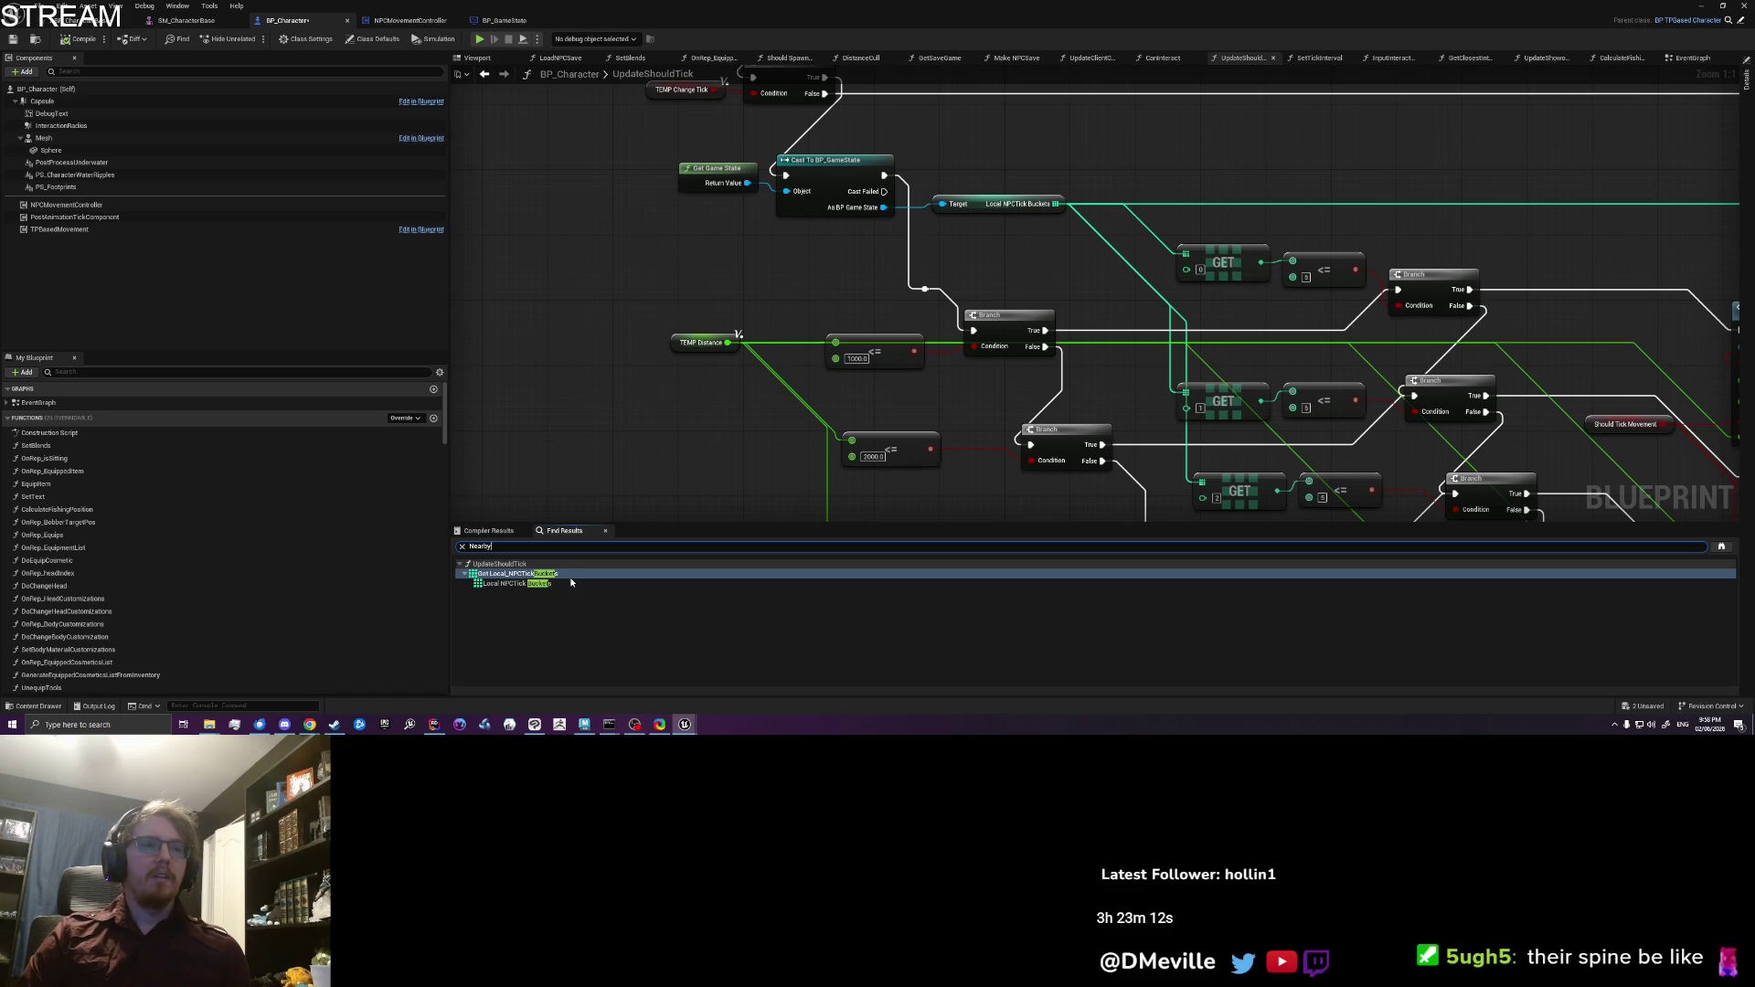
pyautogui.press('Return')
pyautogui.click(540, 594)
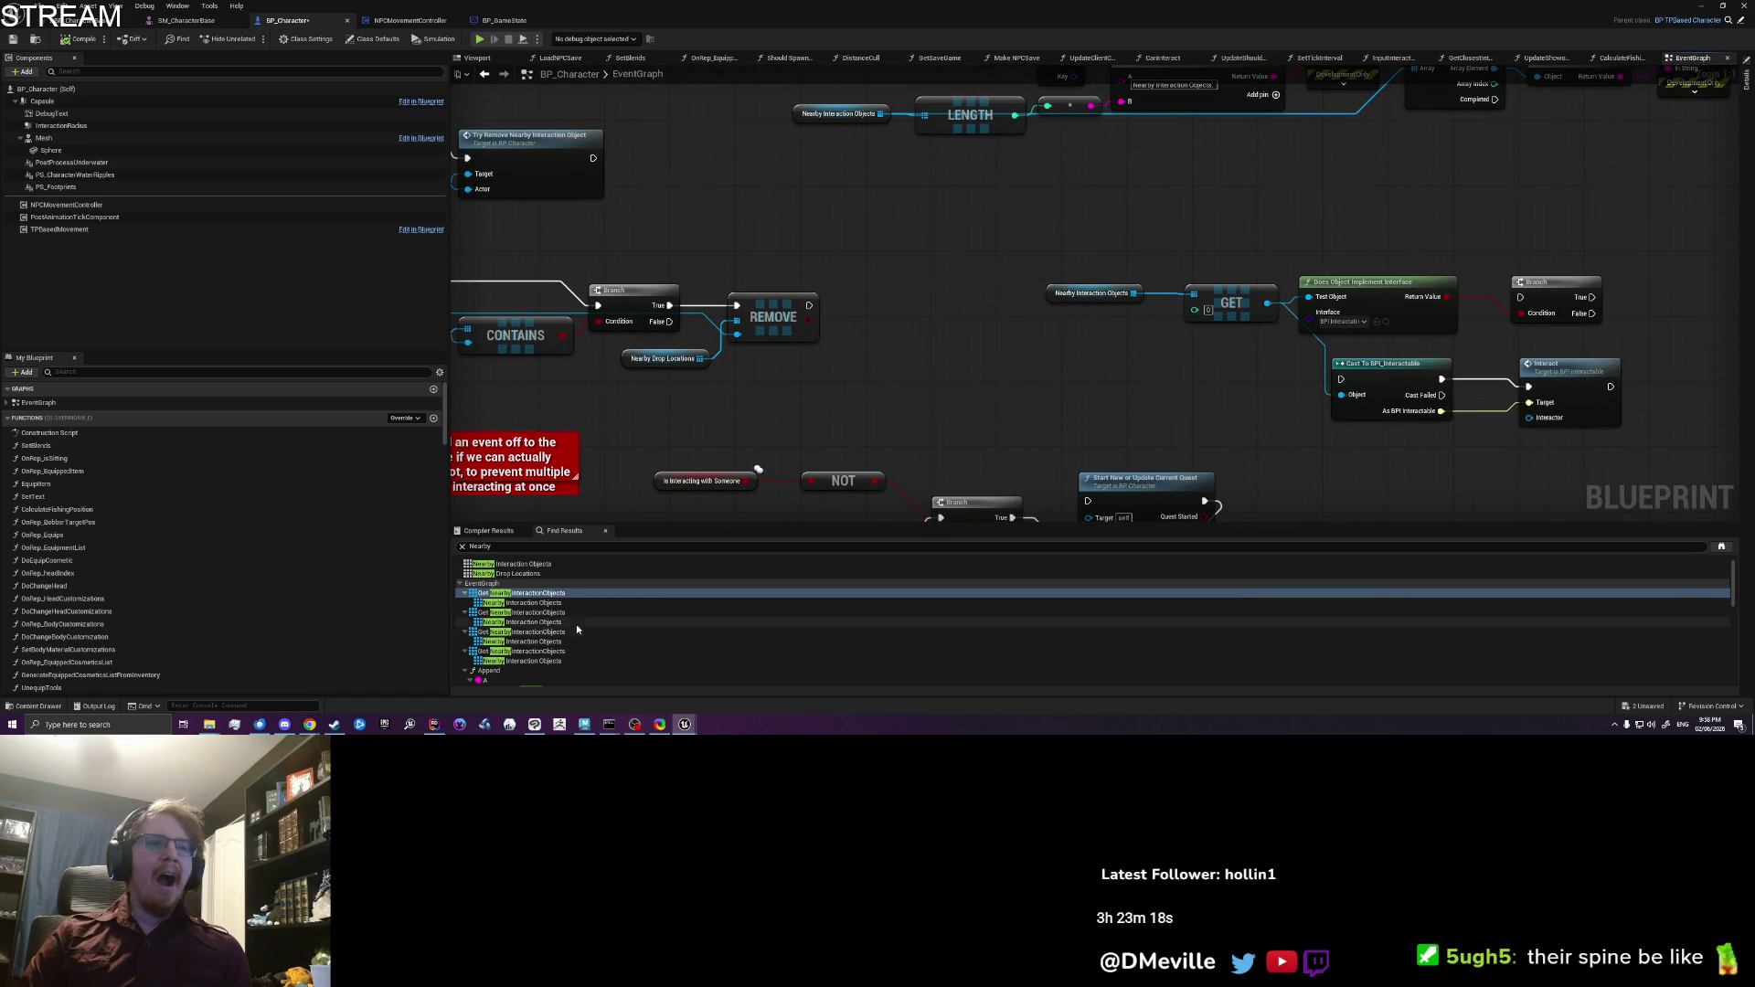
pyautogui.scroll(-5, 578, 629)
pyautogui.scroll(-3, 577, 628)
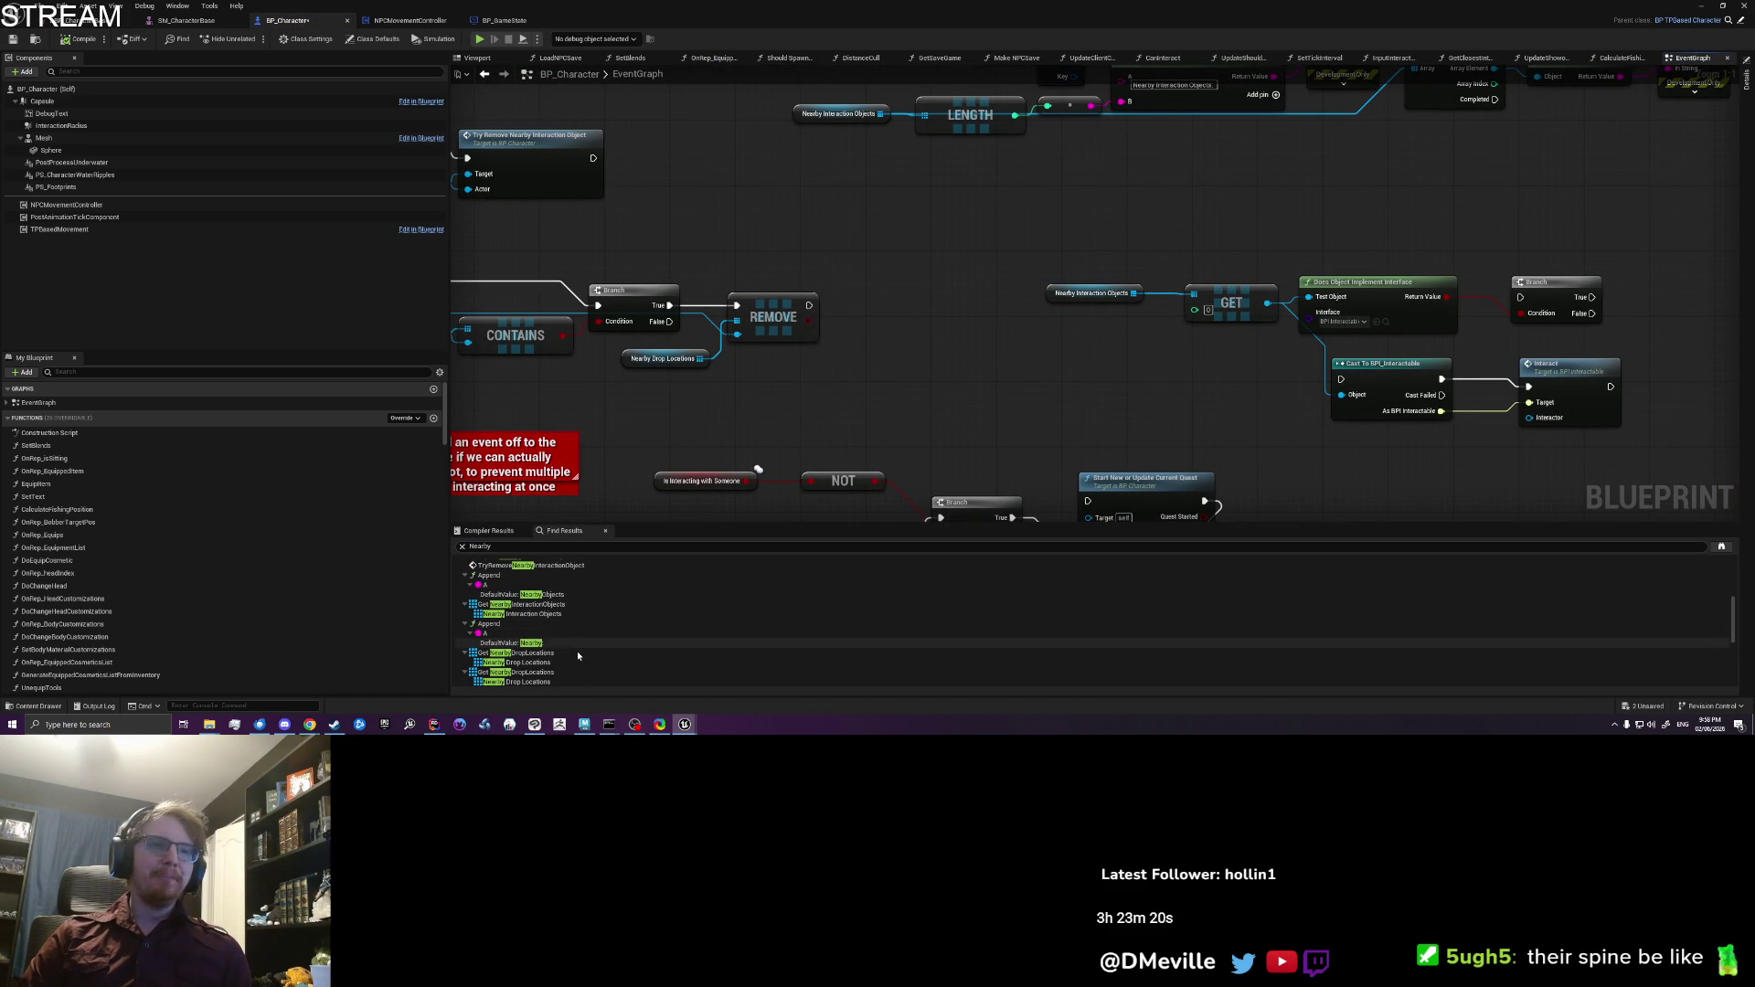
# Step: Search for Closest references and open the GetClosestInteractable call in InputInteractWithFurniture
pyautogui.hotkey('ctrl', 'f')
pyautogui.write('Closest')
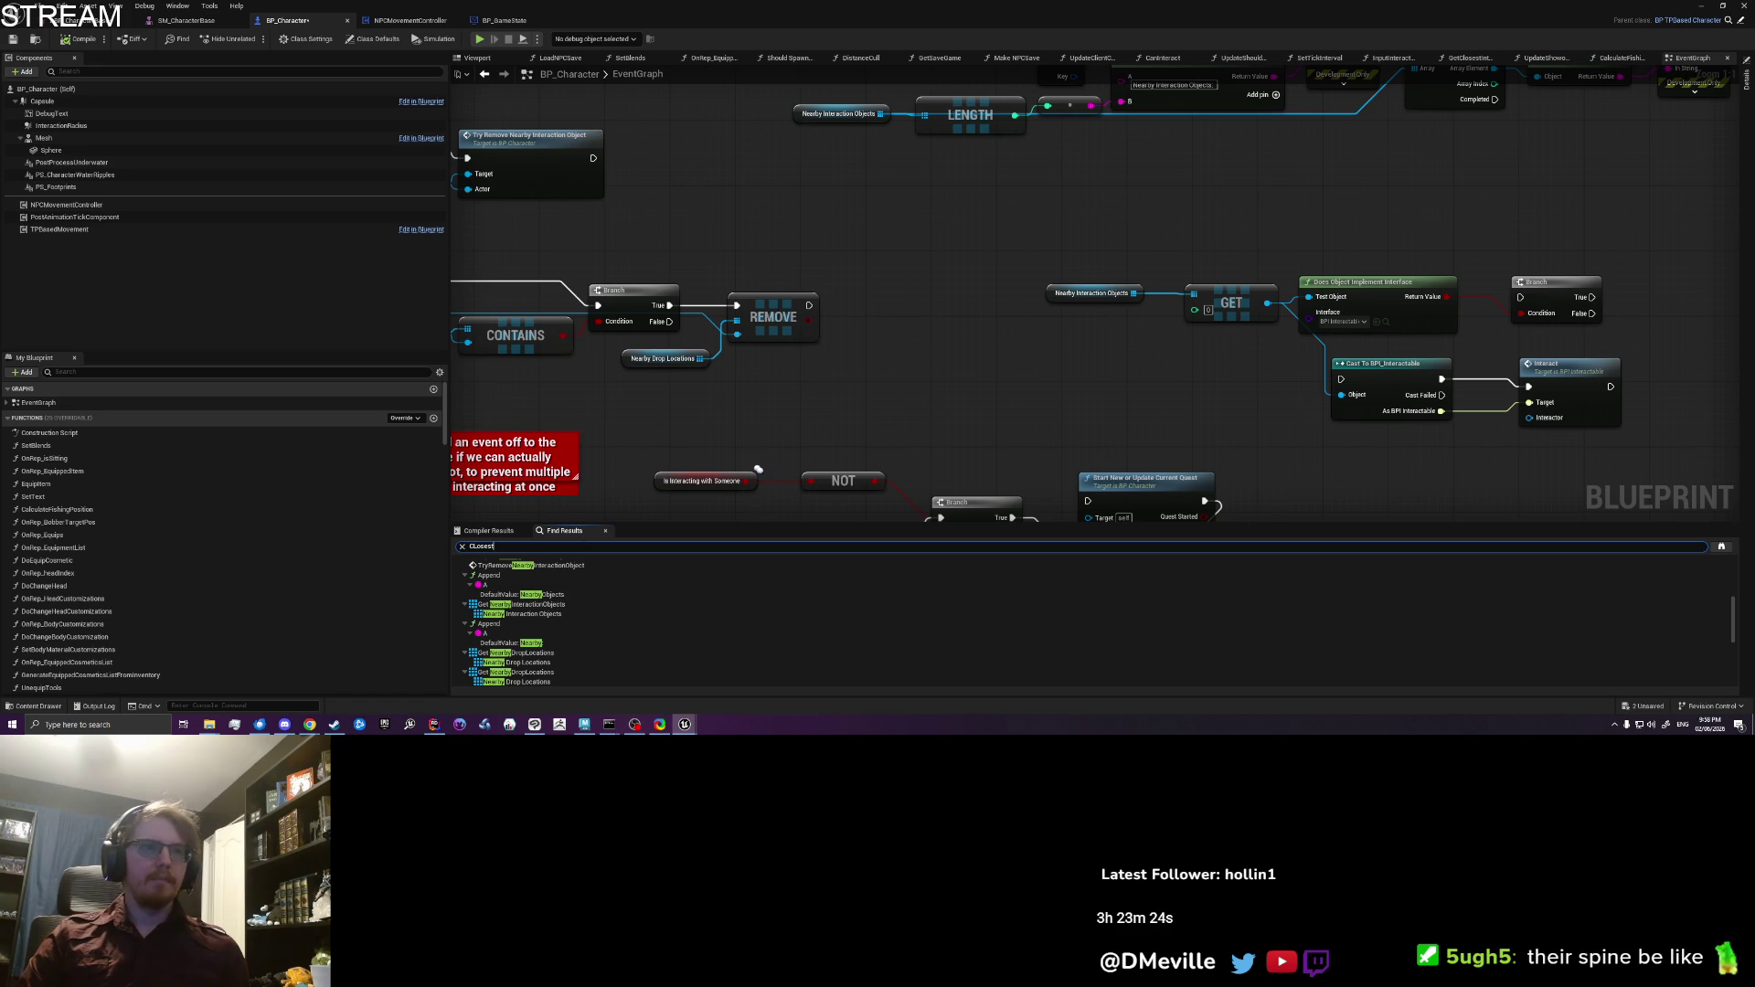
pyautogui.press('Return')
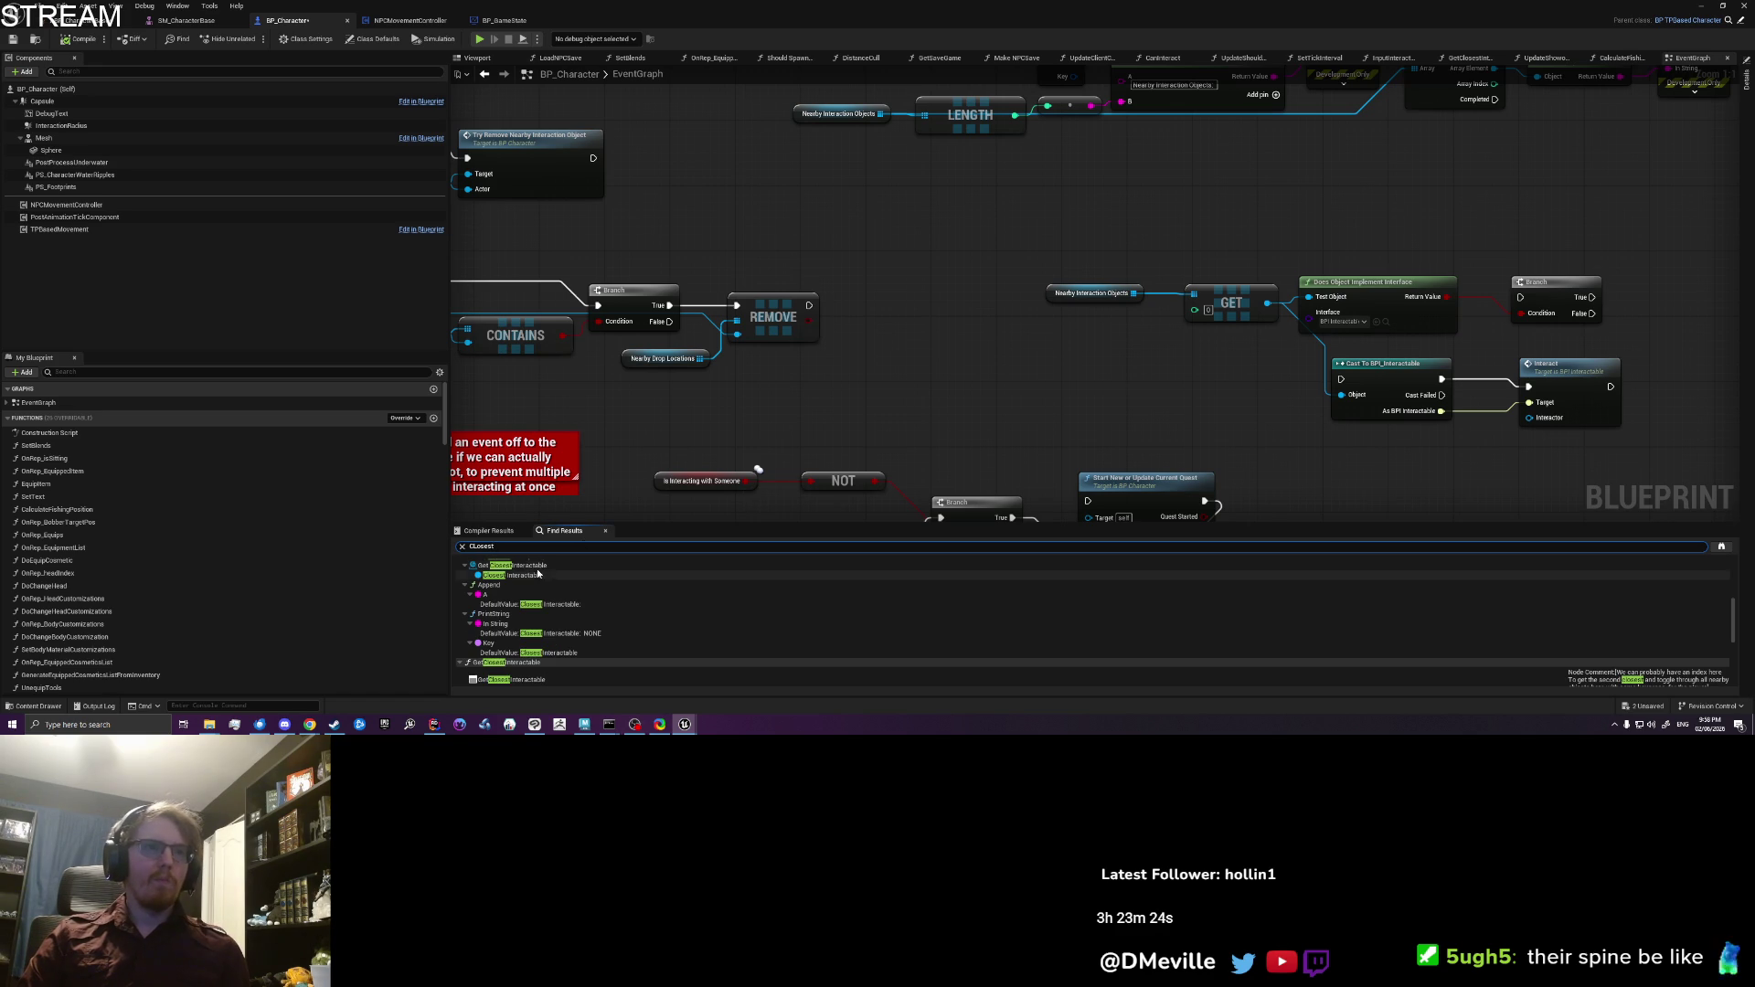
pyautogui.doubleClick(538, 566)
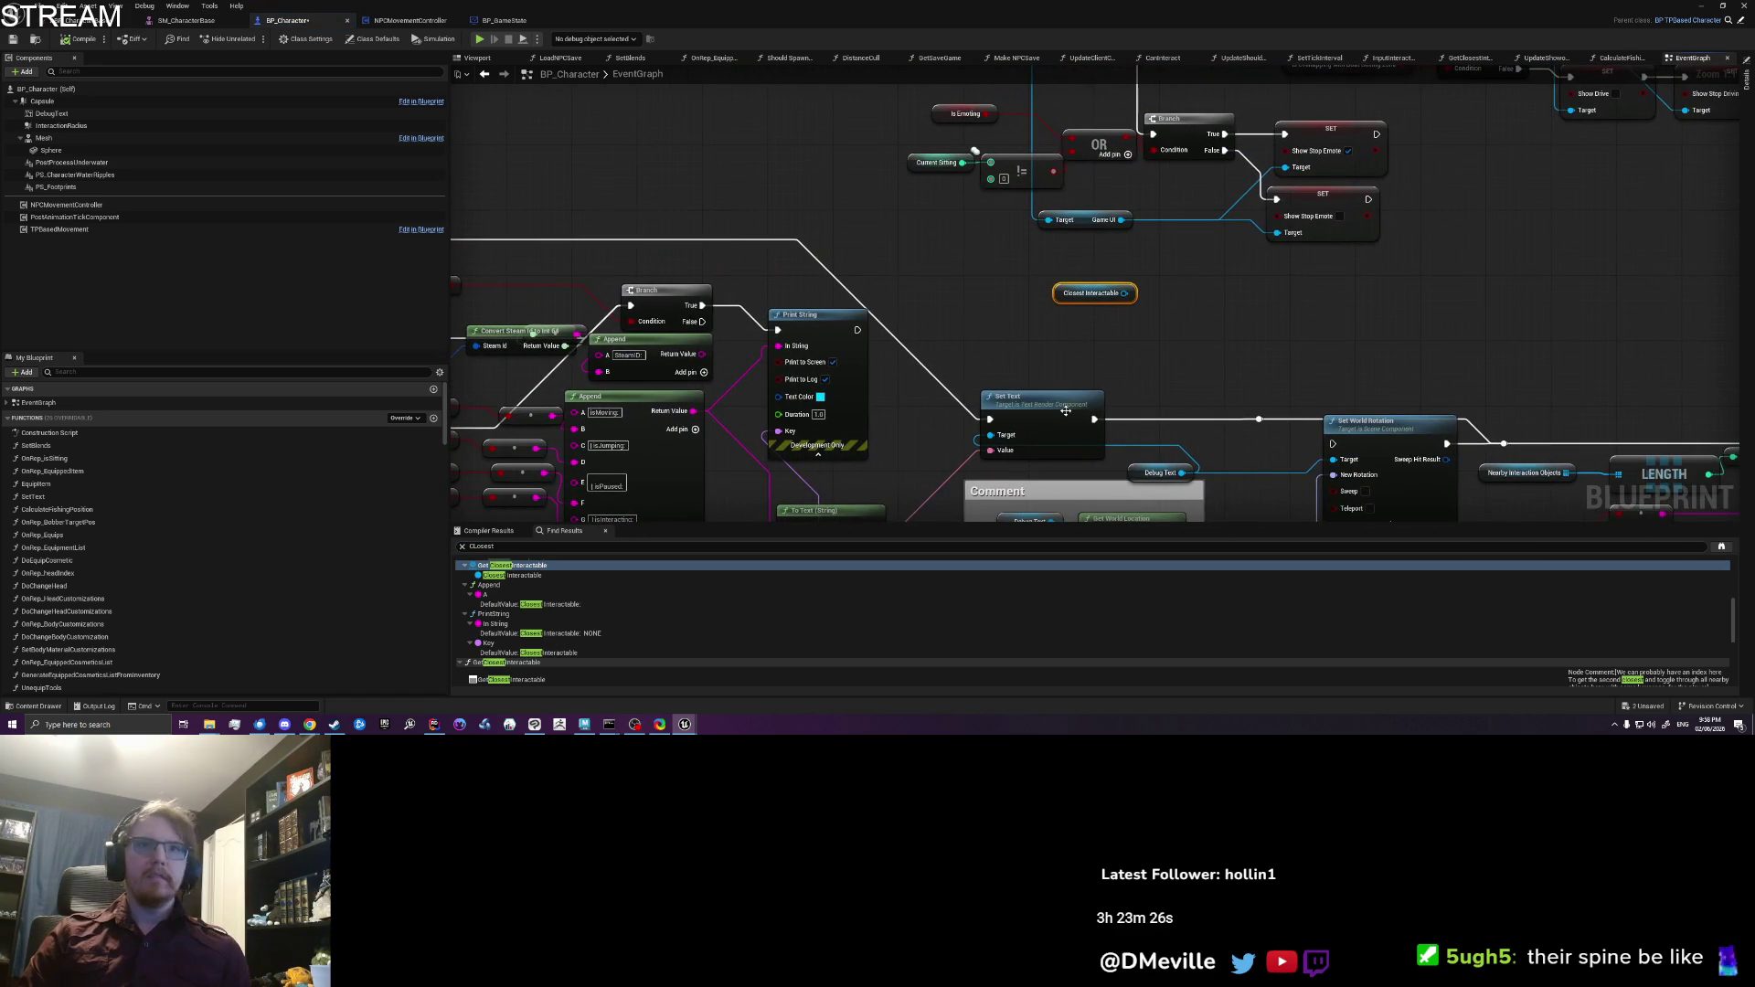
pyautogui.scroll(-3, 558, 640)
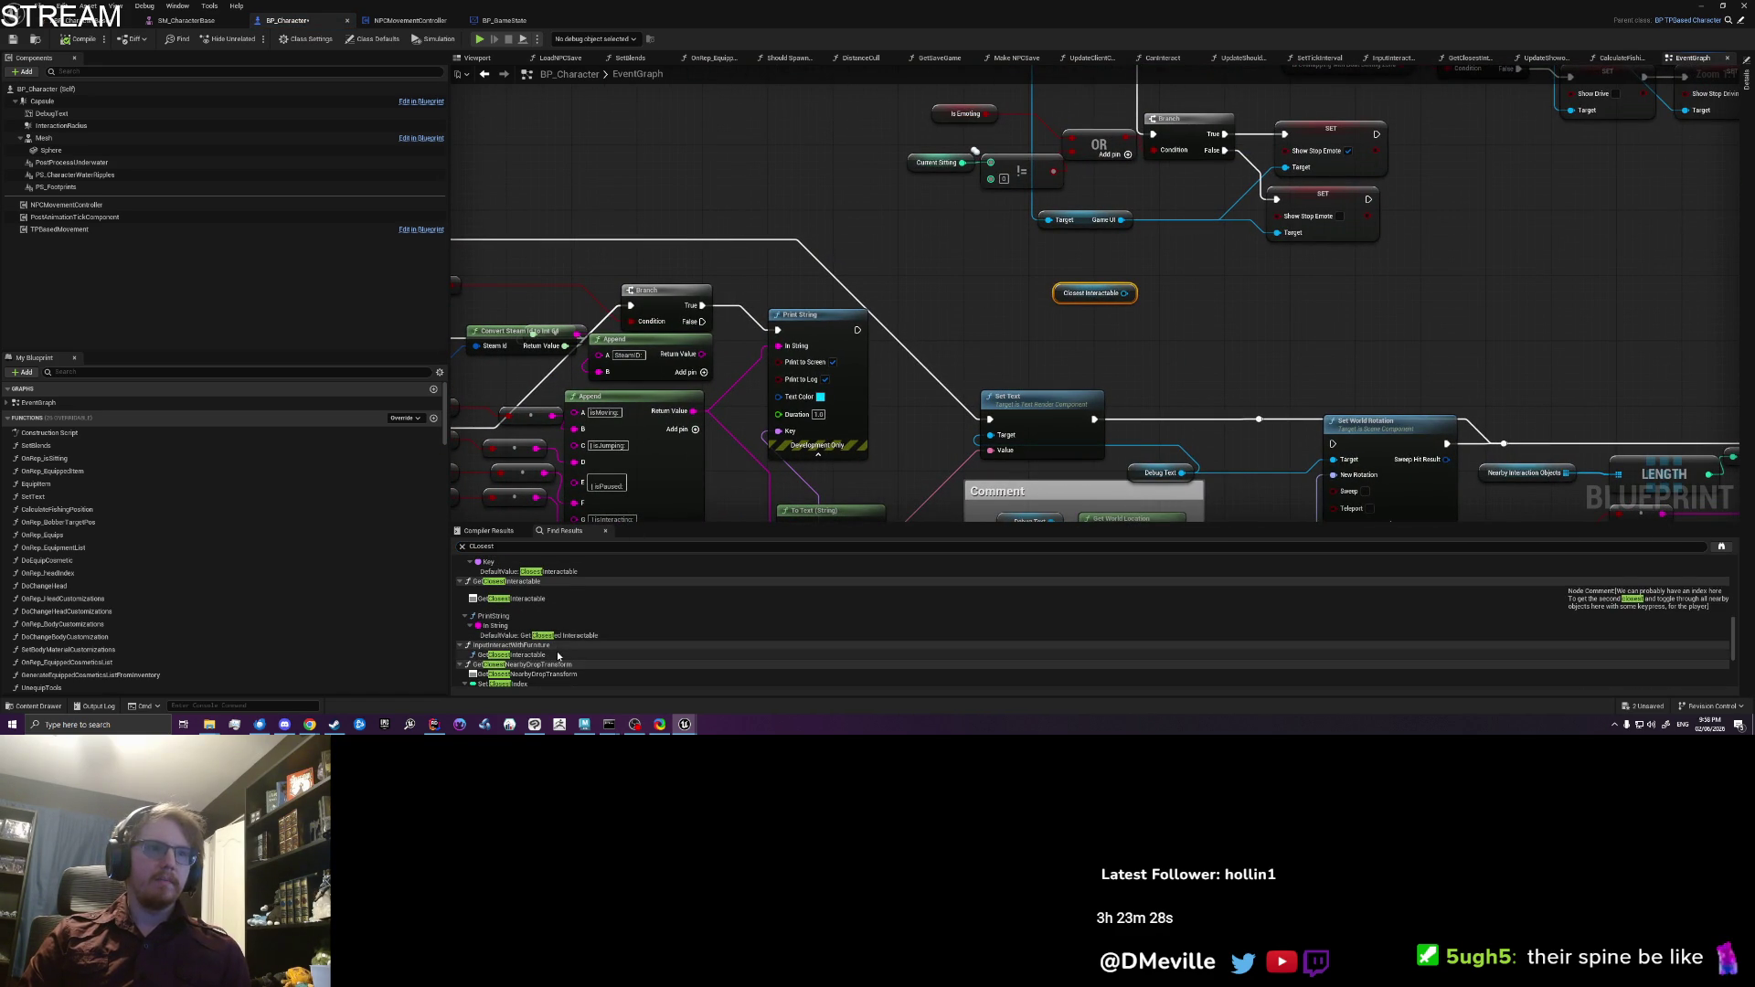
pyautogui.doubleClick(521, 654)
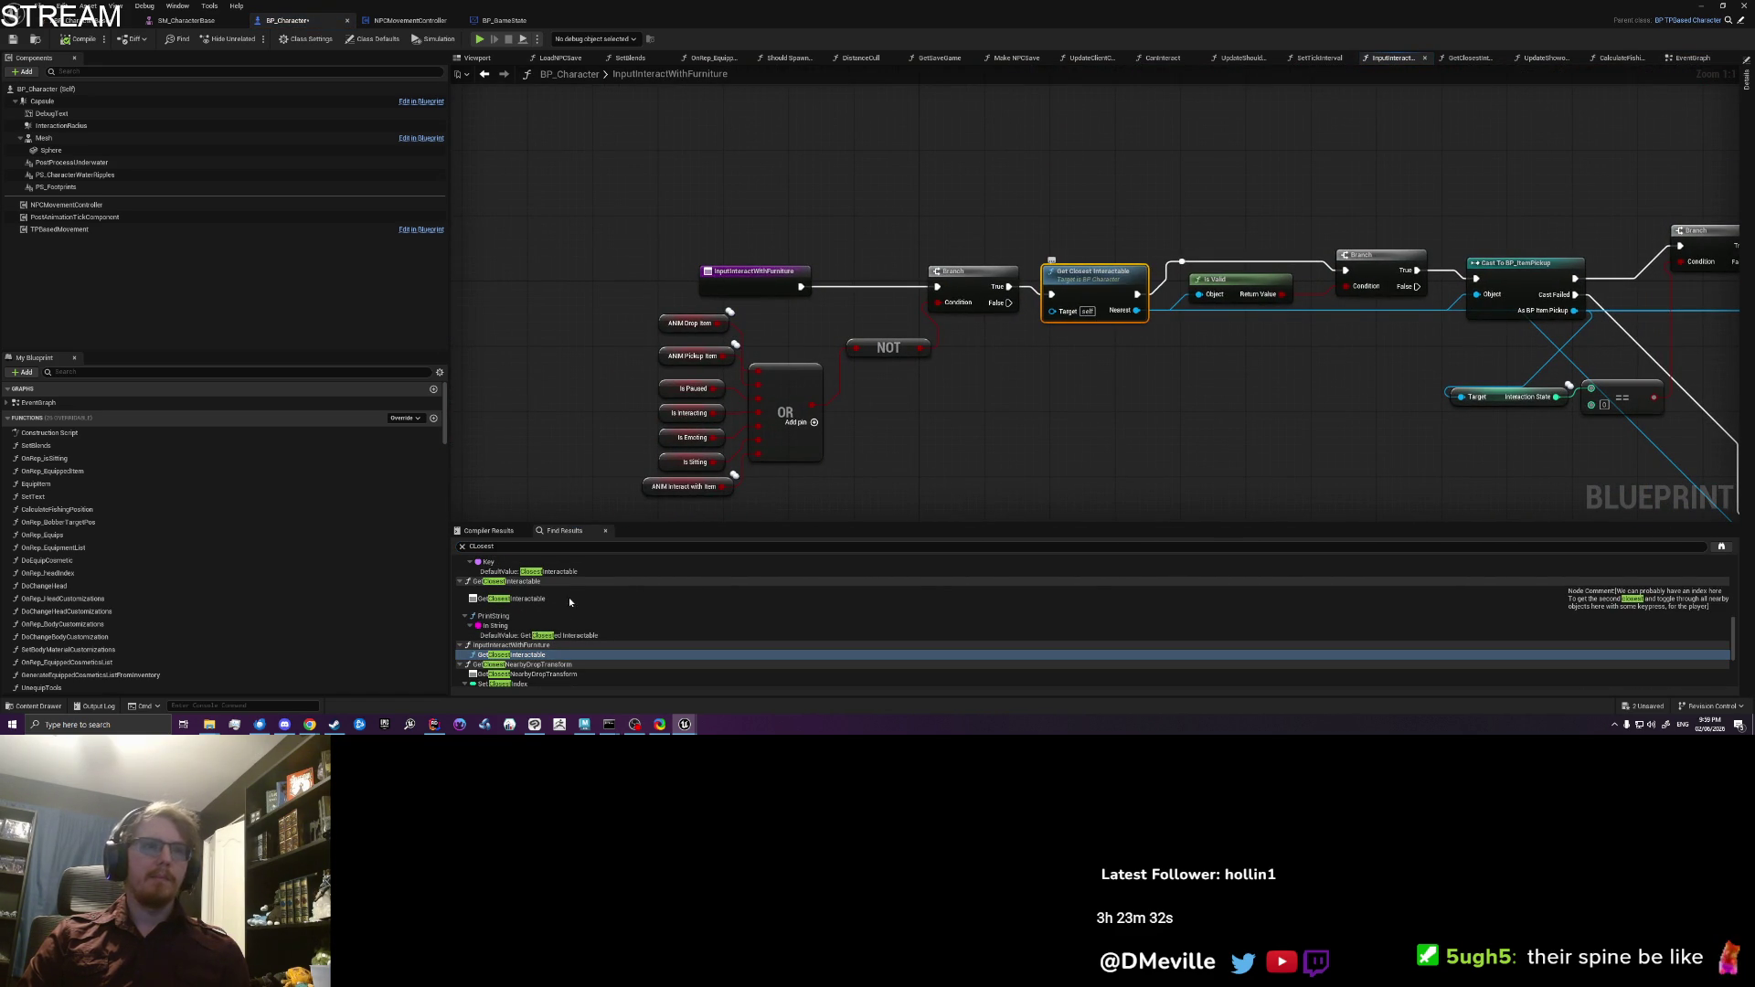
pyautogui.scroll(5, 562, 607)
# Step: Search for 'GetNearby' and open GetClosestInteractable at its Nearby Interaction Objects getter
pyautogui.click(548, 546)
pyautogui.hotkey('ctrl', 'a')
pyautogui.write('GetNearby')
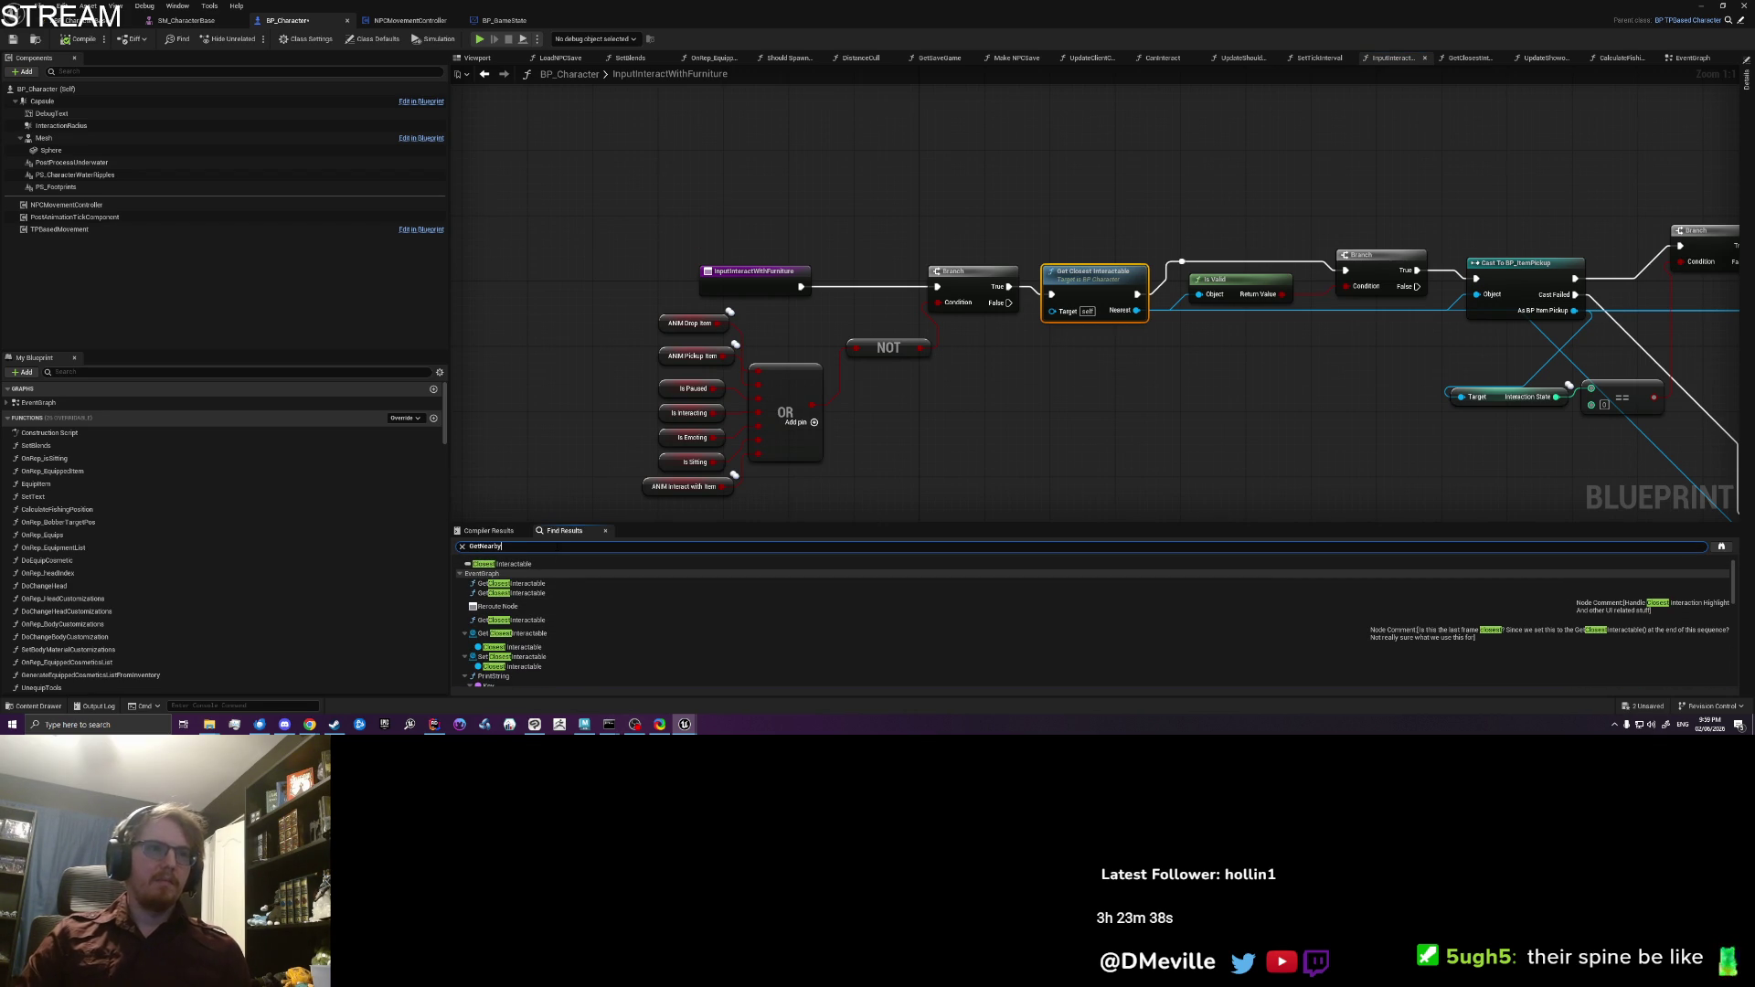
pyautogui.press('Return')
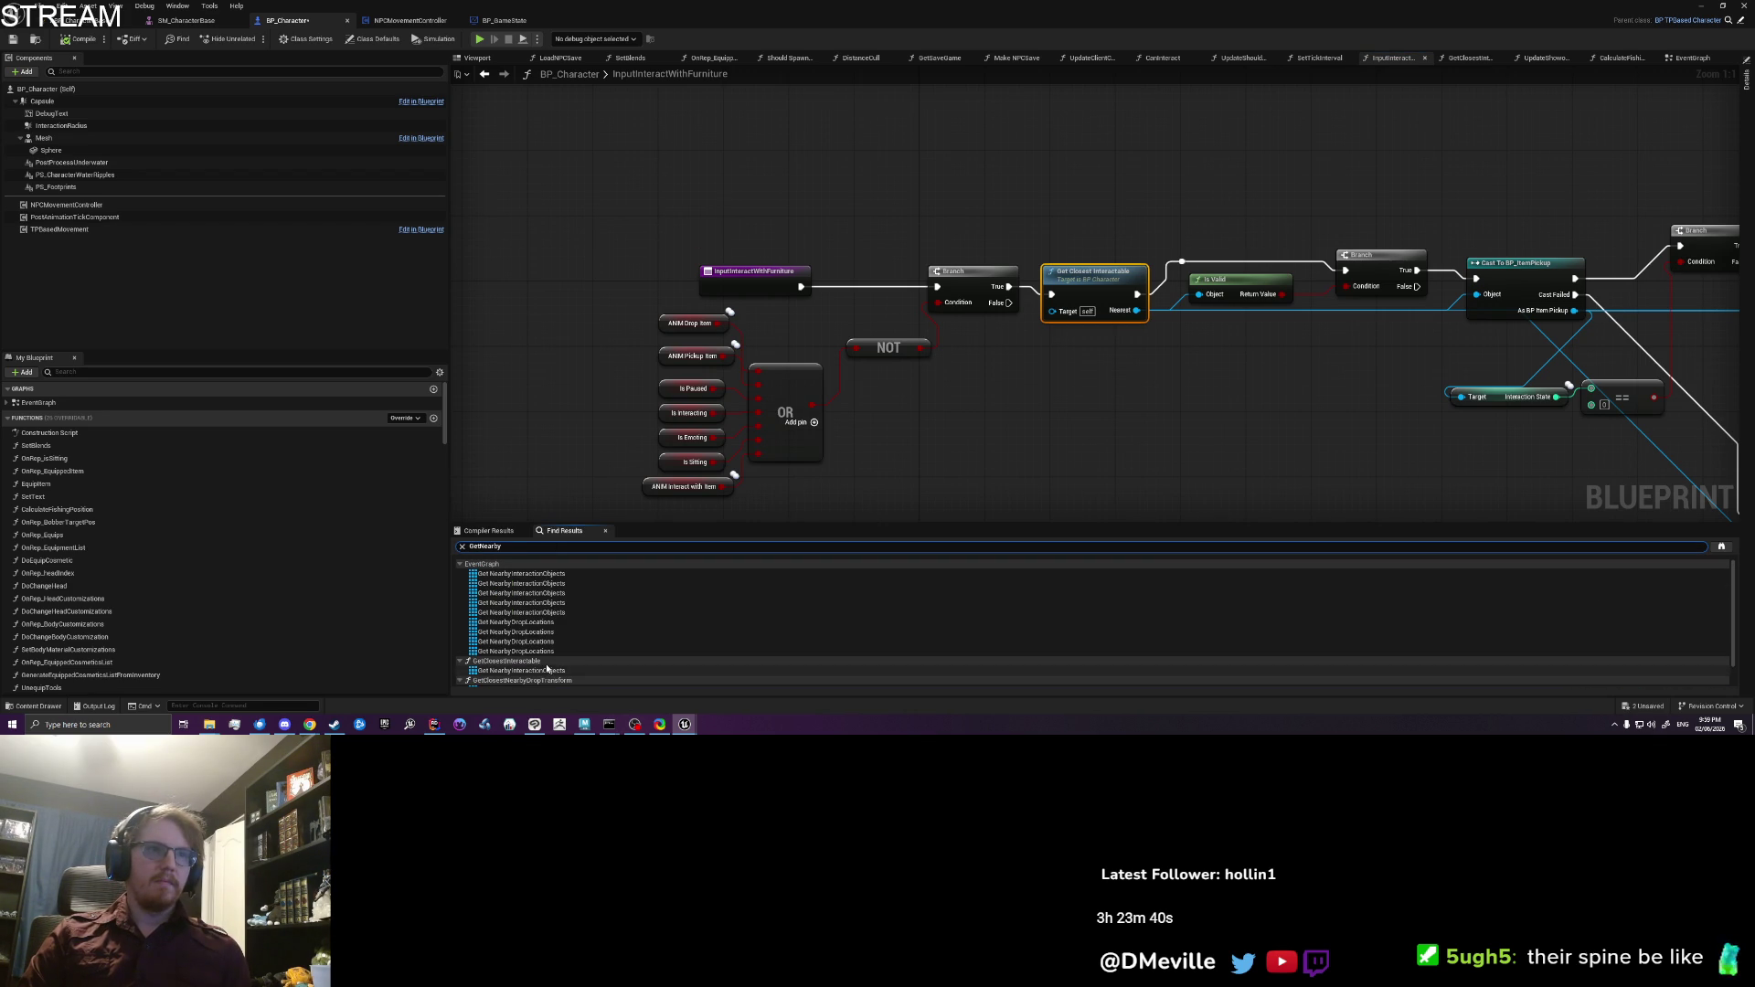
pyautogui.scroll(-1, 548, 670)
pyautogui.click(539, 655)
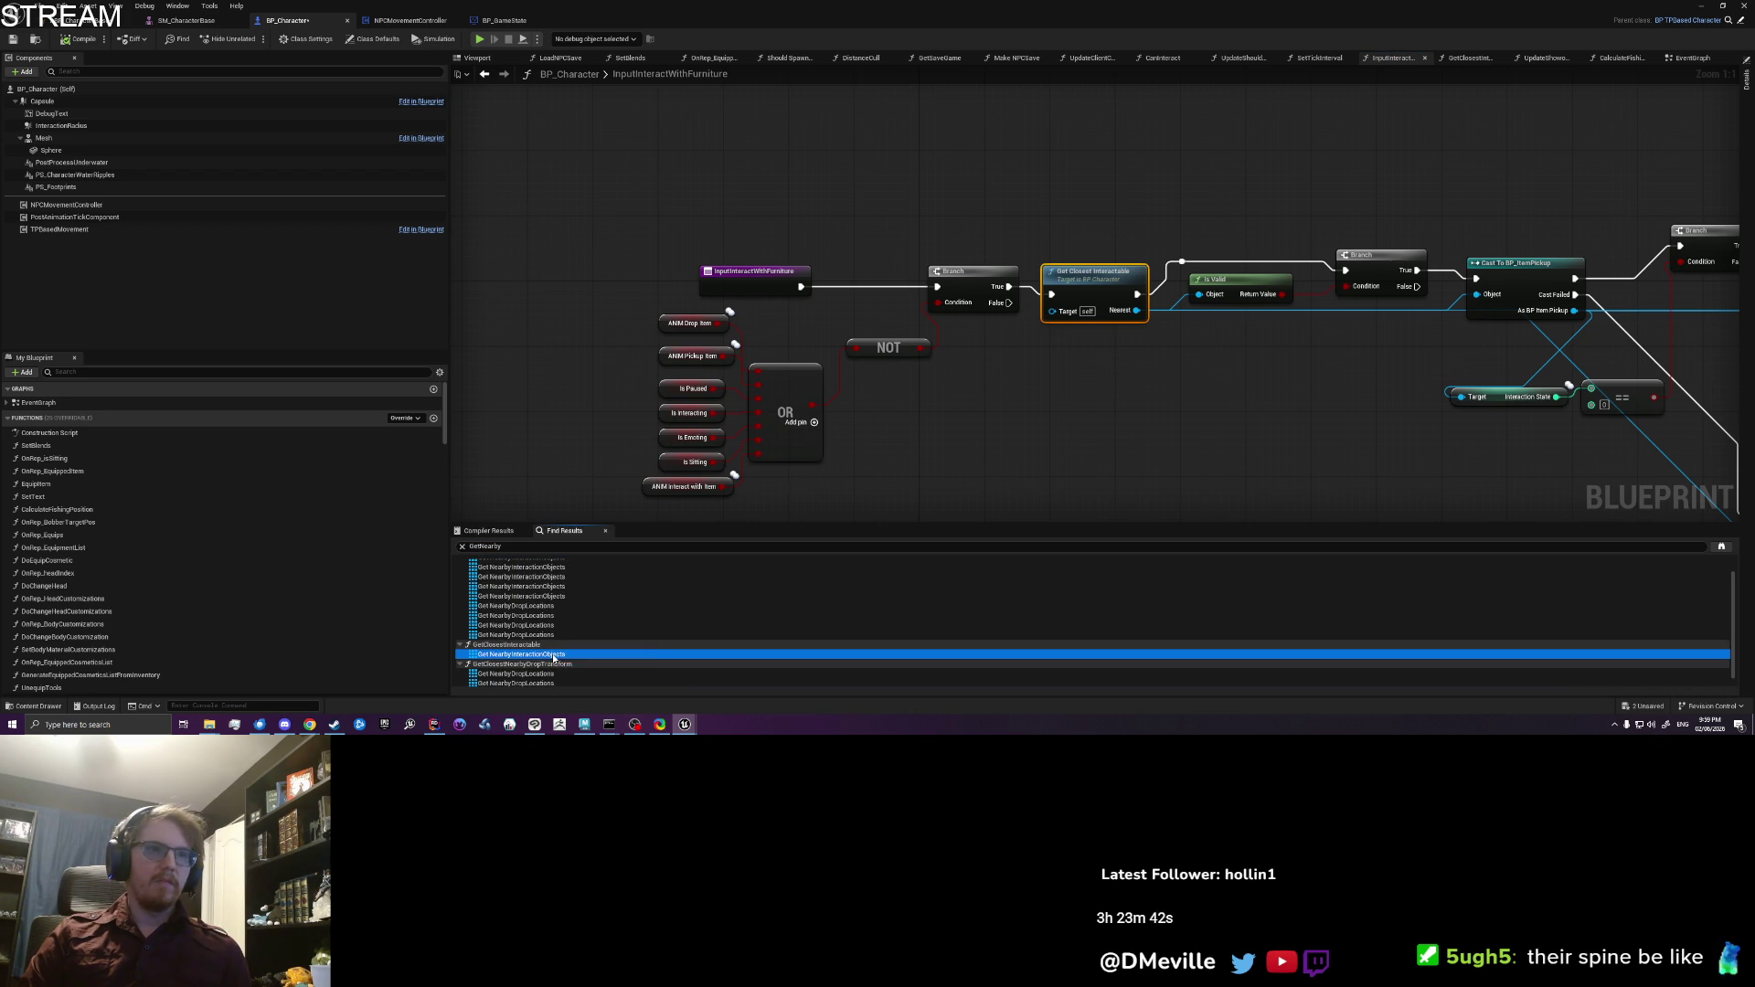
pyautogui.scroll(-4, 1135, 408)
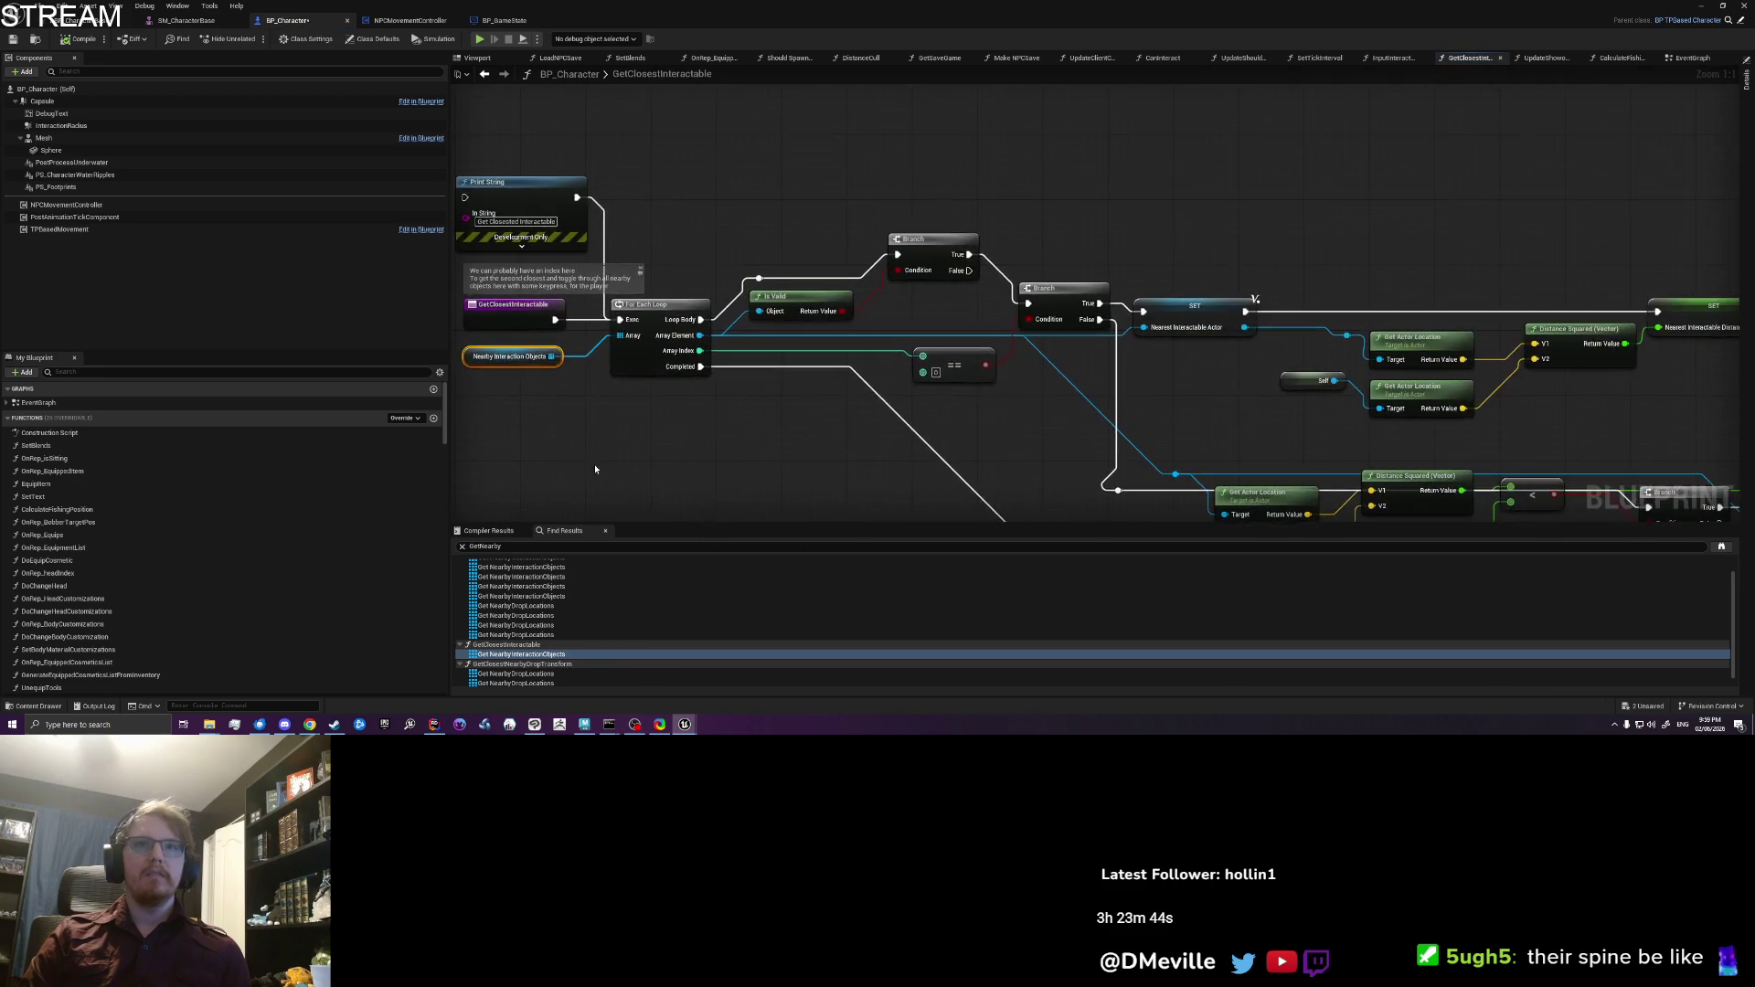
# Step: Delete an accidental Cast To Note node and drop an empty comment box on the open canvas
pyautogui.scroll(4, 757, 330)
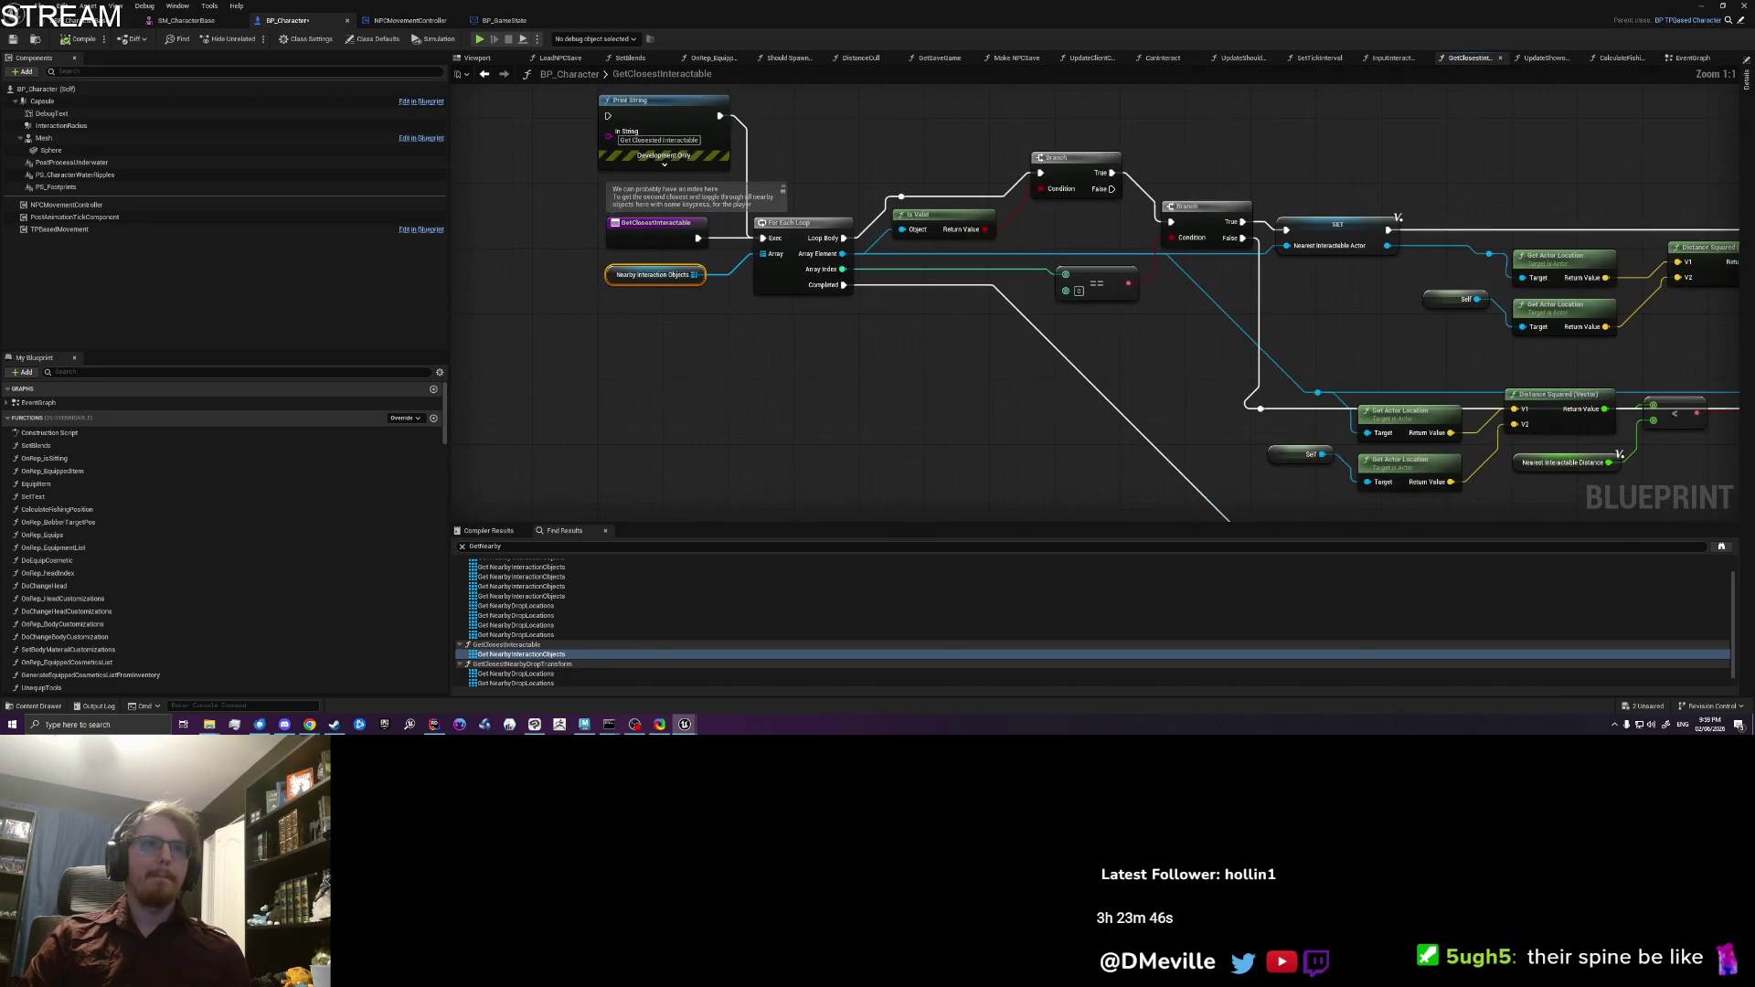
pyautogui.moveTo(739, 372); pyautogui.dragTo(683, 333)
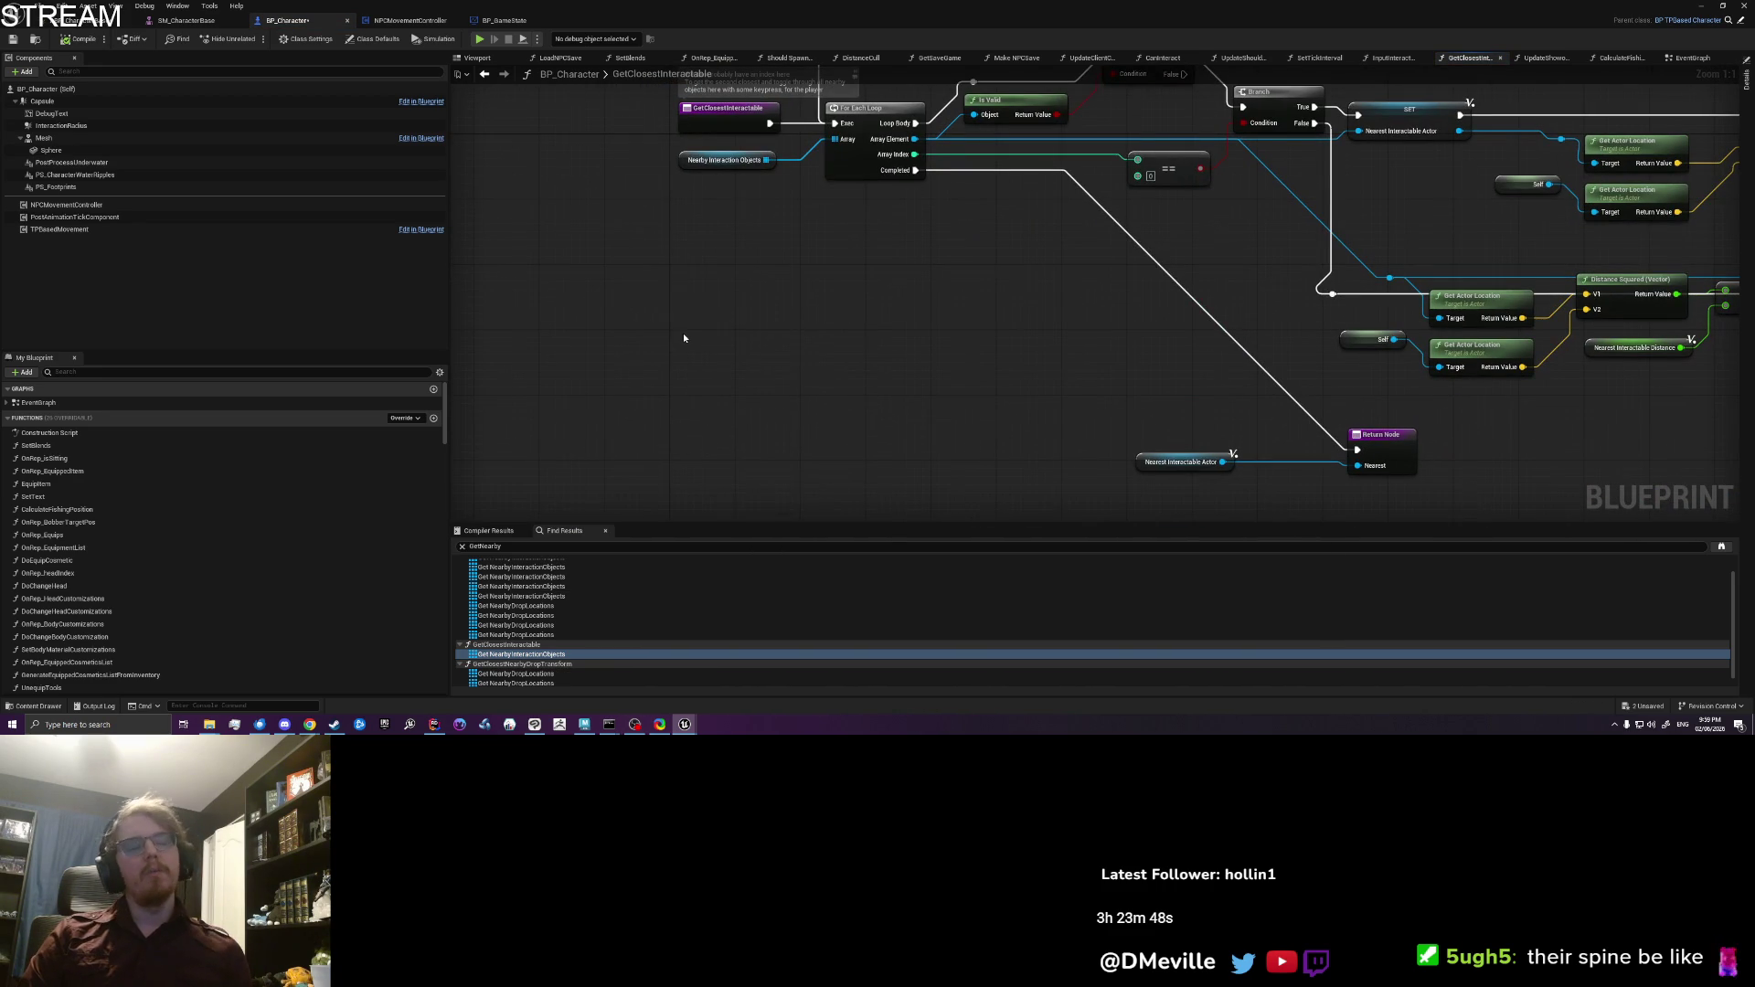
pyautogui.rightClick(683, 332)
pyautogui.click(676, 324)
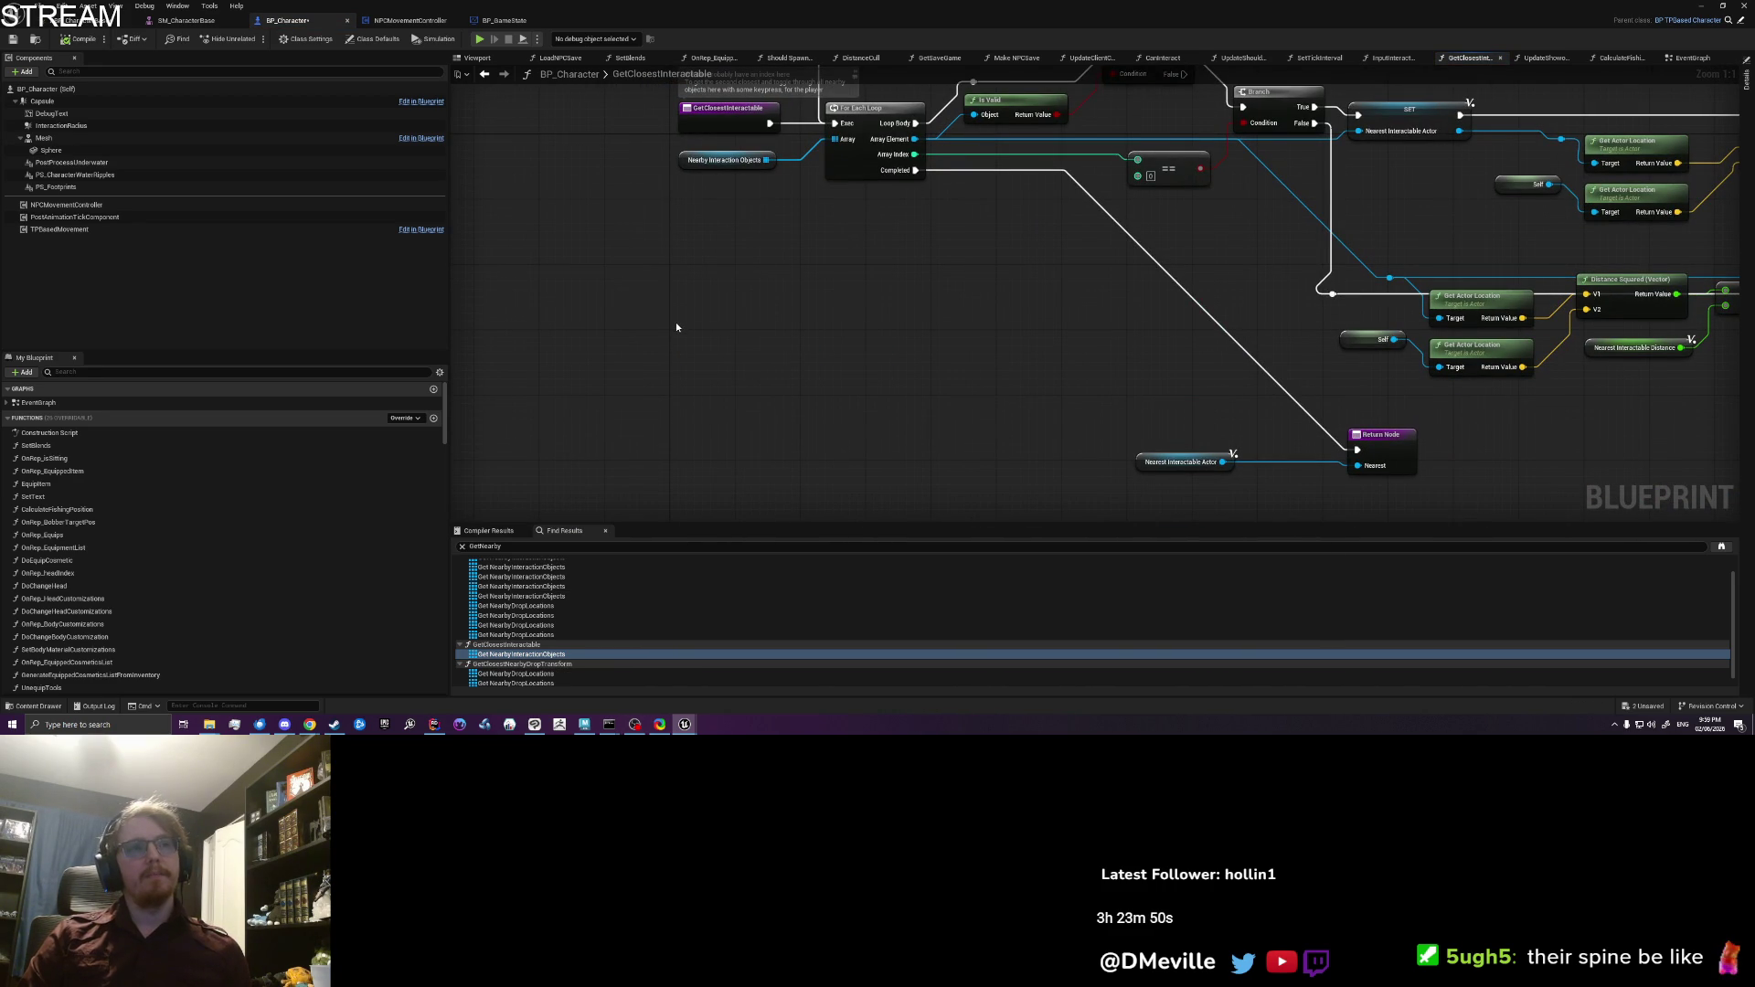
pyautogui.rightClick(676, 322)
pyautogui.write('cast to note')
pyautogui.press('Return')
pyautogui.press('Delete')
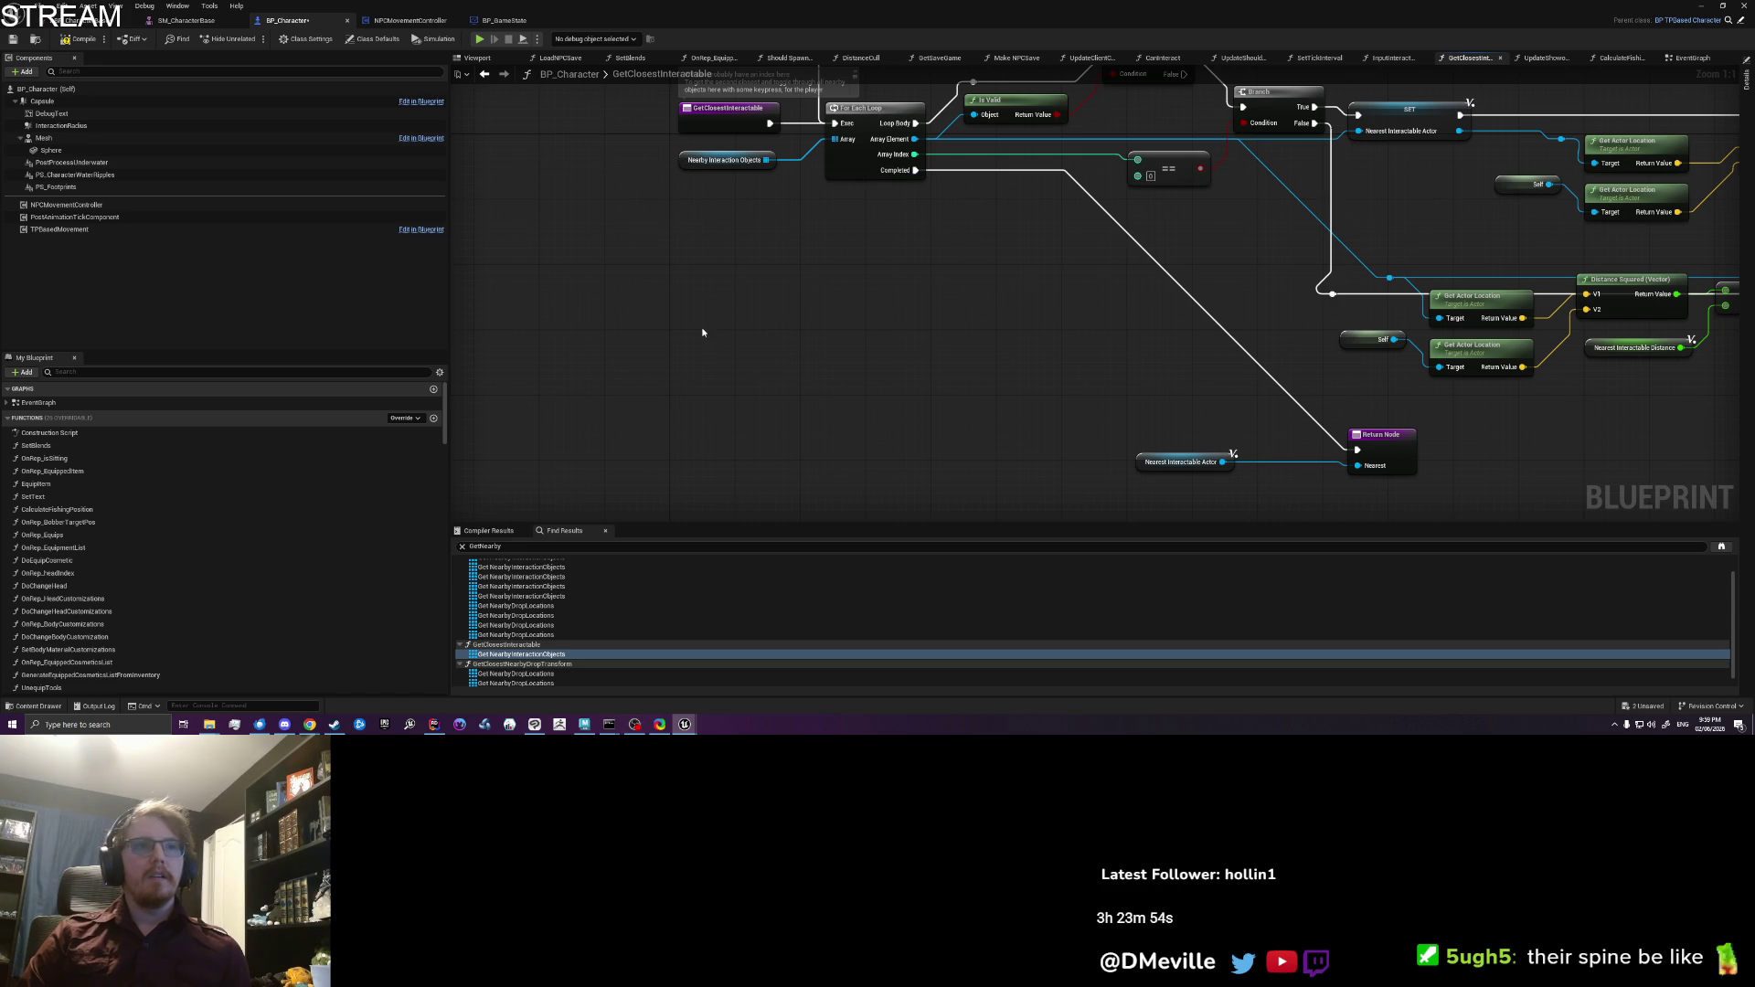
pyautogui.press('c')
pyautogui.click(784, 382)
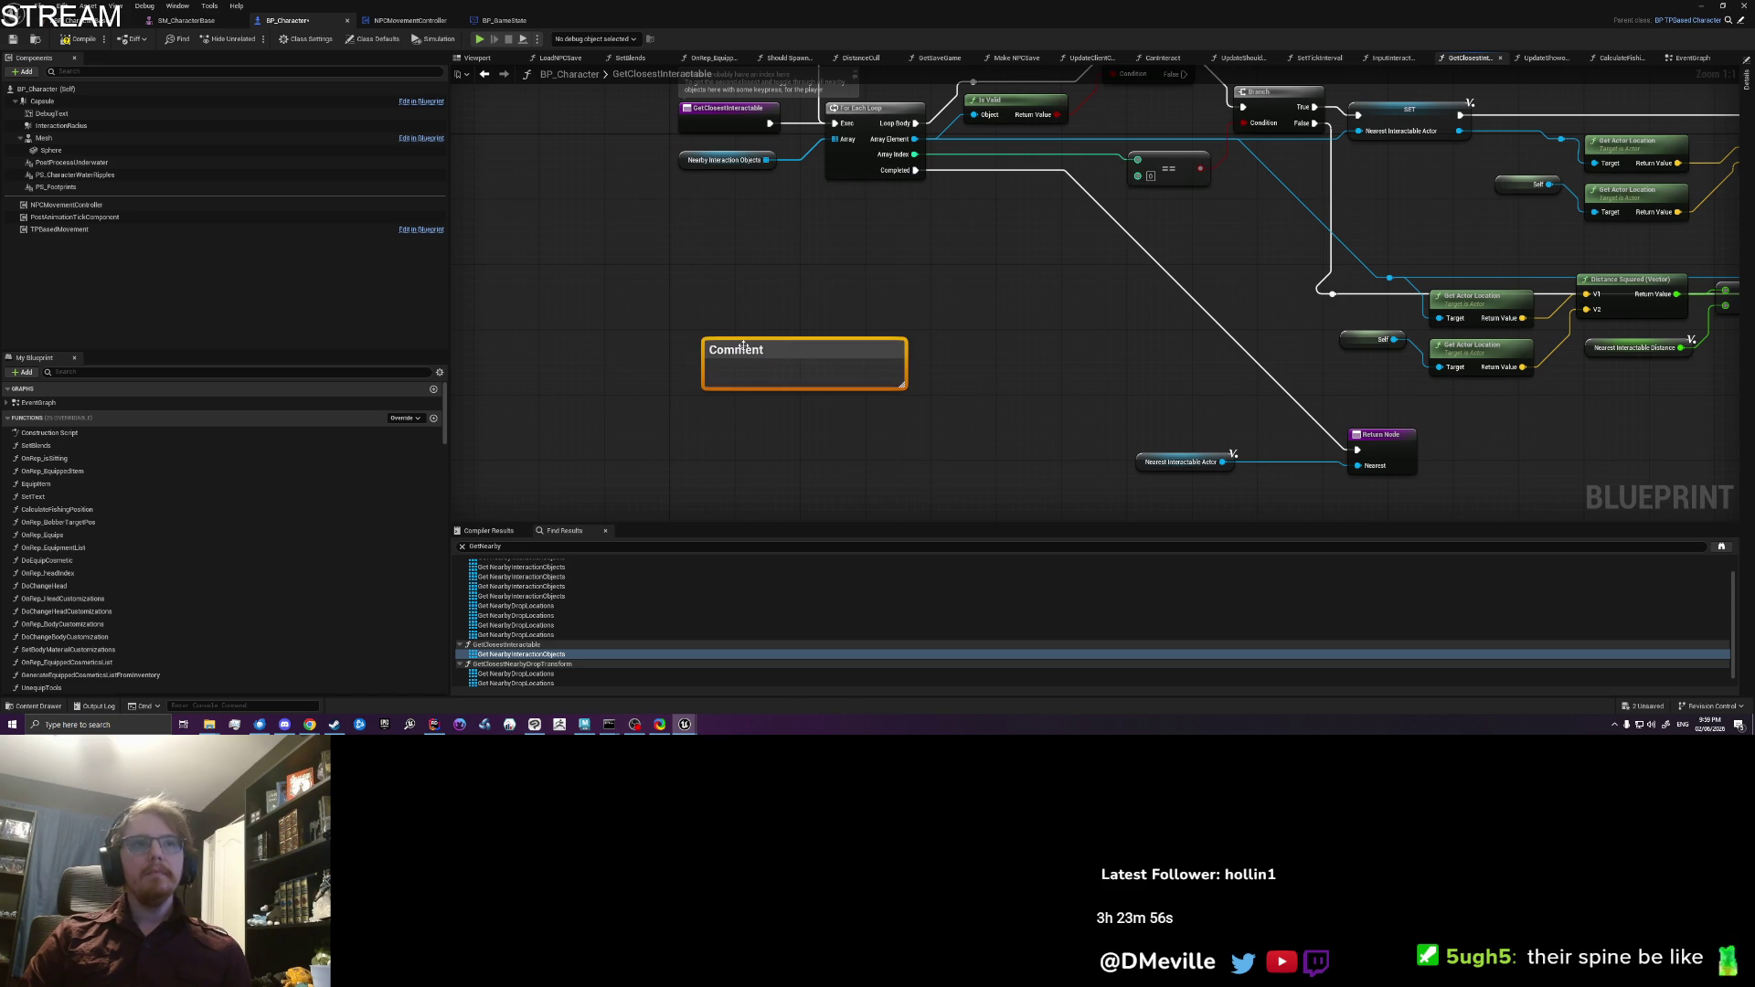
# Step: Place and enlarge the comment, then type '- Put all nearby interaction objects in a list' and '- Loop'
pyautogui.moveTo(749, 351); pyautogui.dragTo(653, 287)
pyautogui.click(804, 337)
pyautogui.moveTo(804, 319)
pyautogui.mouseDown()
pyautogui.moveTo(862, 482)
pyautogui.moveTo(910, 490)
pyautogui.mouseUp()
pyautogui.doubleClick(693, 309)
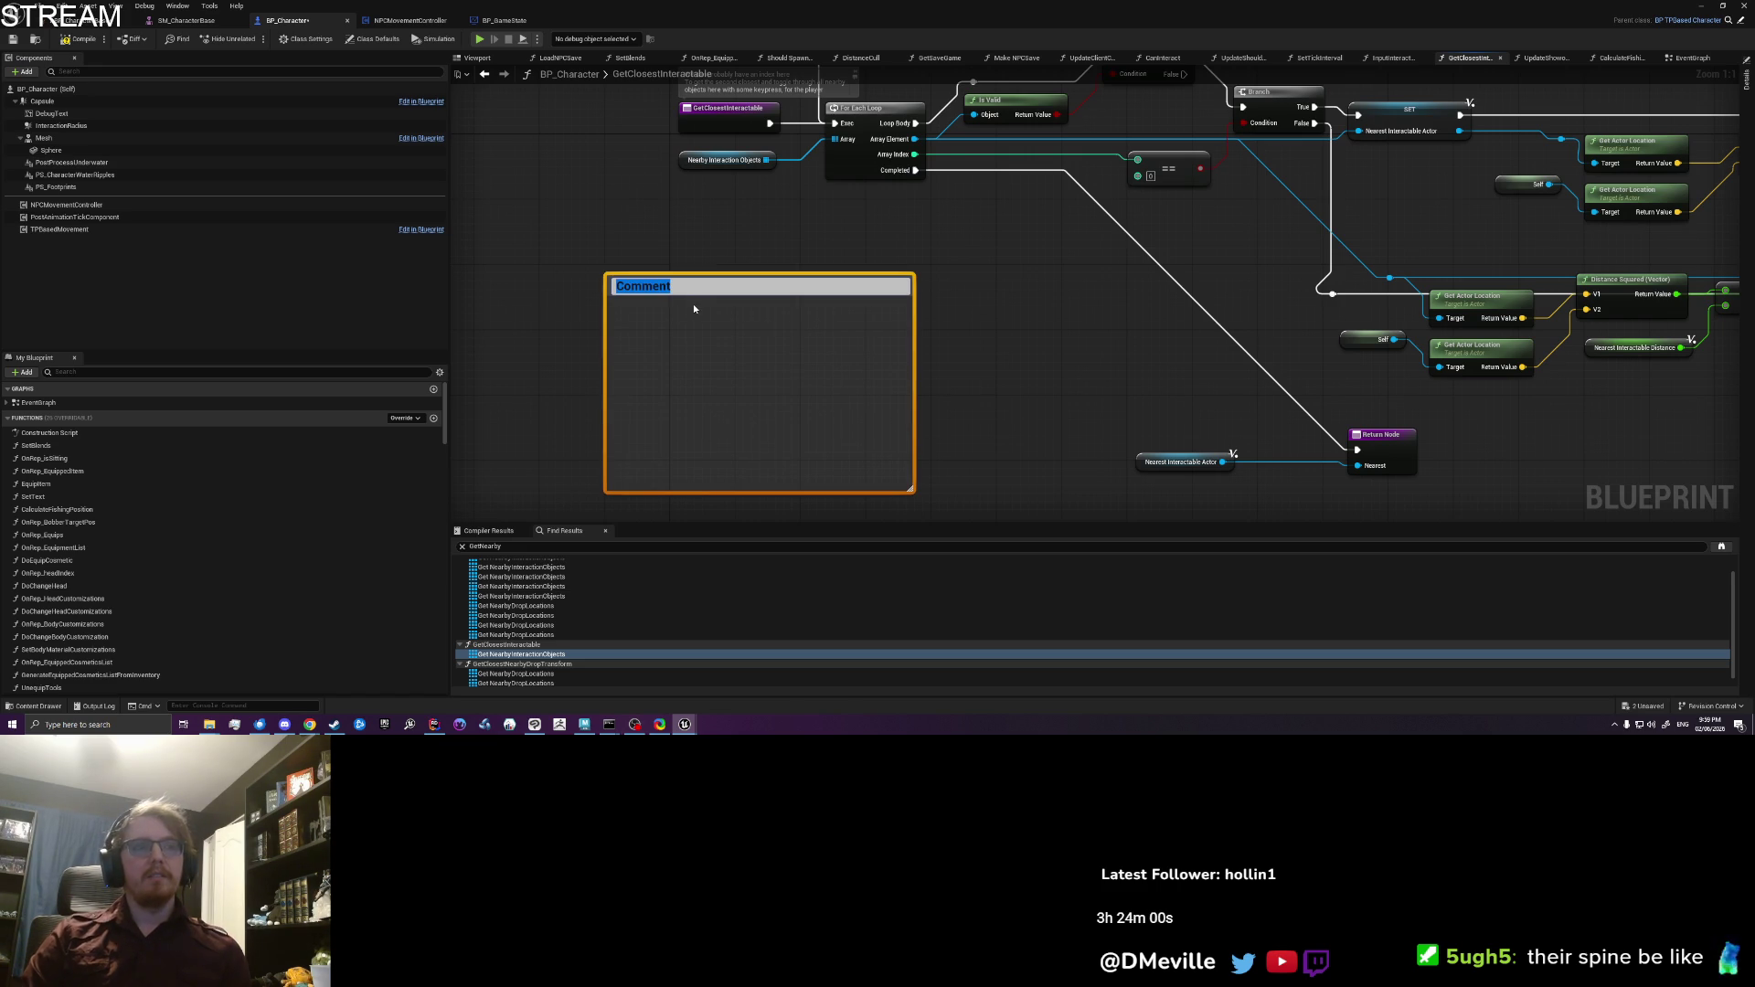
pyautogui.write('-')
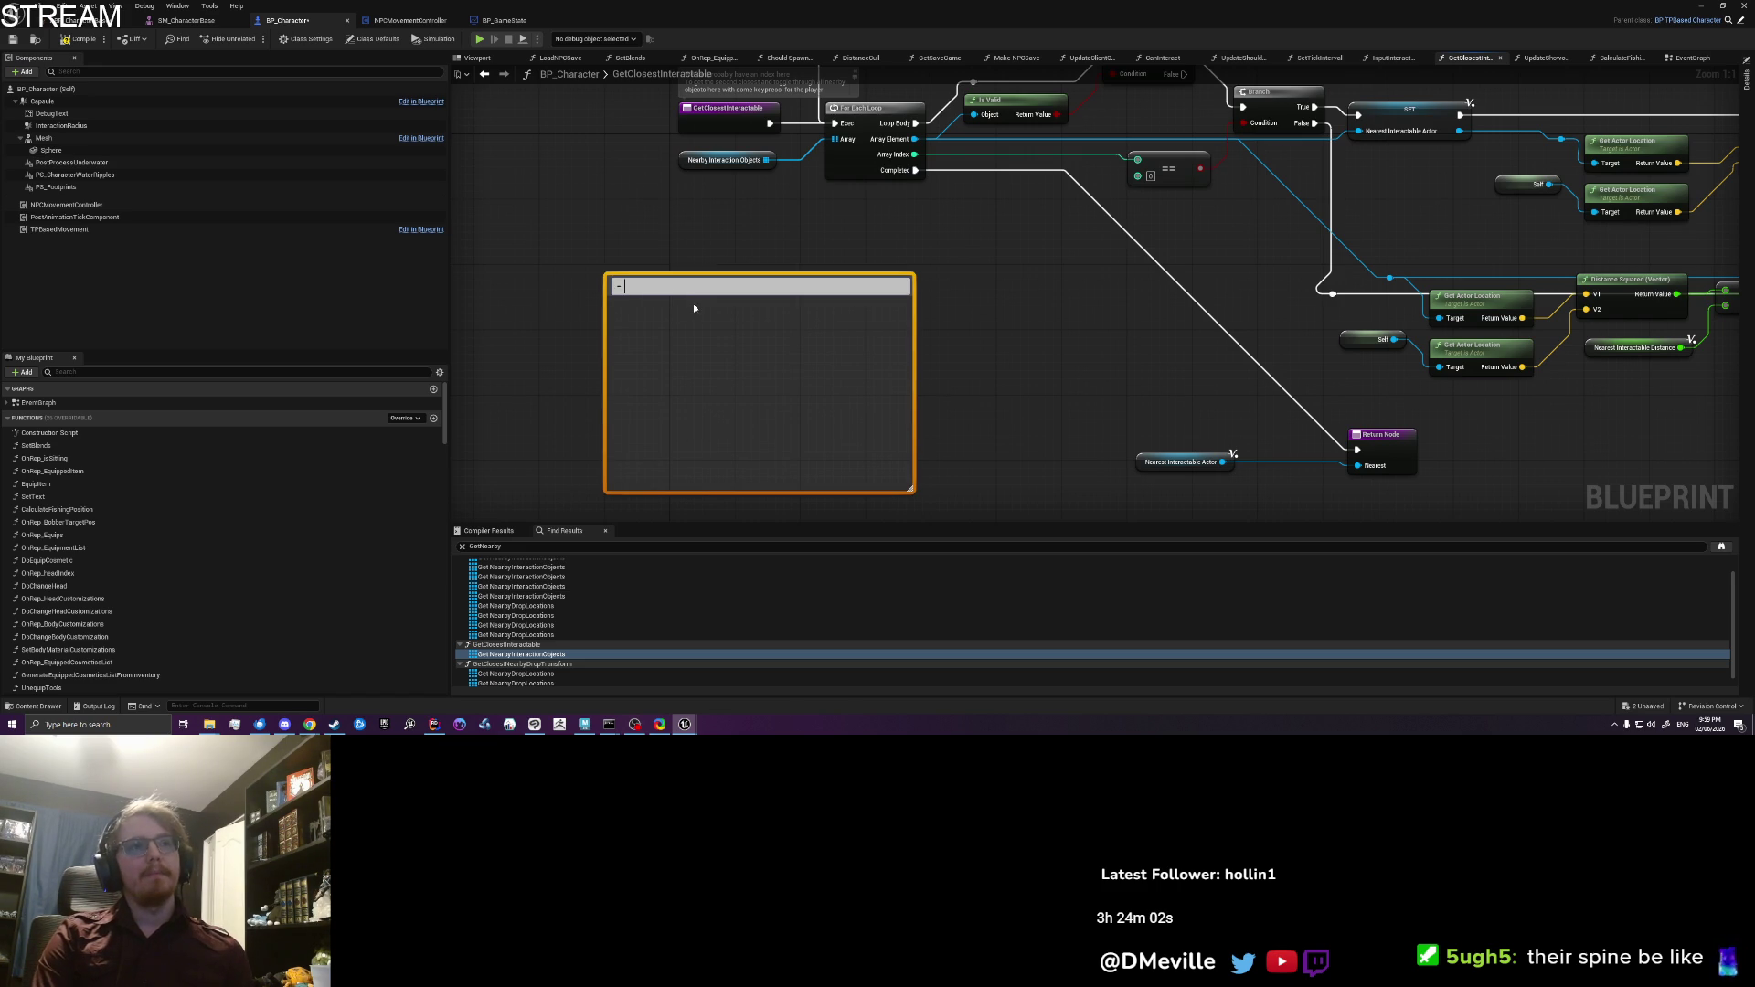
pyautogui.write(' Put all nearby interac')
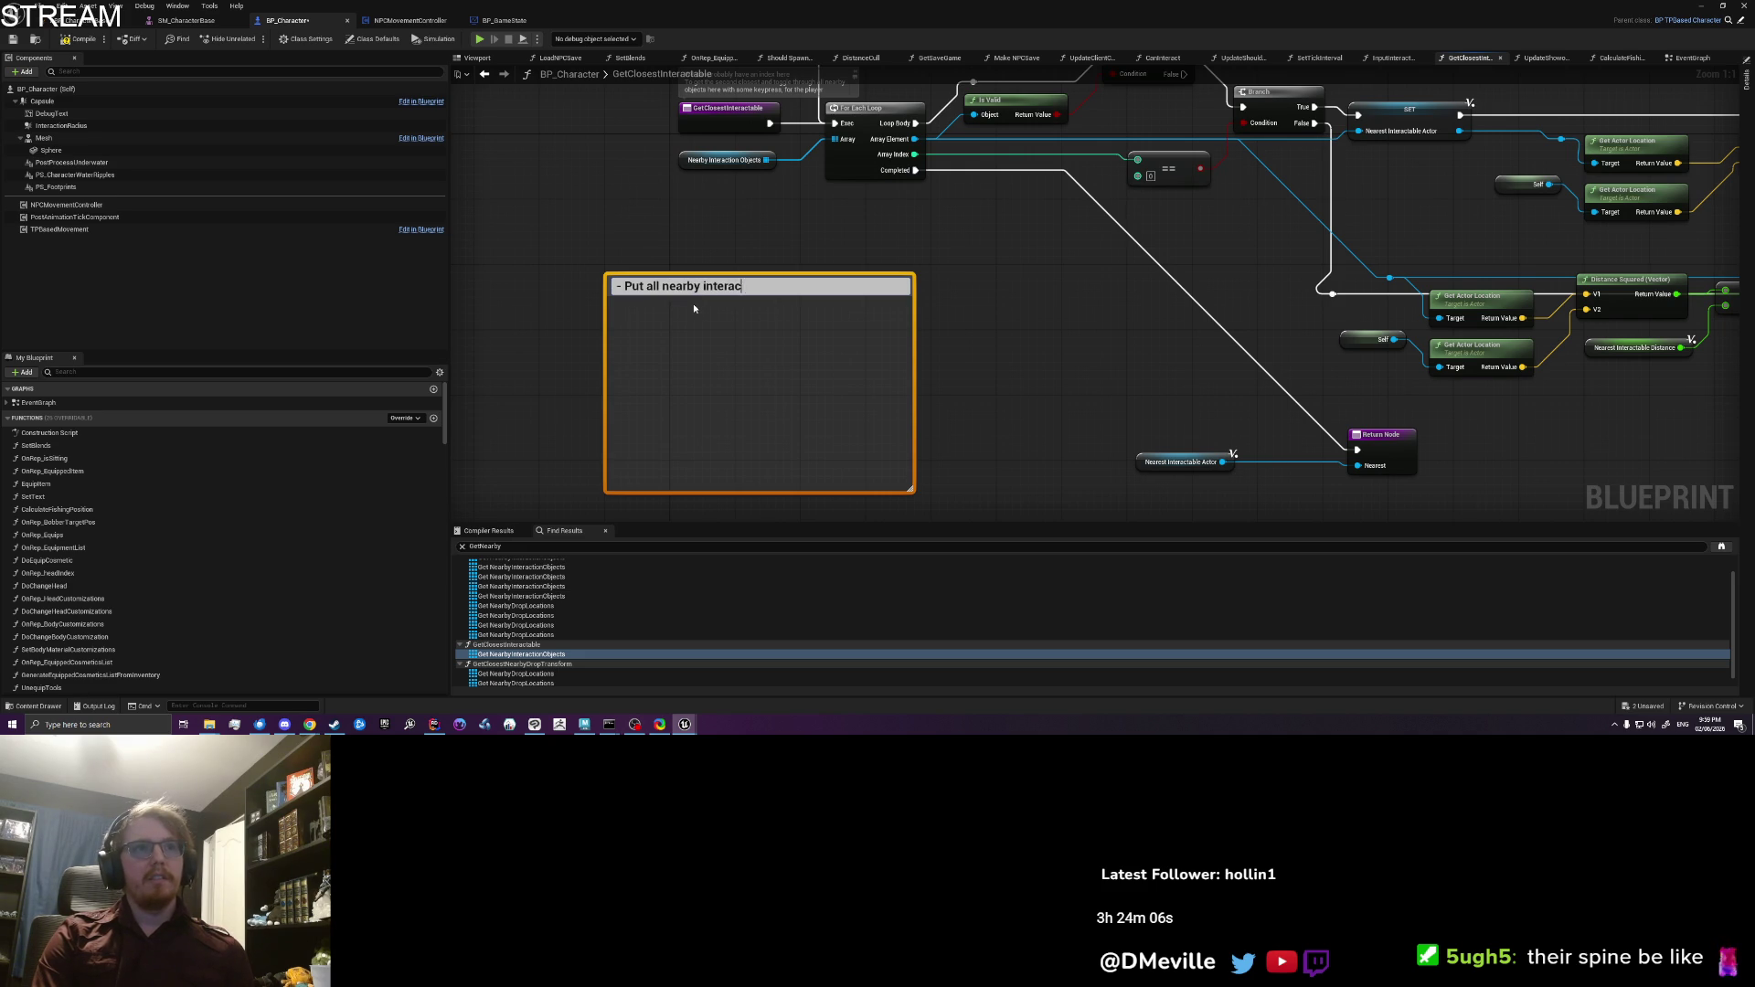
pyautogui.write('tion objects in a list,')
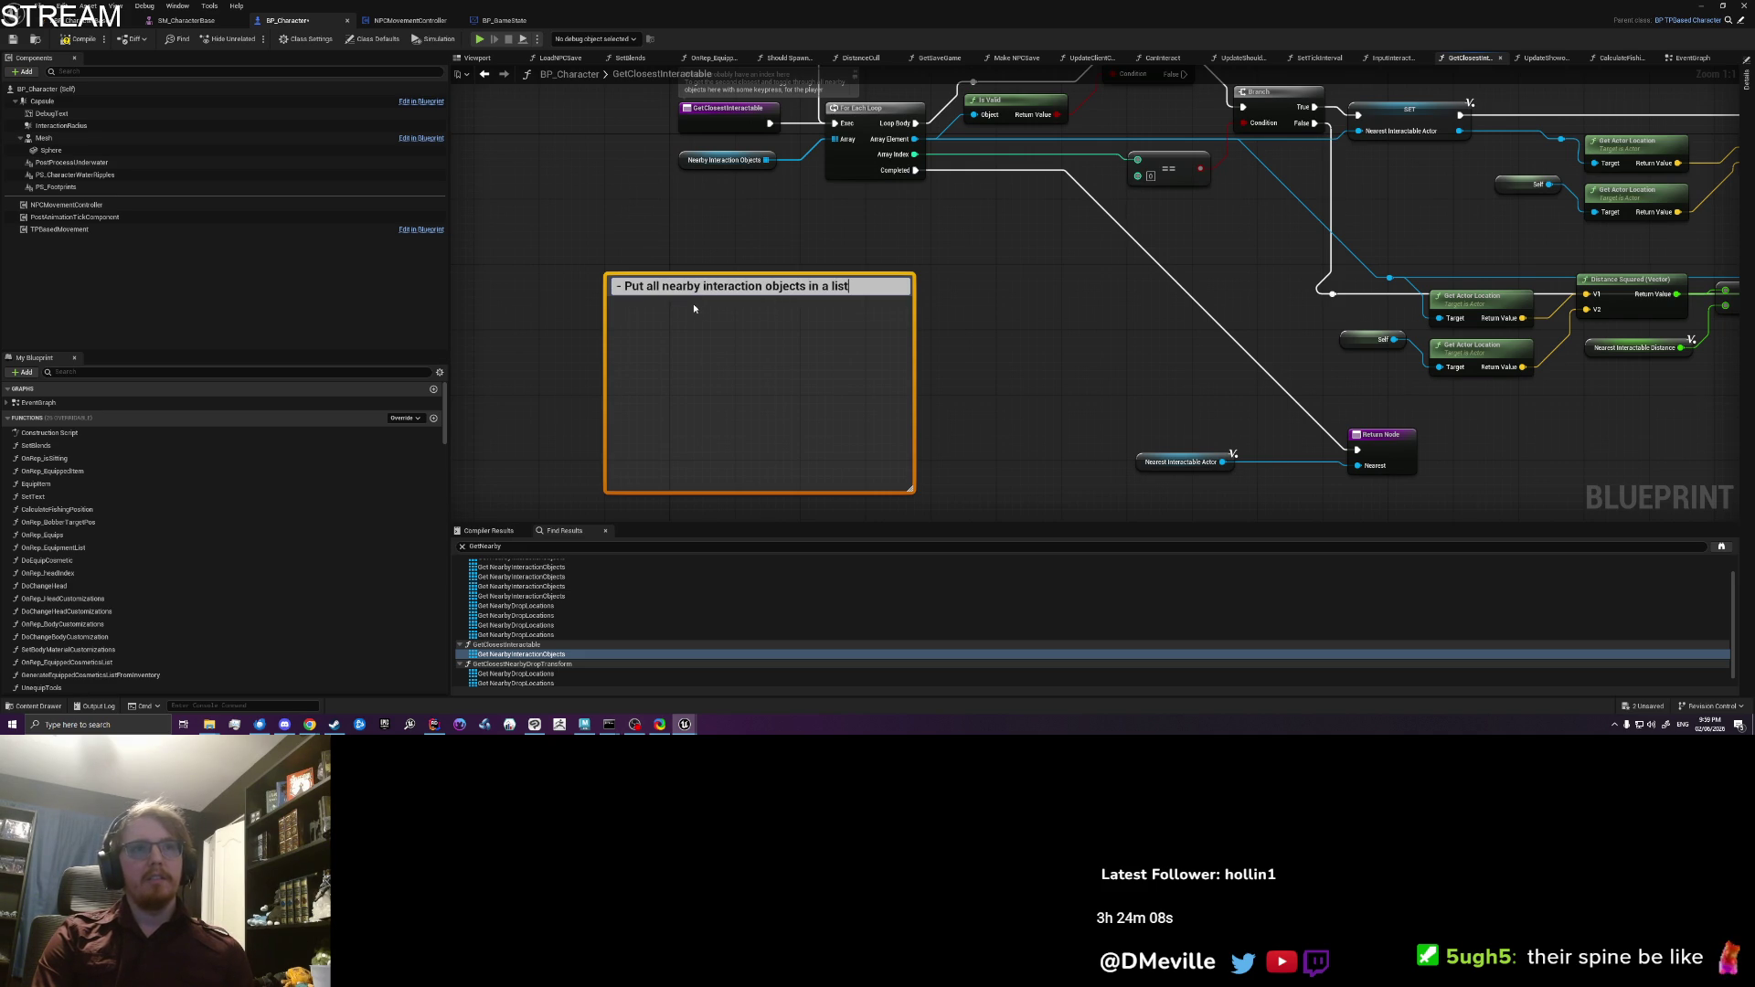
pyautogui.press('BackSpace')
pyautogui.hotkey('shift', 'Return')
pyautogui.write('-')
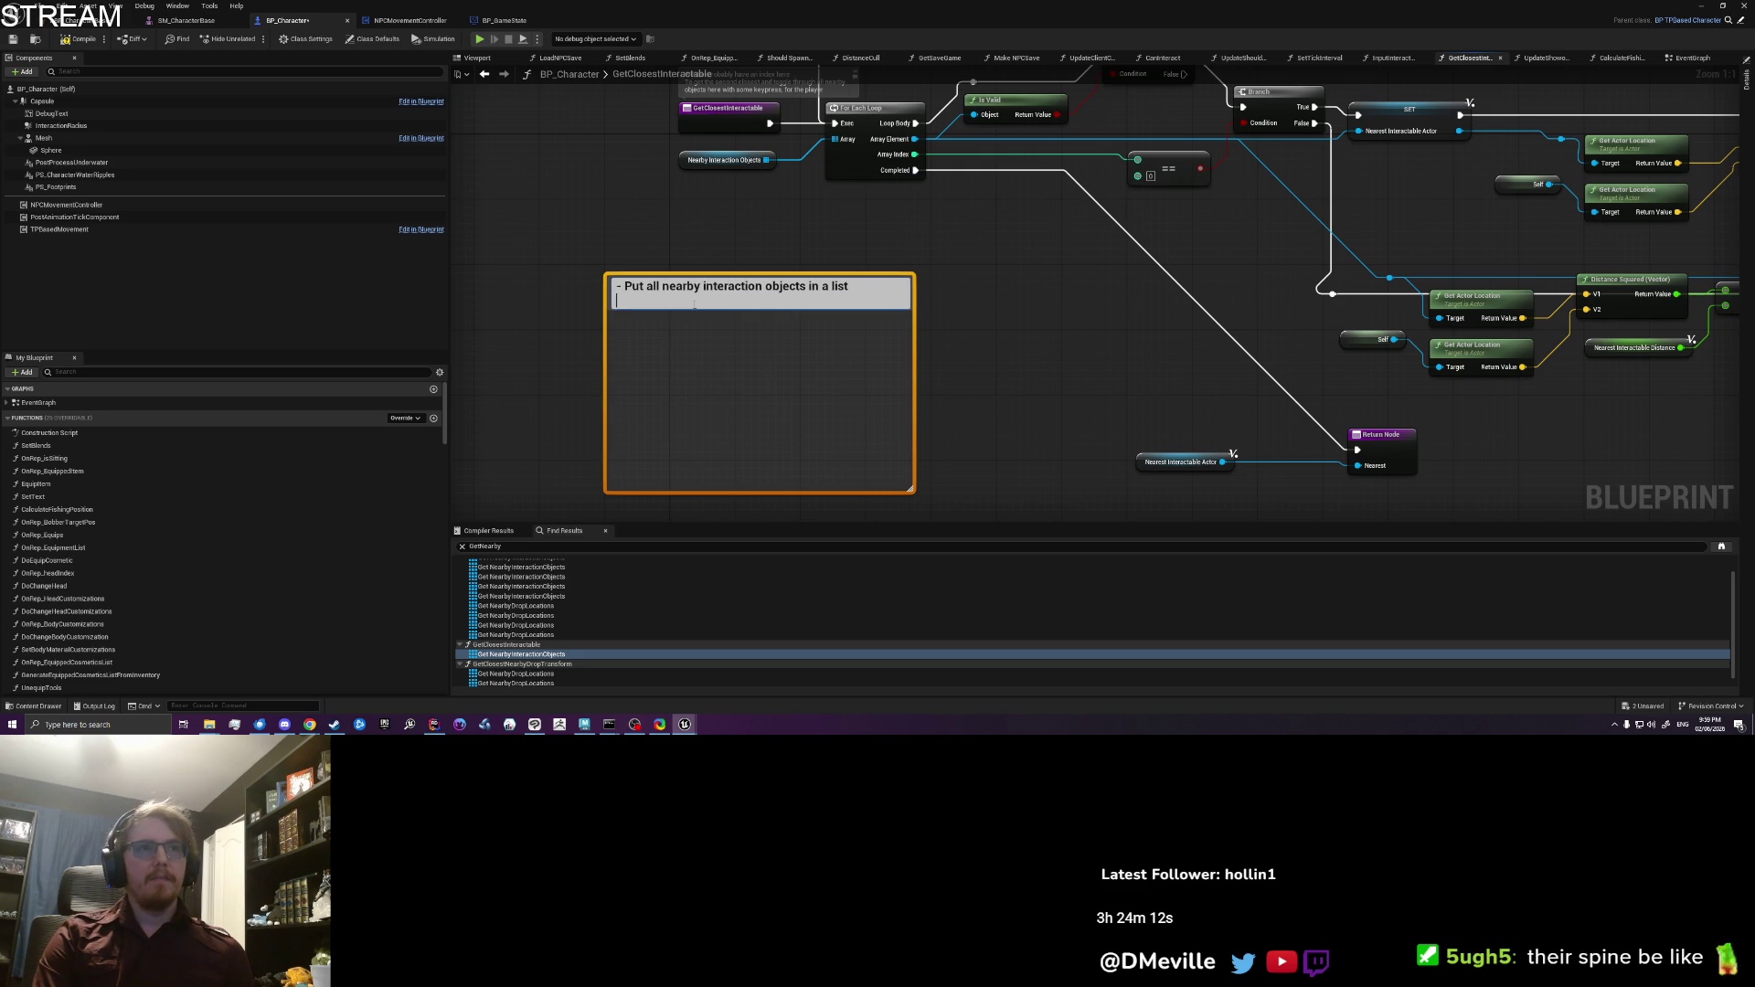
pyautogui.write(' One at a time,')
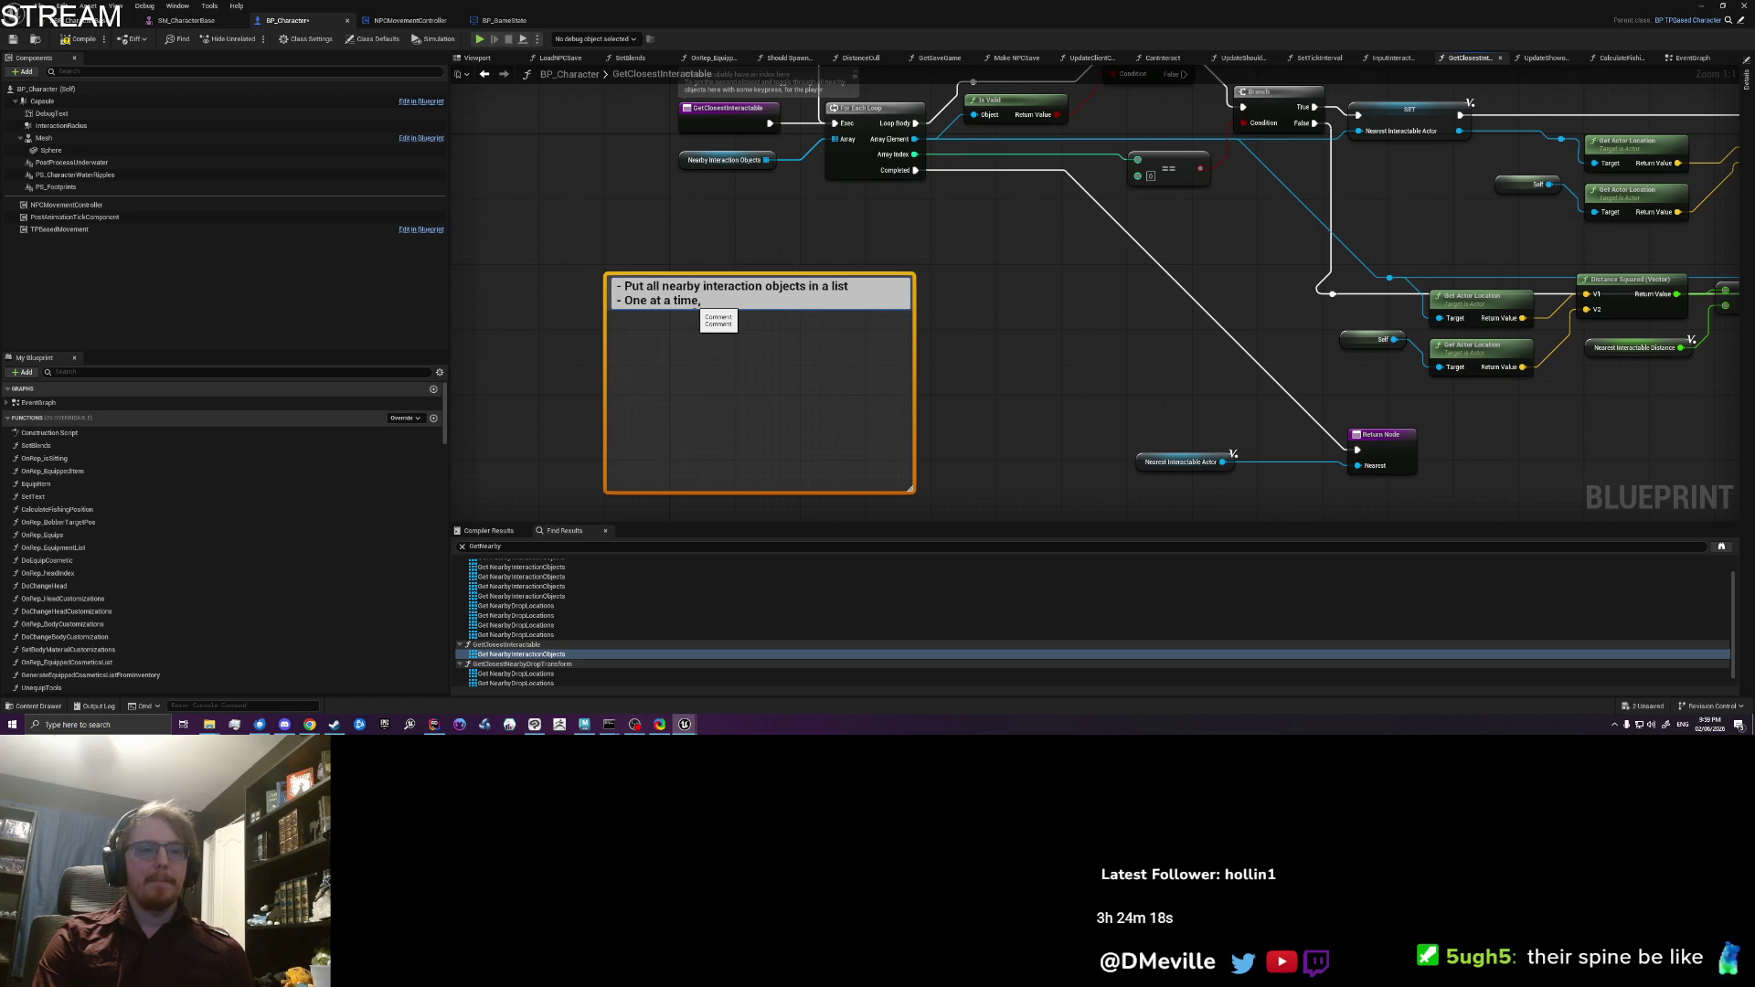
pyautogui.press('BackSpace')
pyautogui.press('BackSpace')
pyautogui.press('BackSpace')
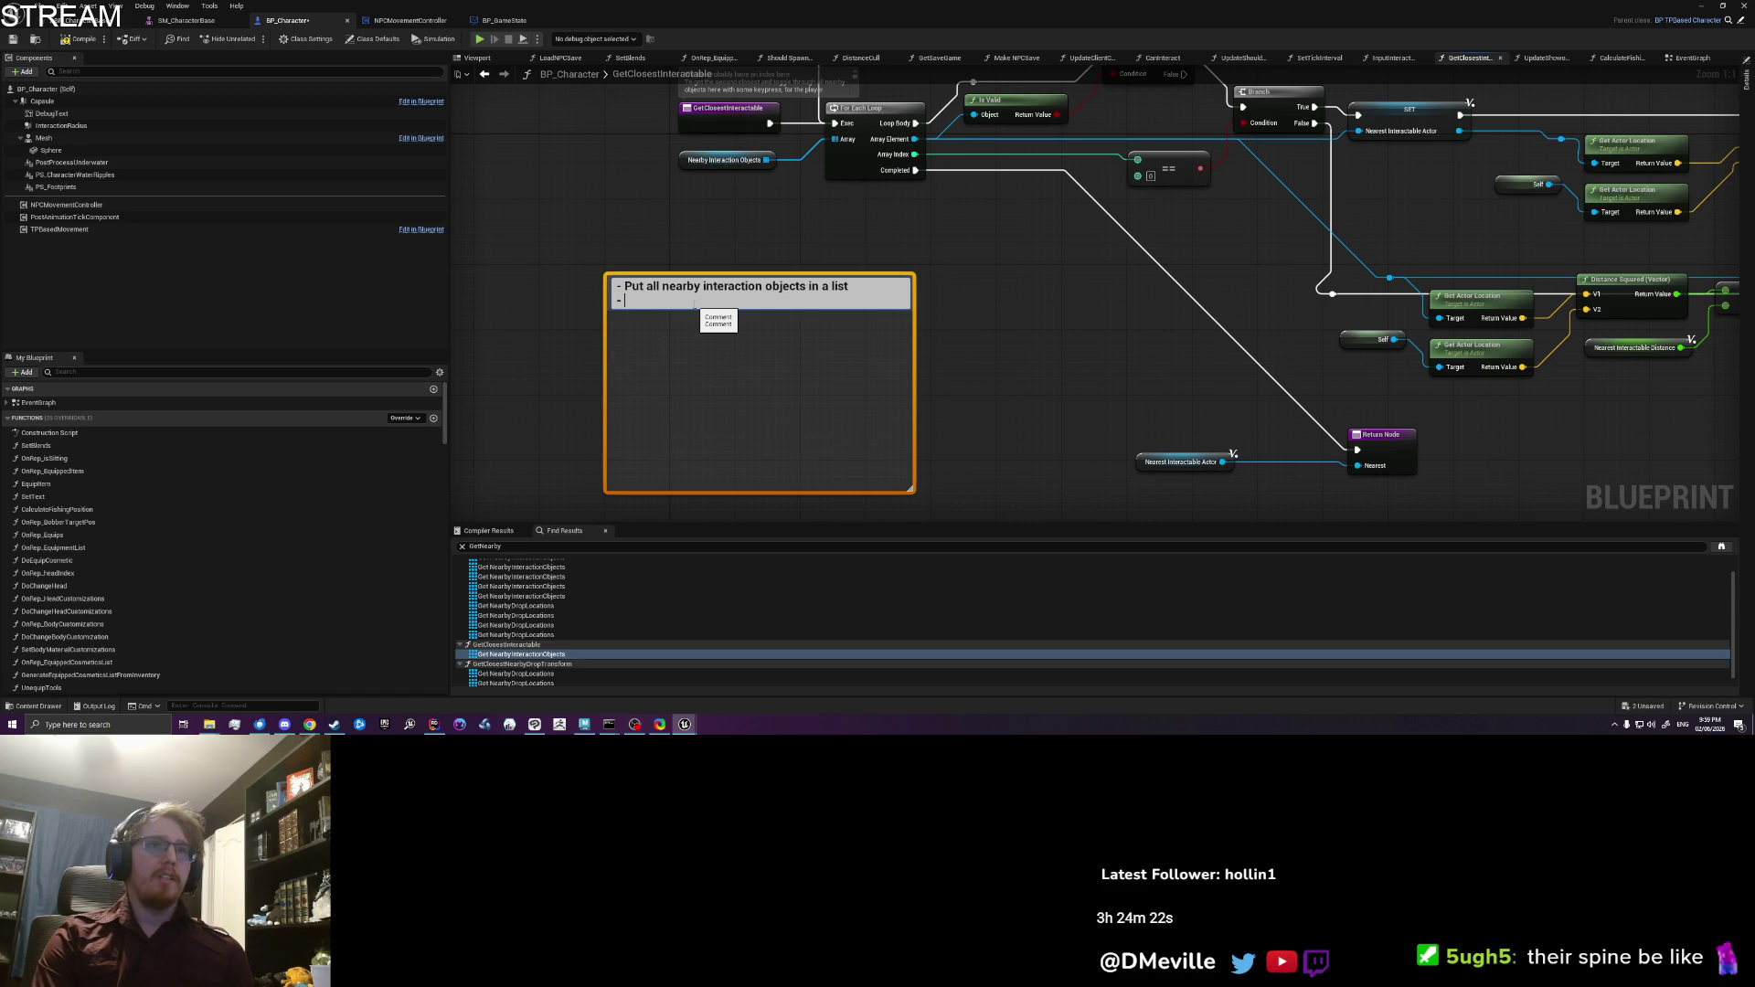
pyautogui.write('Loop')
pyautogui.hotkey('shift', 'Return')
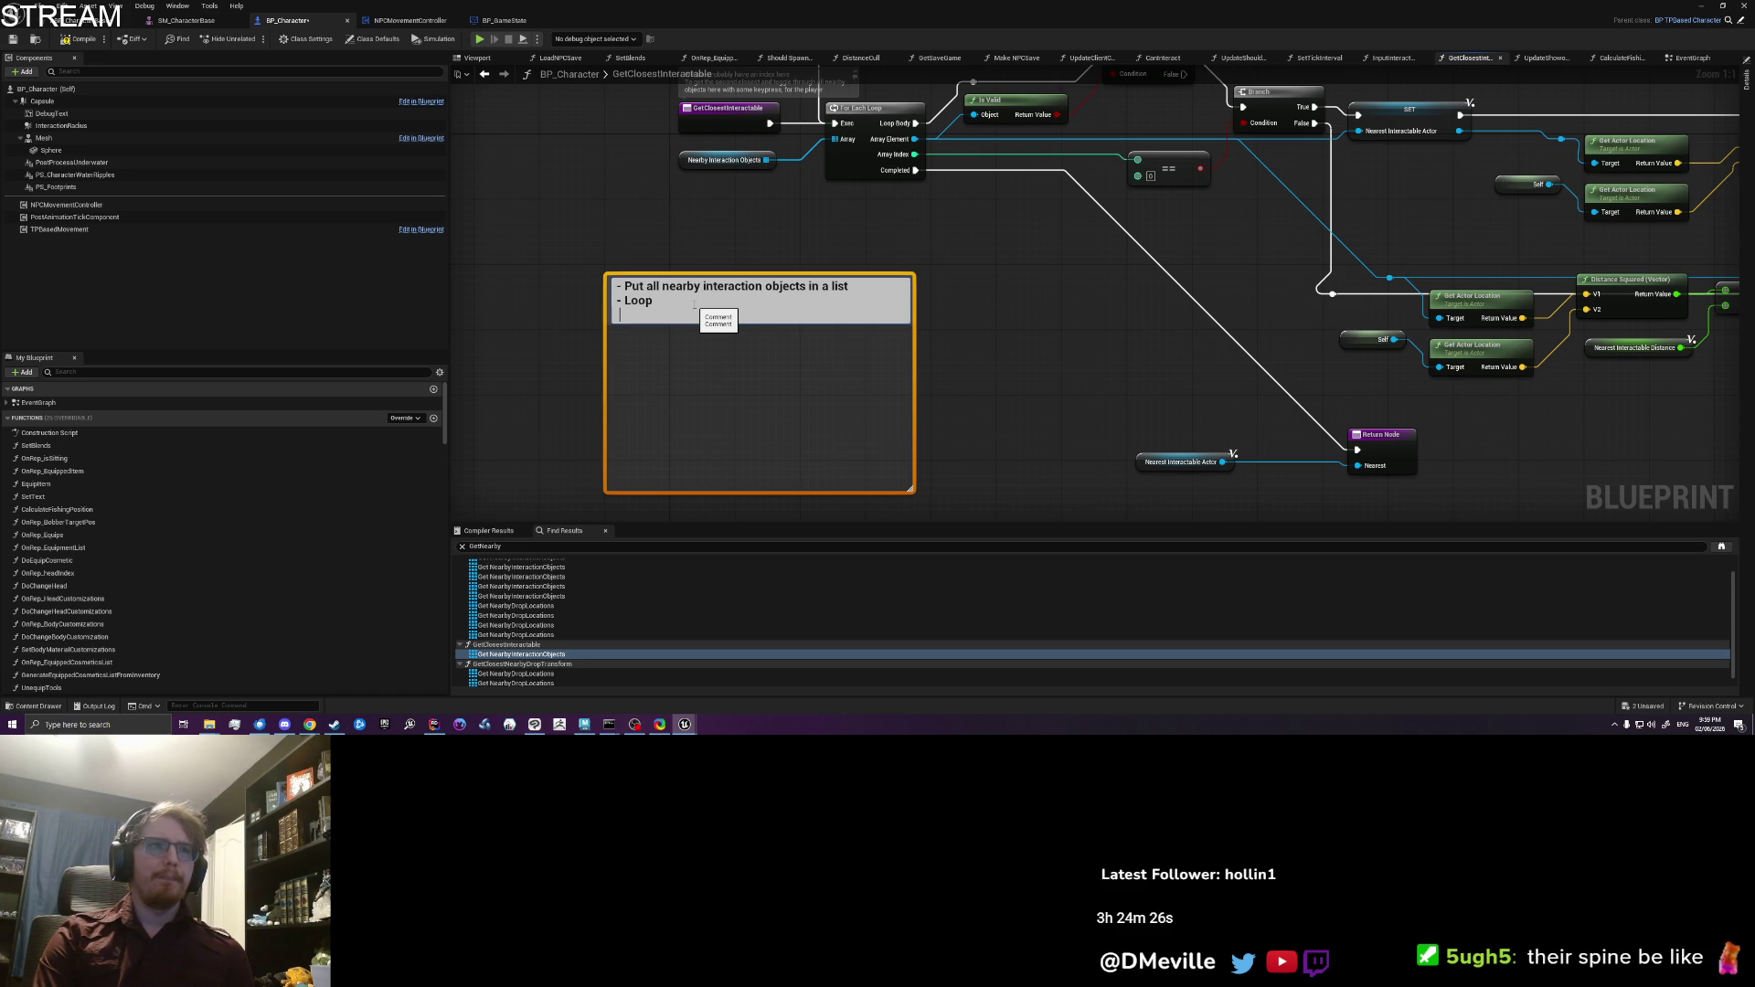
# Step: Add lines moving the closest object into "sortedList" until "unsortedList" is empty
pyautogui.write('- Find the ')
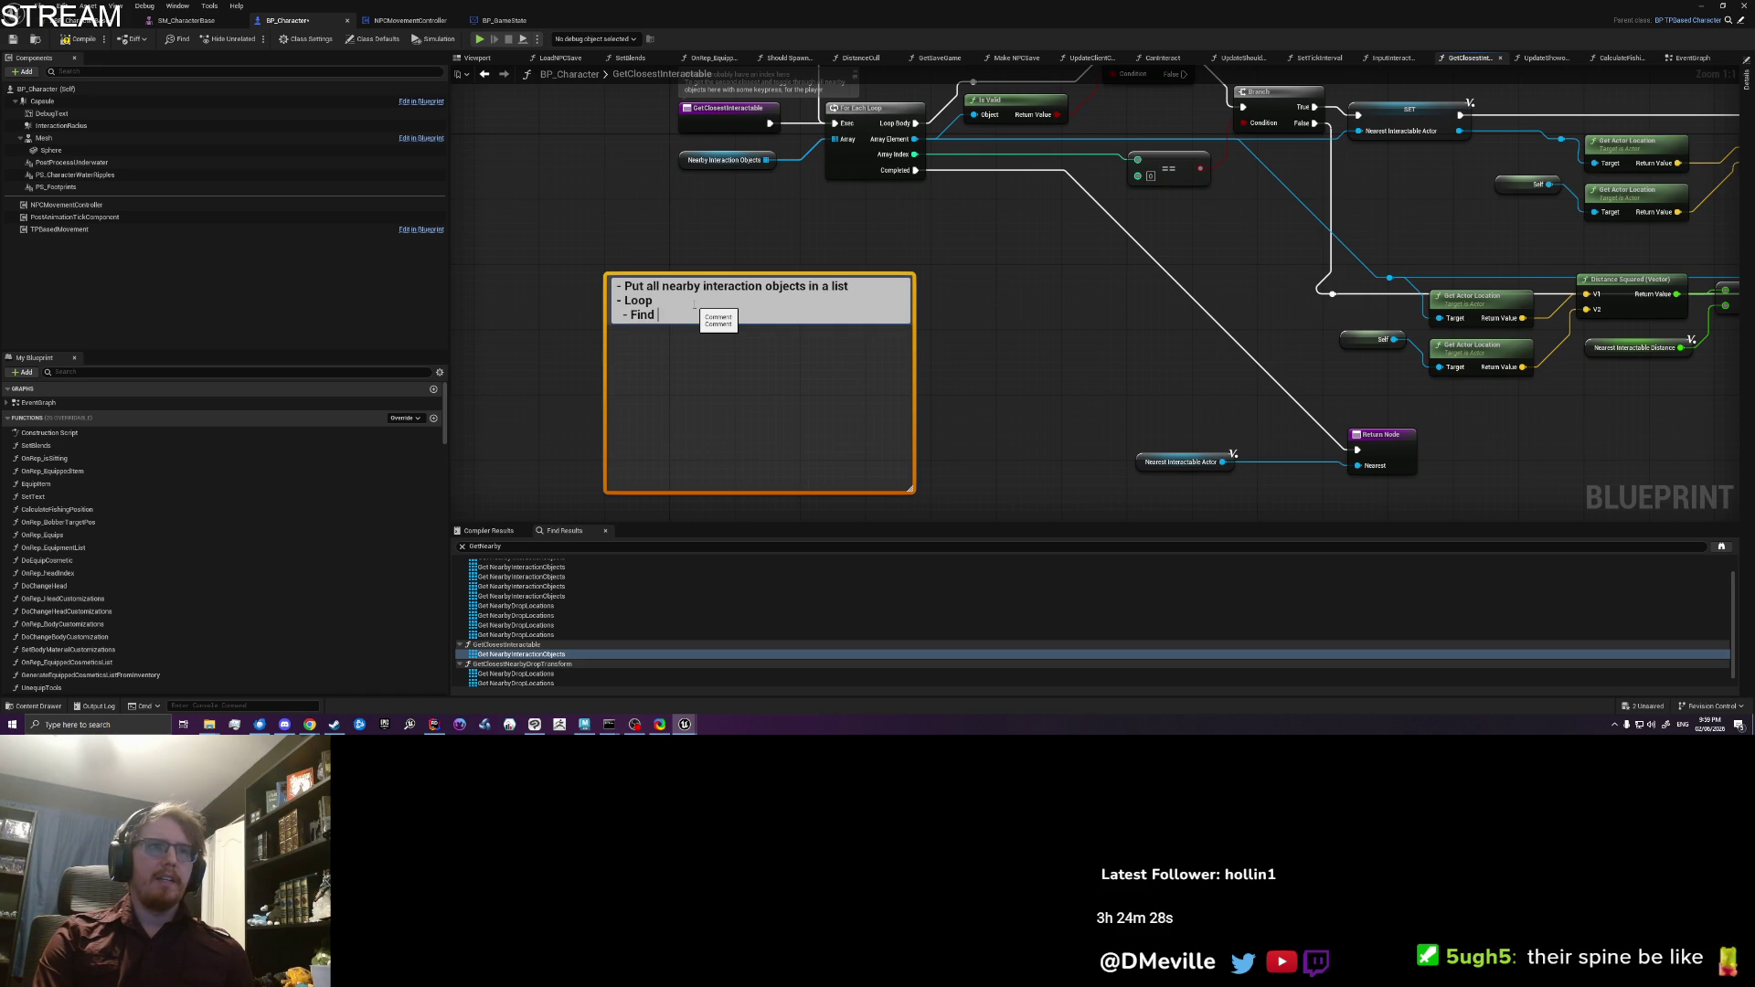
pyautogui.write('obje')
pyautogui.write(' is cloess')
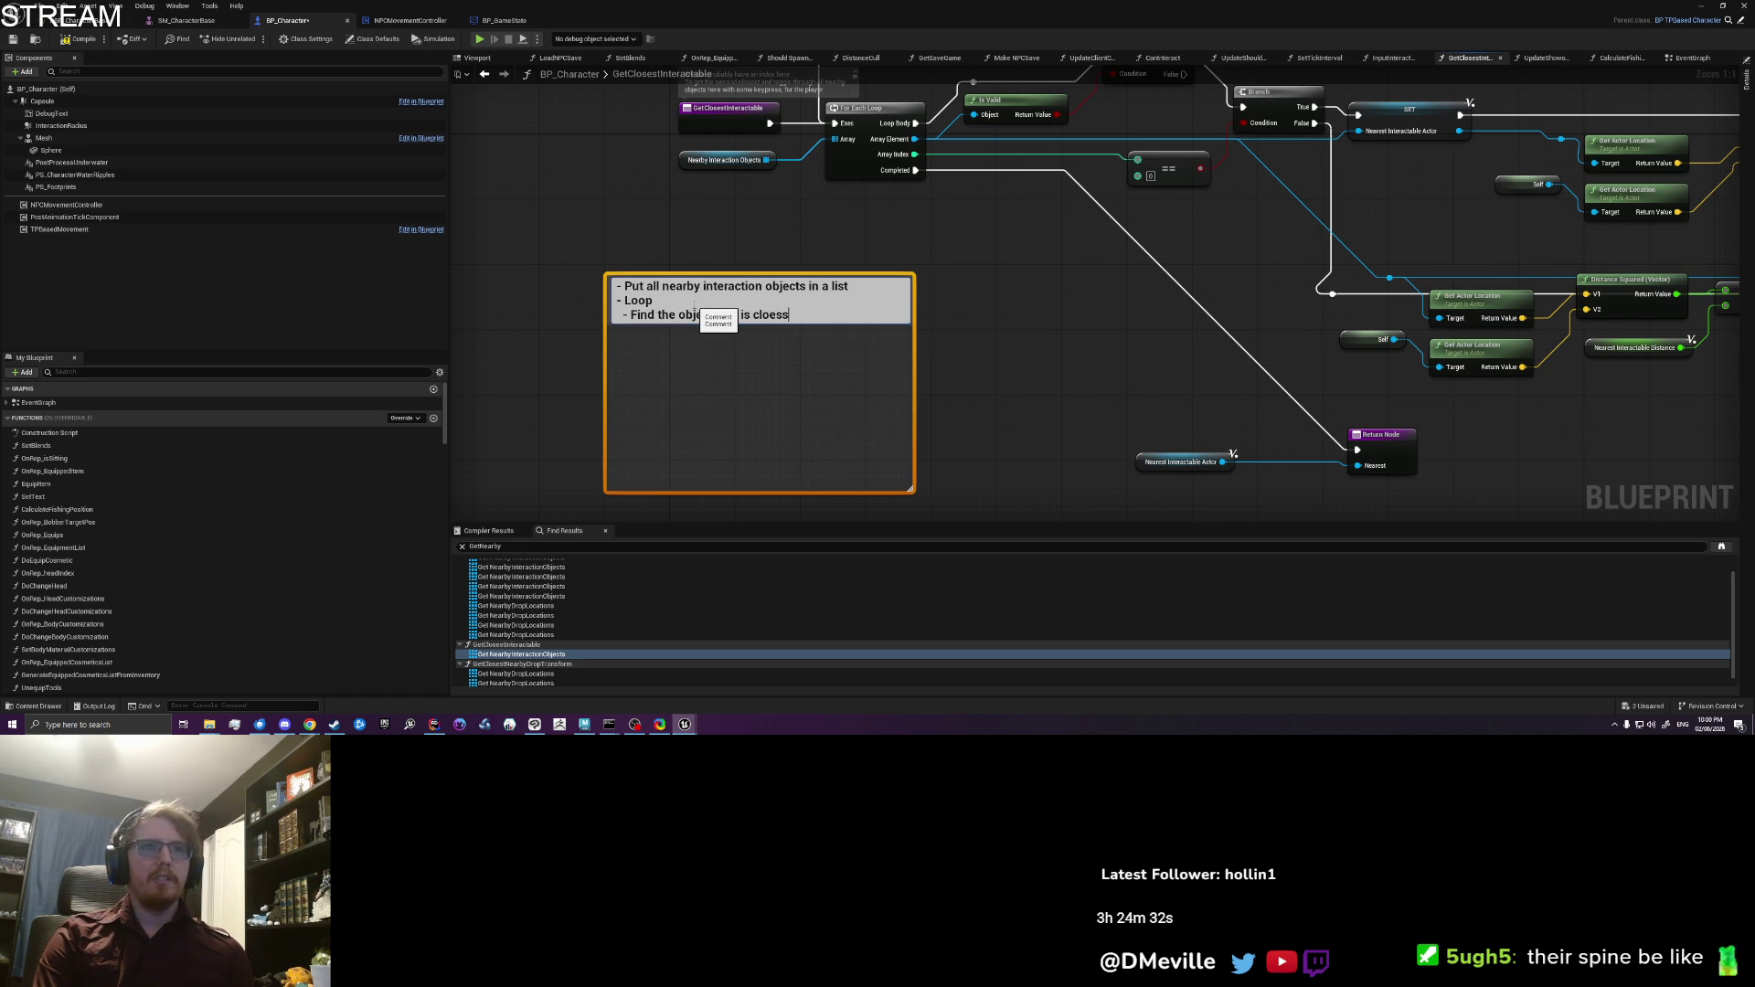
pyautogui.write('t to player, p')
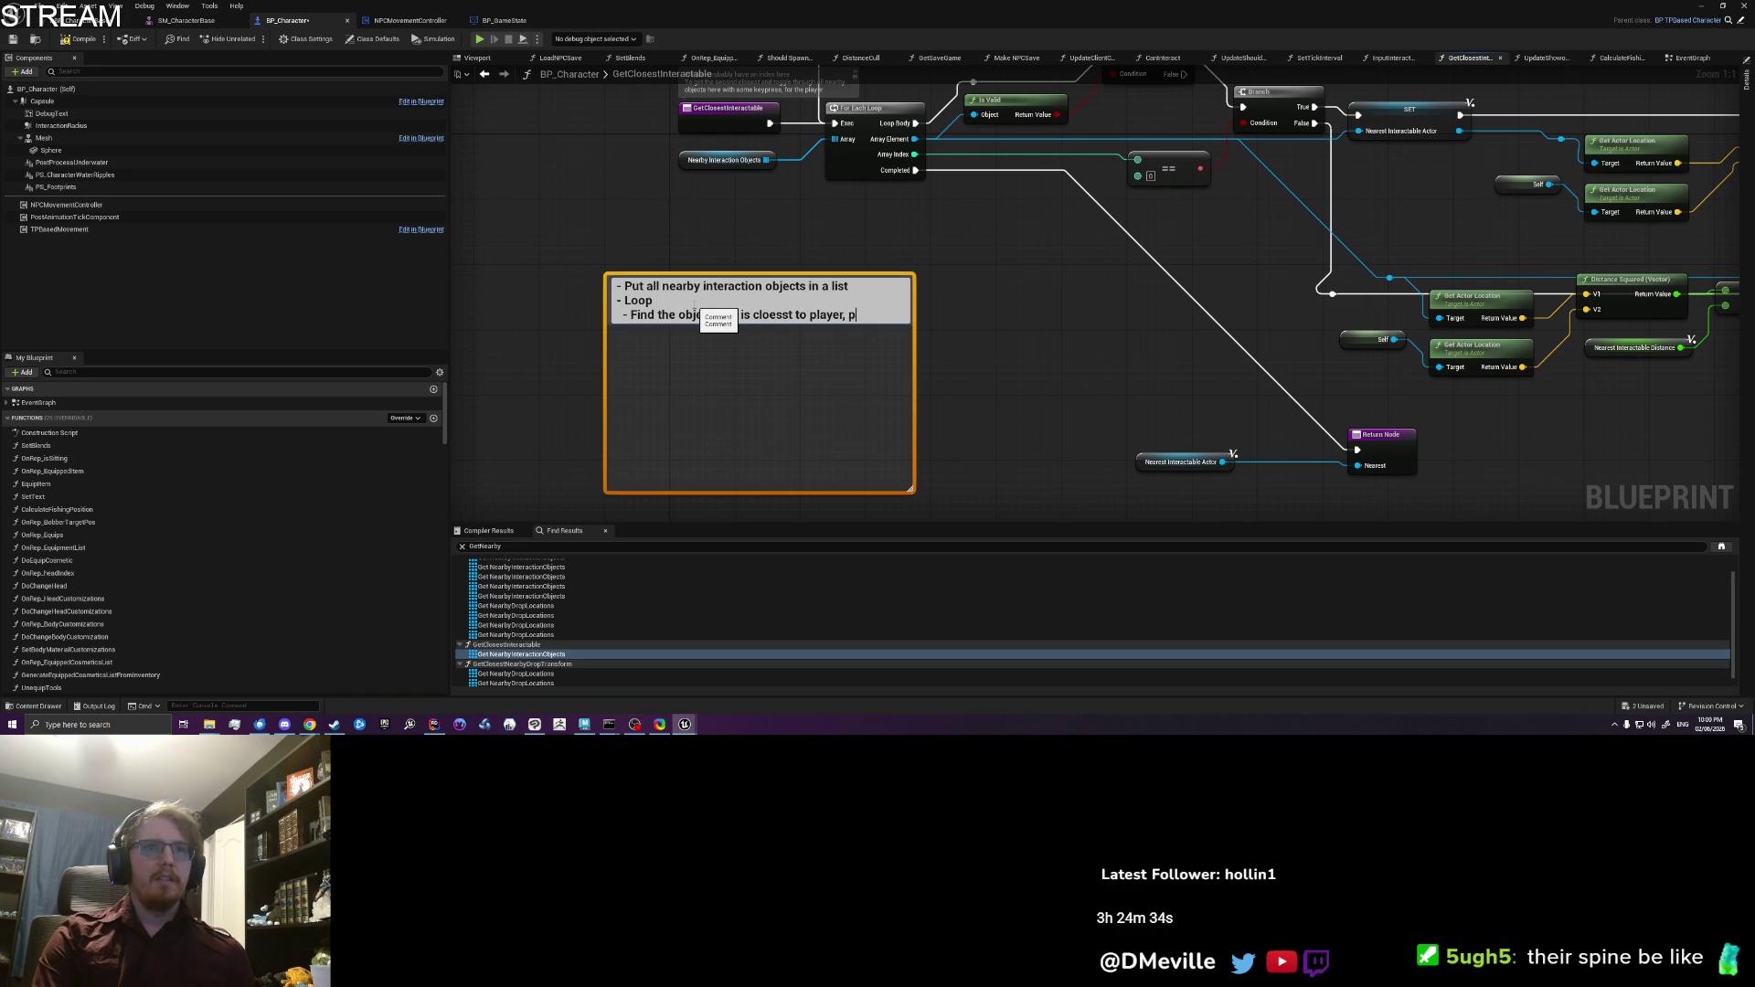
pyautogui.press('BackSpace')
pyautogui.write('remo')
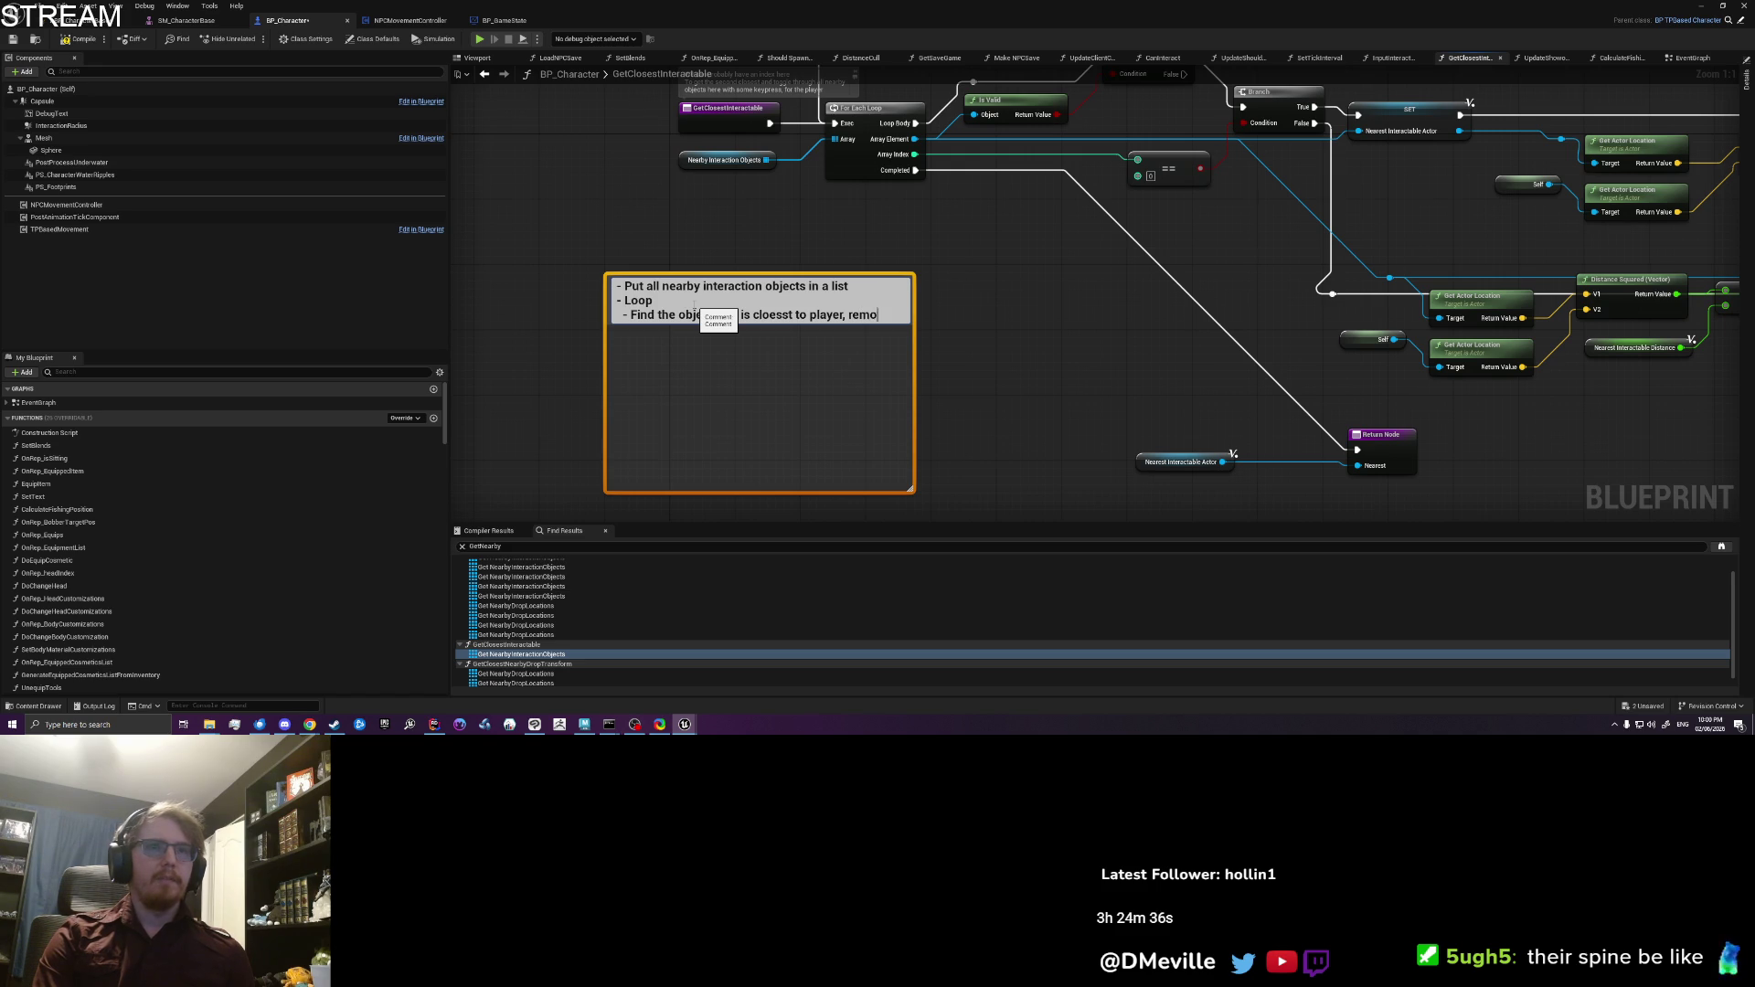
pyautogui.write('ve it from list, an')
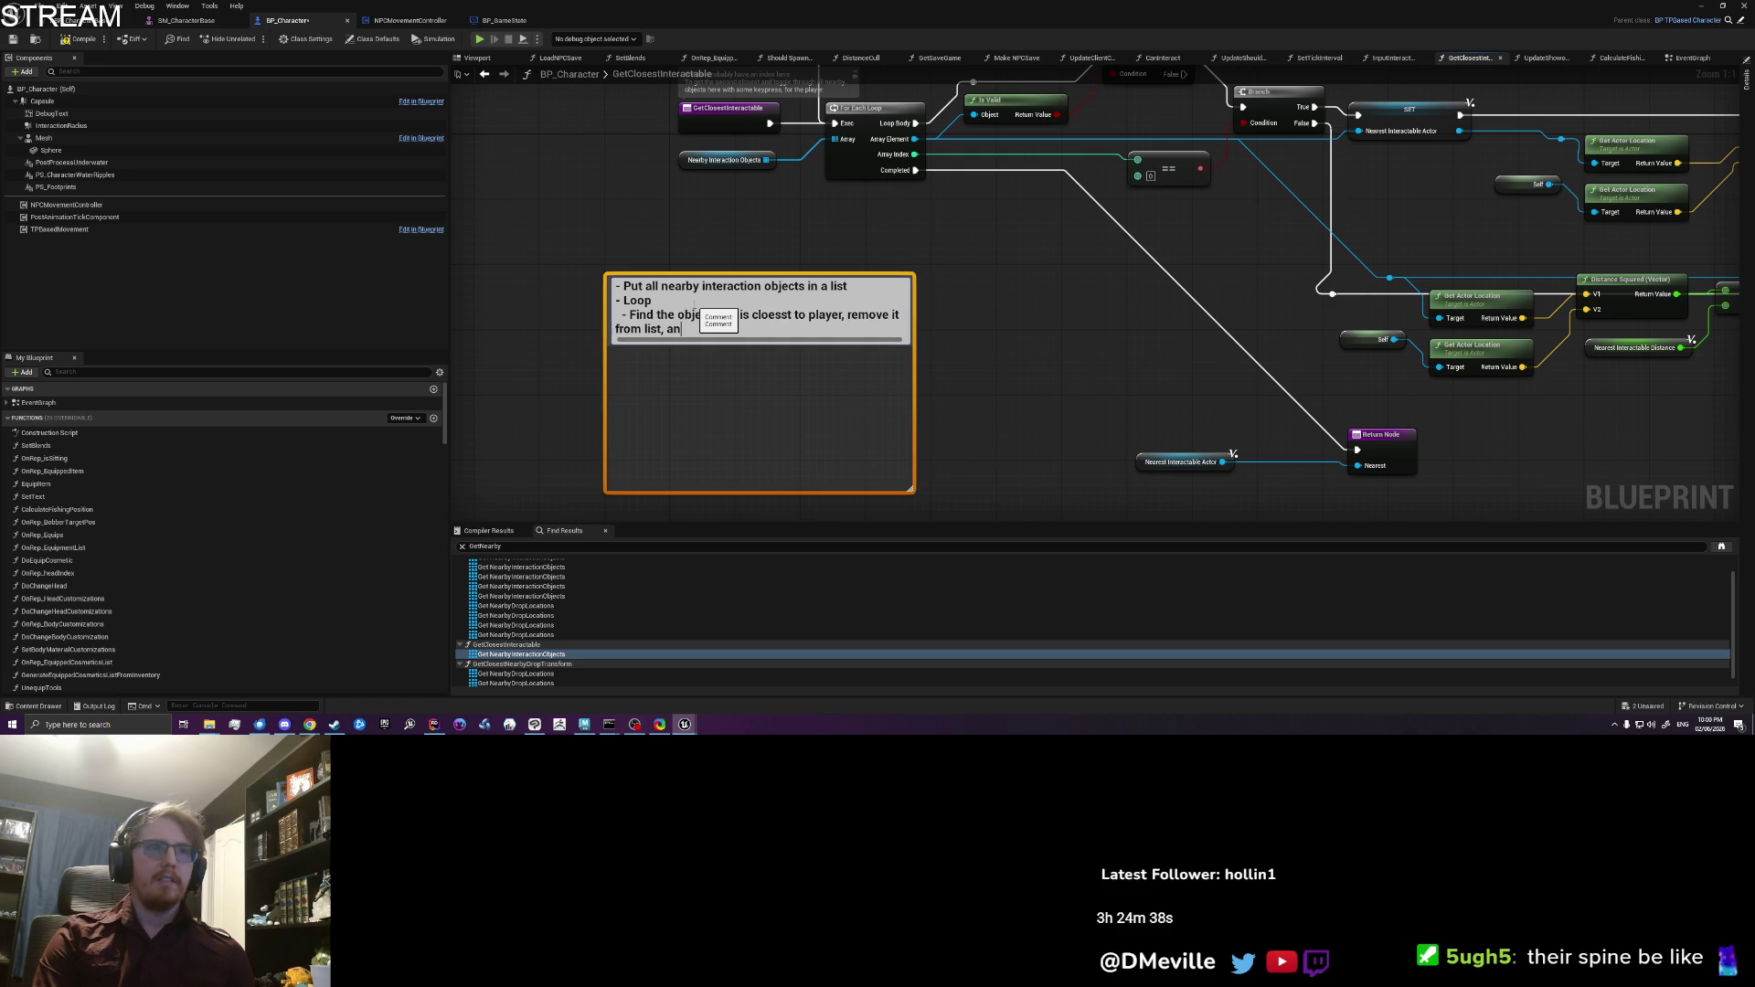
pyautogui.write('d a "sortedList"')
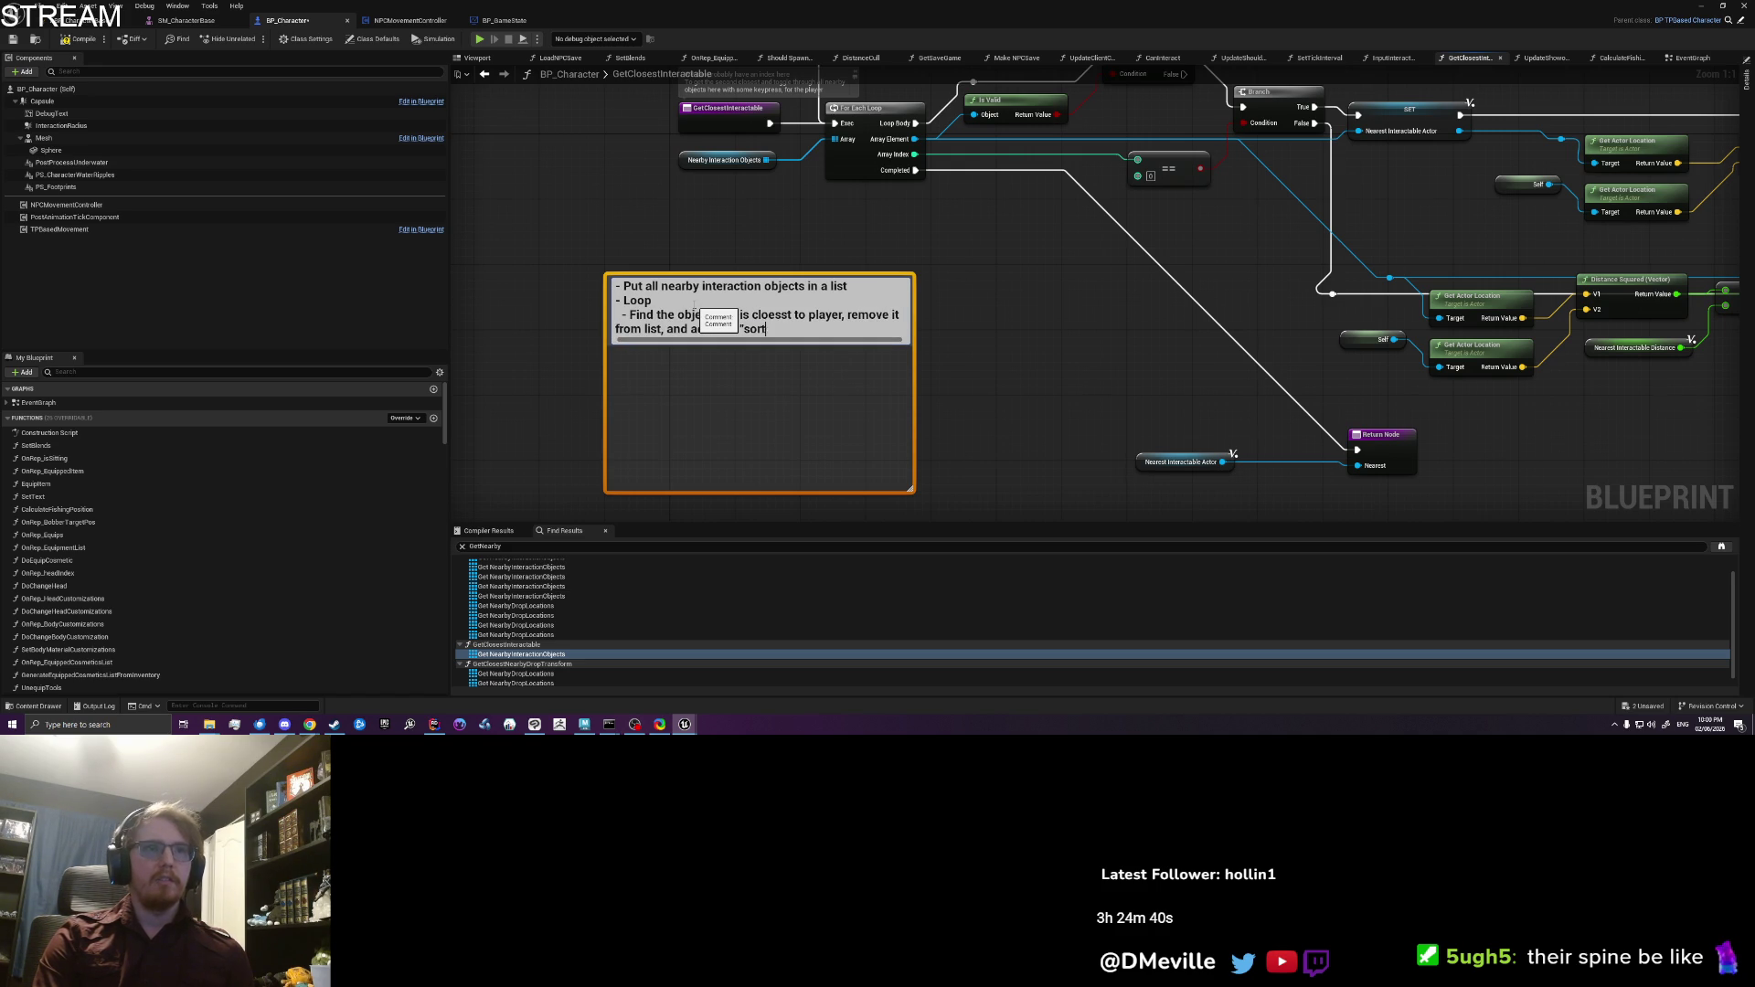
pyautogui.hotkey('shift', 'Return')
pyautogui.write('- do this untl no')
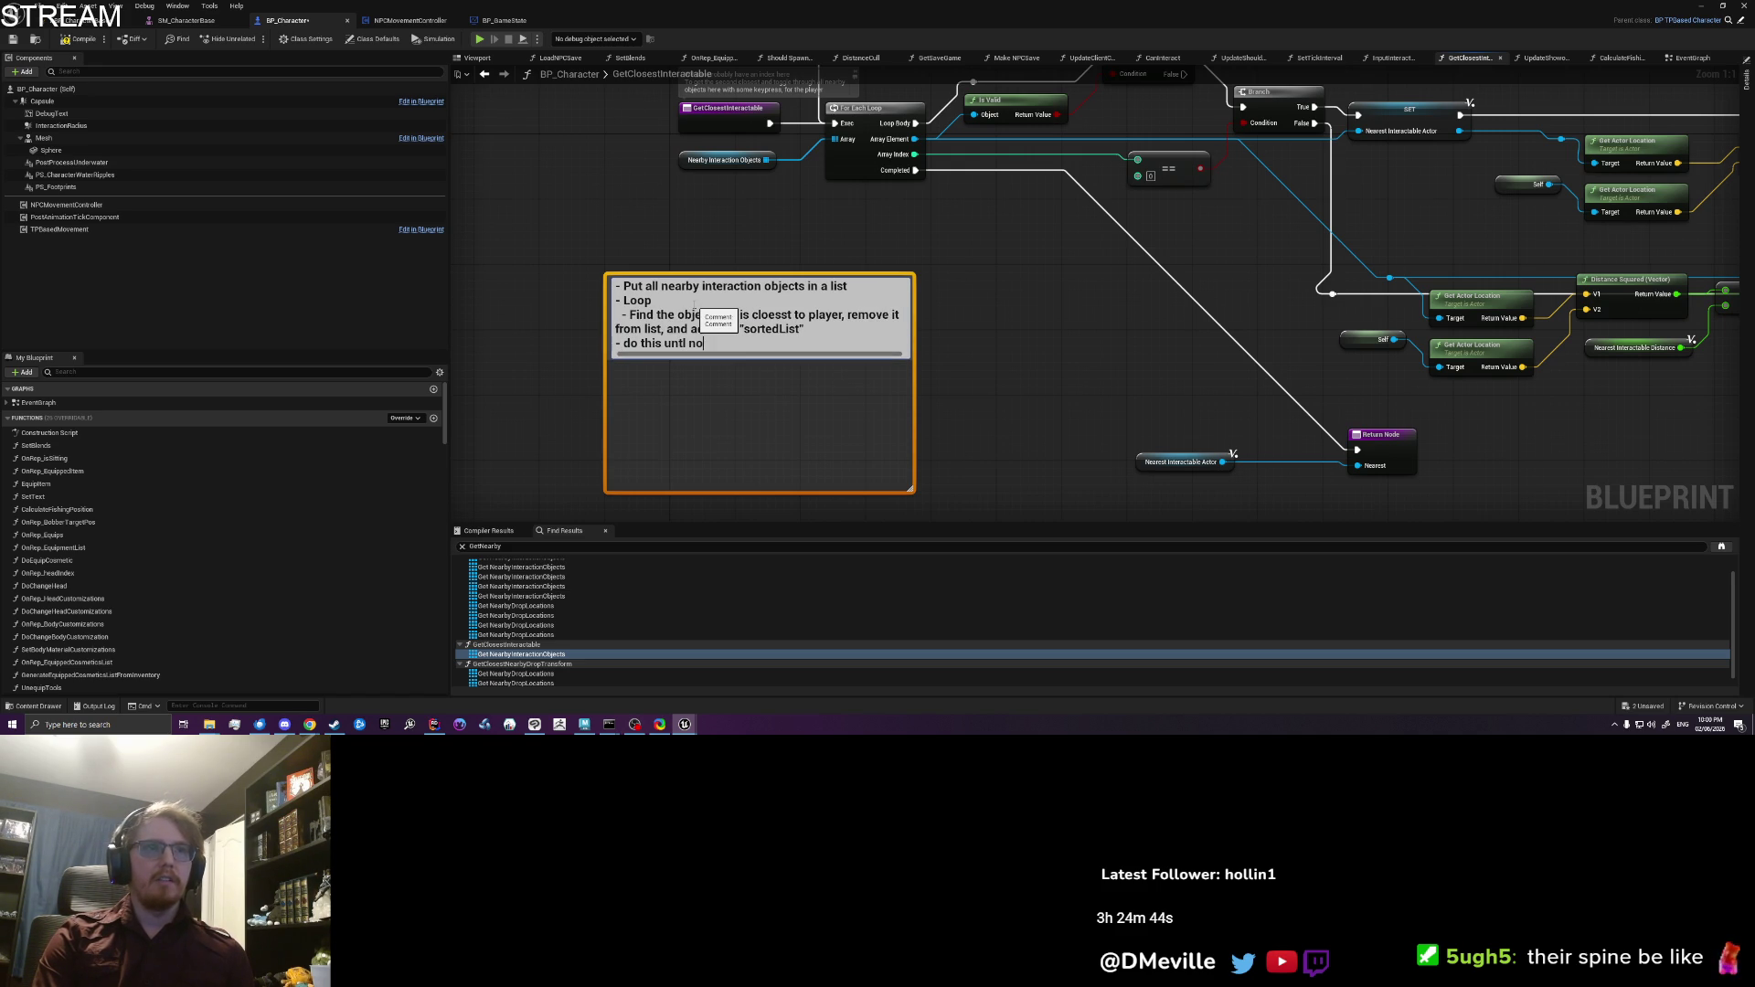
pyautogui.press('BackSpace')
pyautogui.press('BackSpace')
pyautogui.press('BackSpace')
pyautogui.press('BackSpace')
pyautogui.write('il')
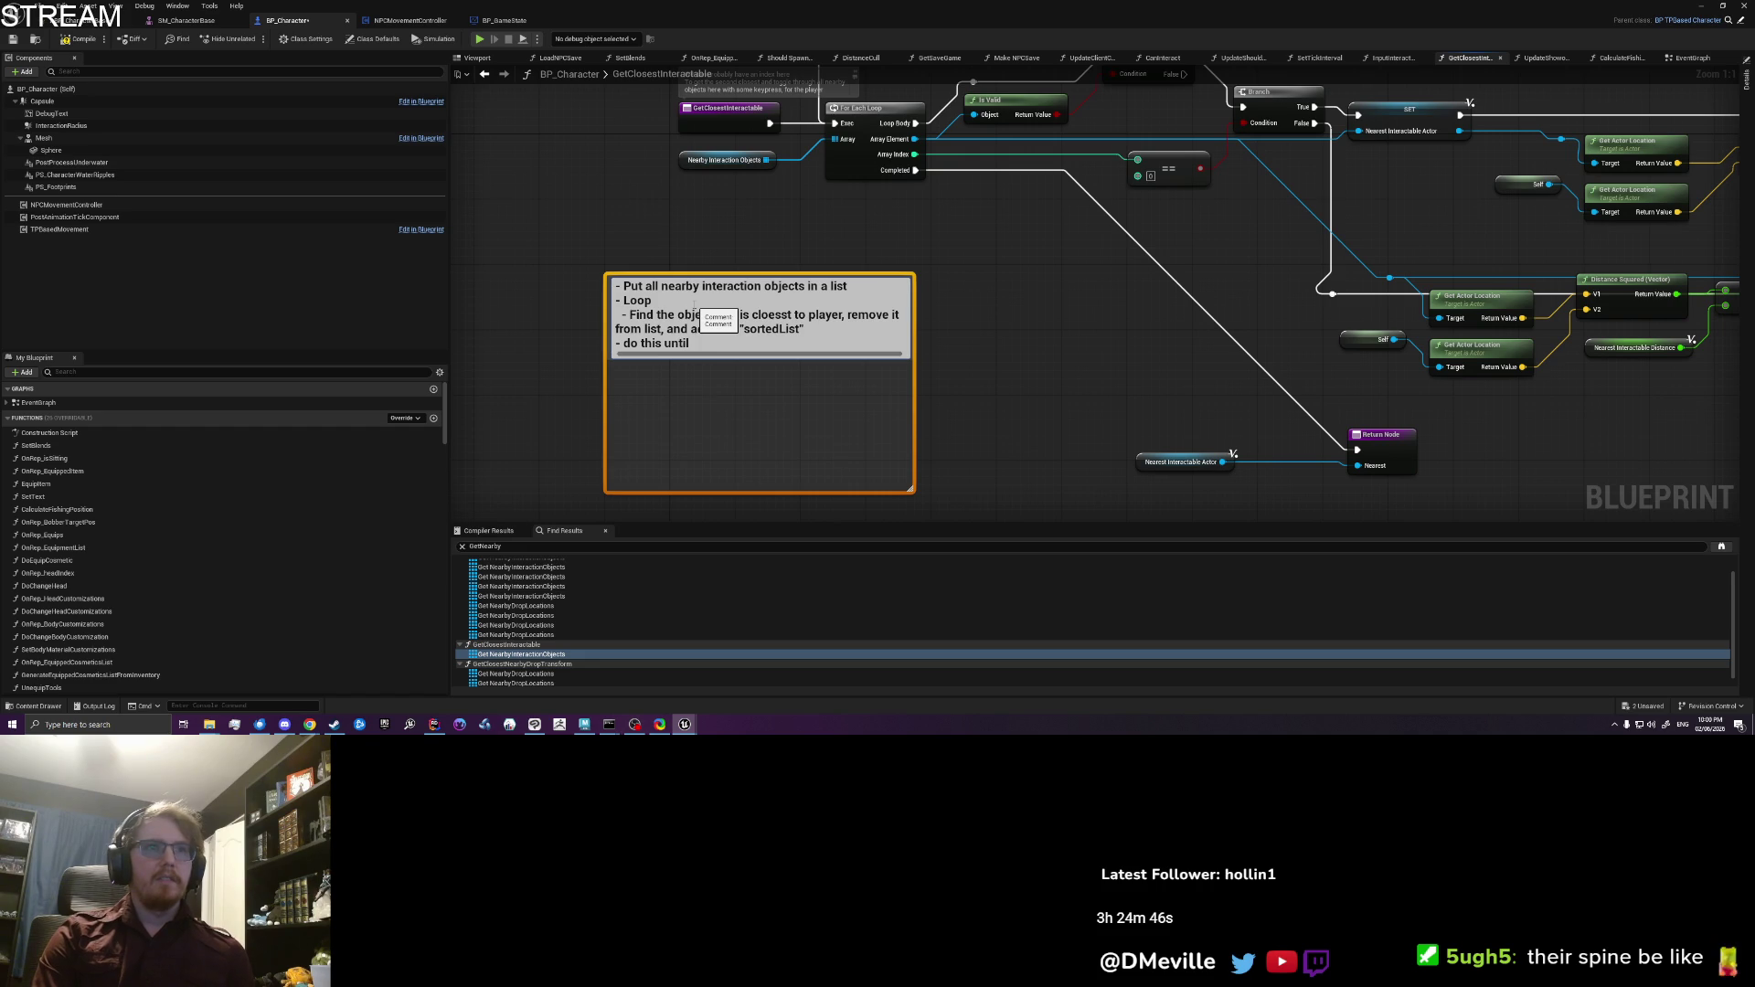
pyautogui.write('("unsortedL')
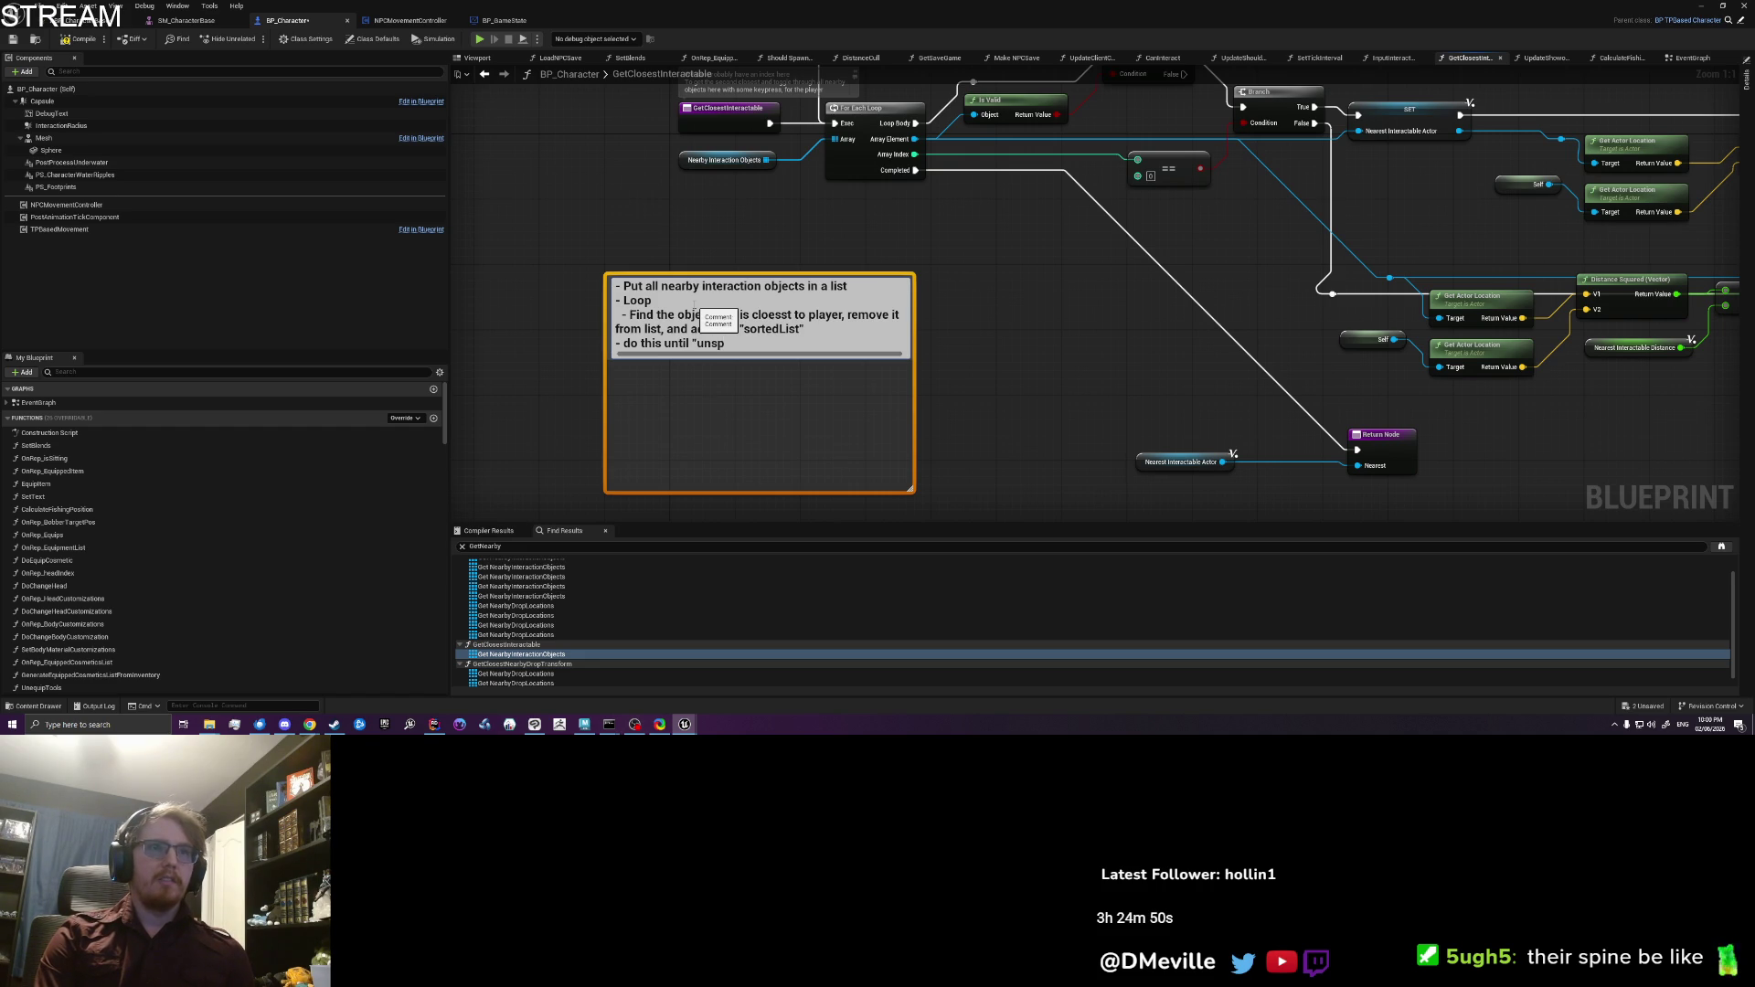
pyautogui.write('ist" is emptuy')
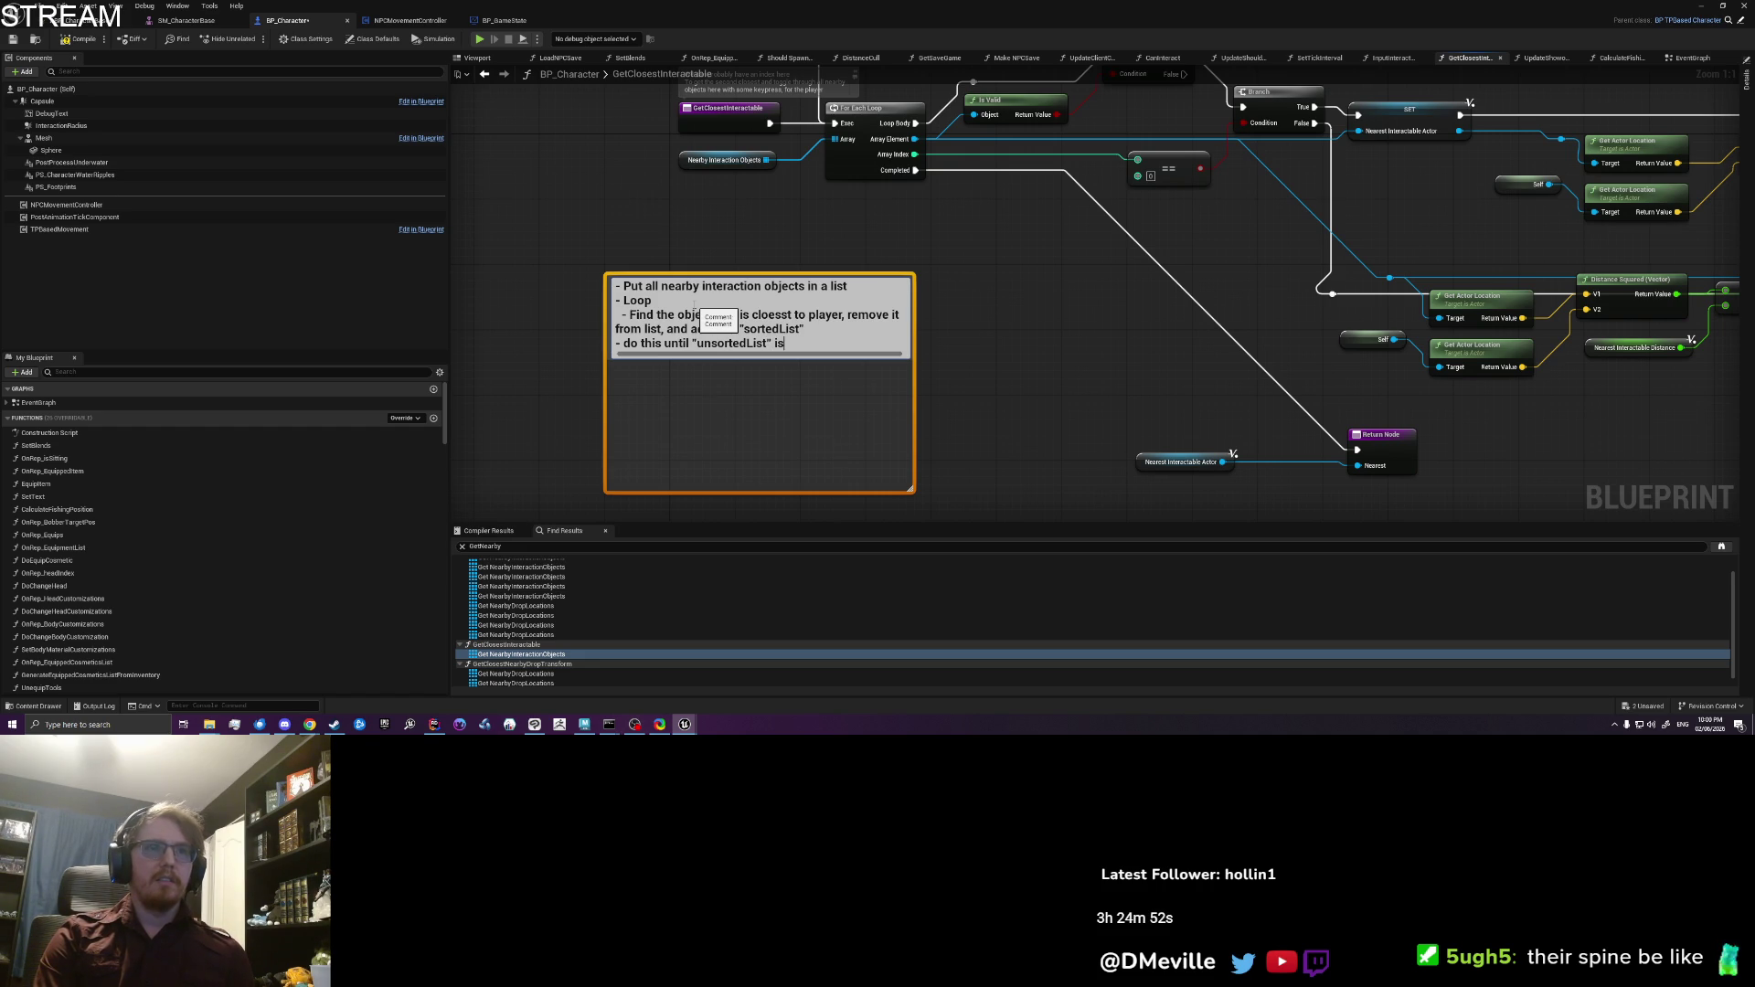
pyautogui.press('BackSpace')
pyautogui.press('BackSpace')
pyautogui.write('y')
pyautogui.press('Return')
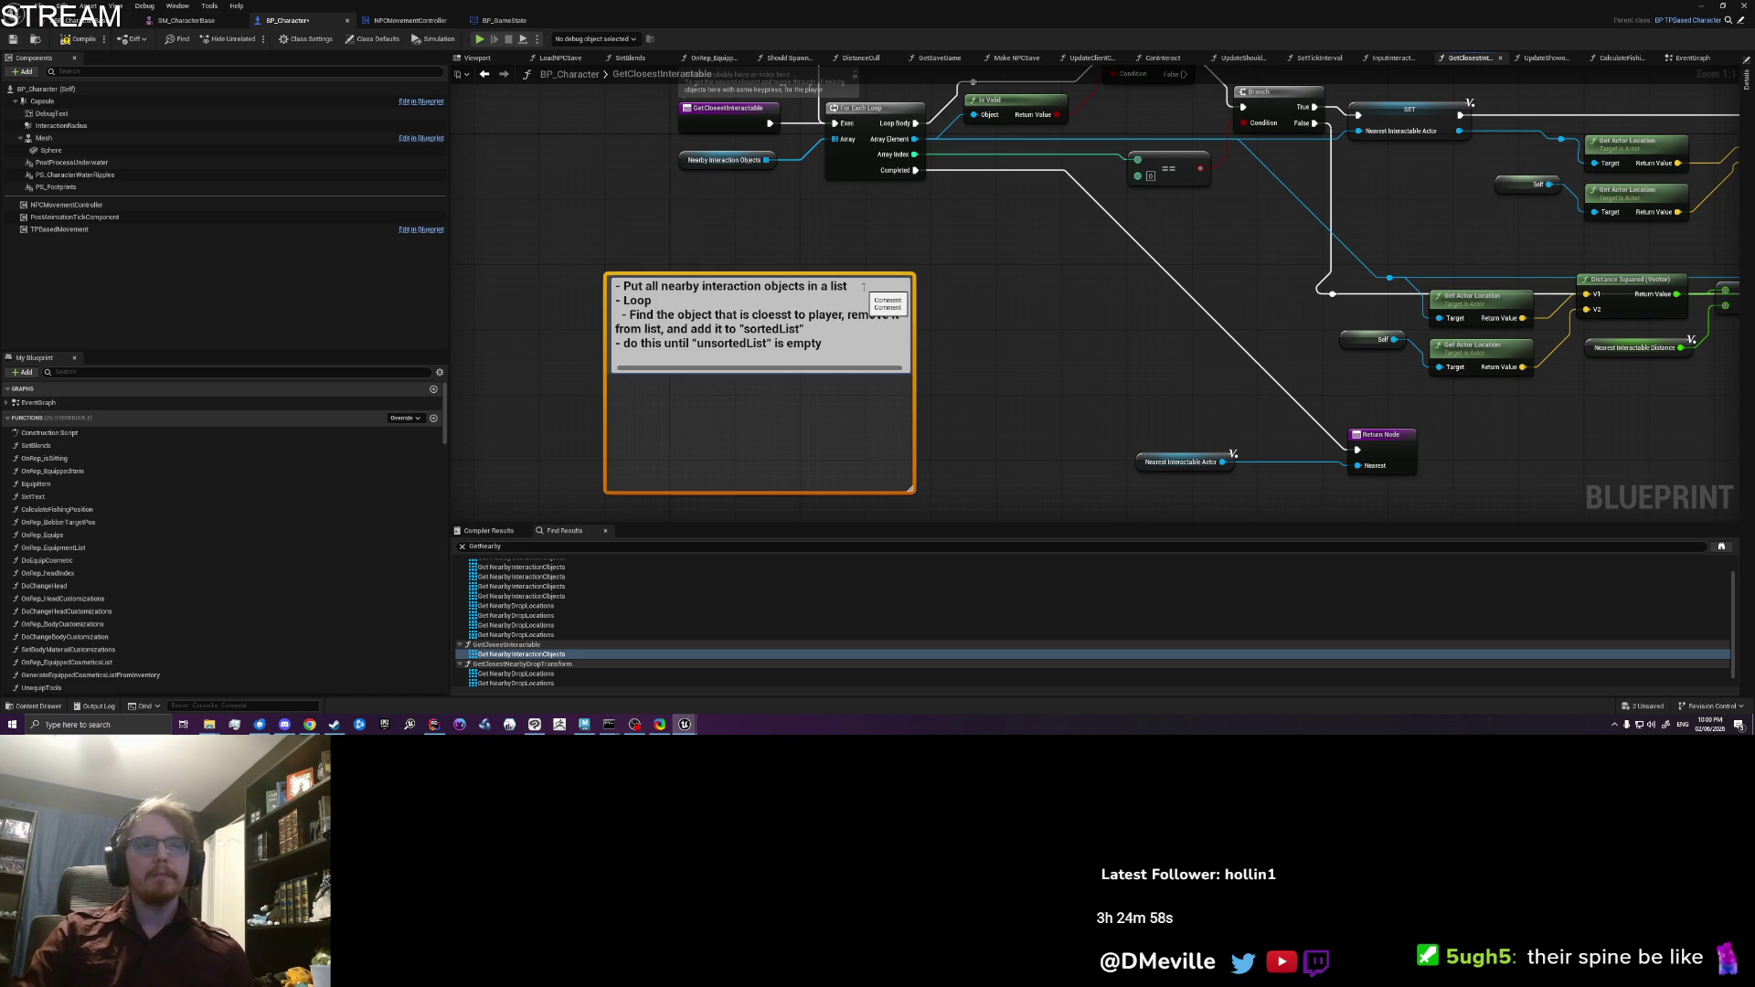
pyautogui.write(' "unsorted')
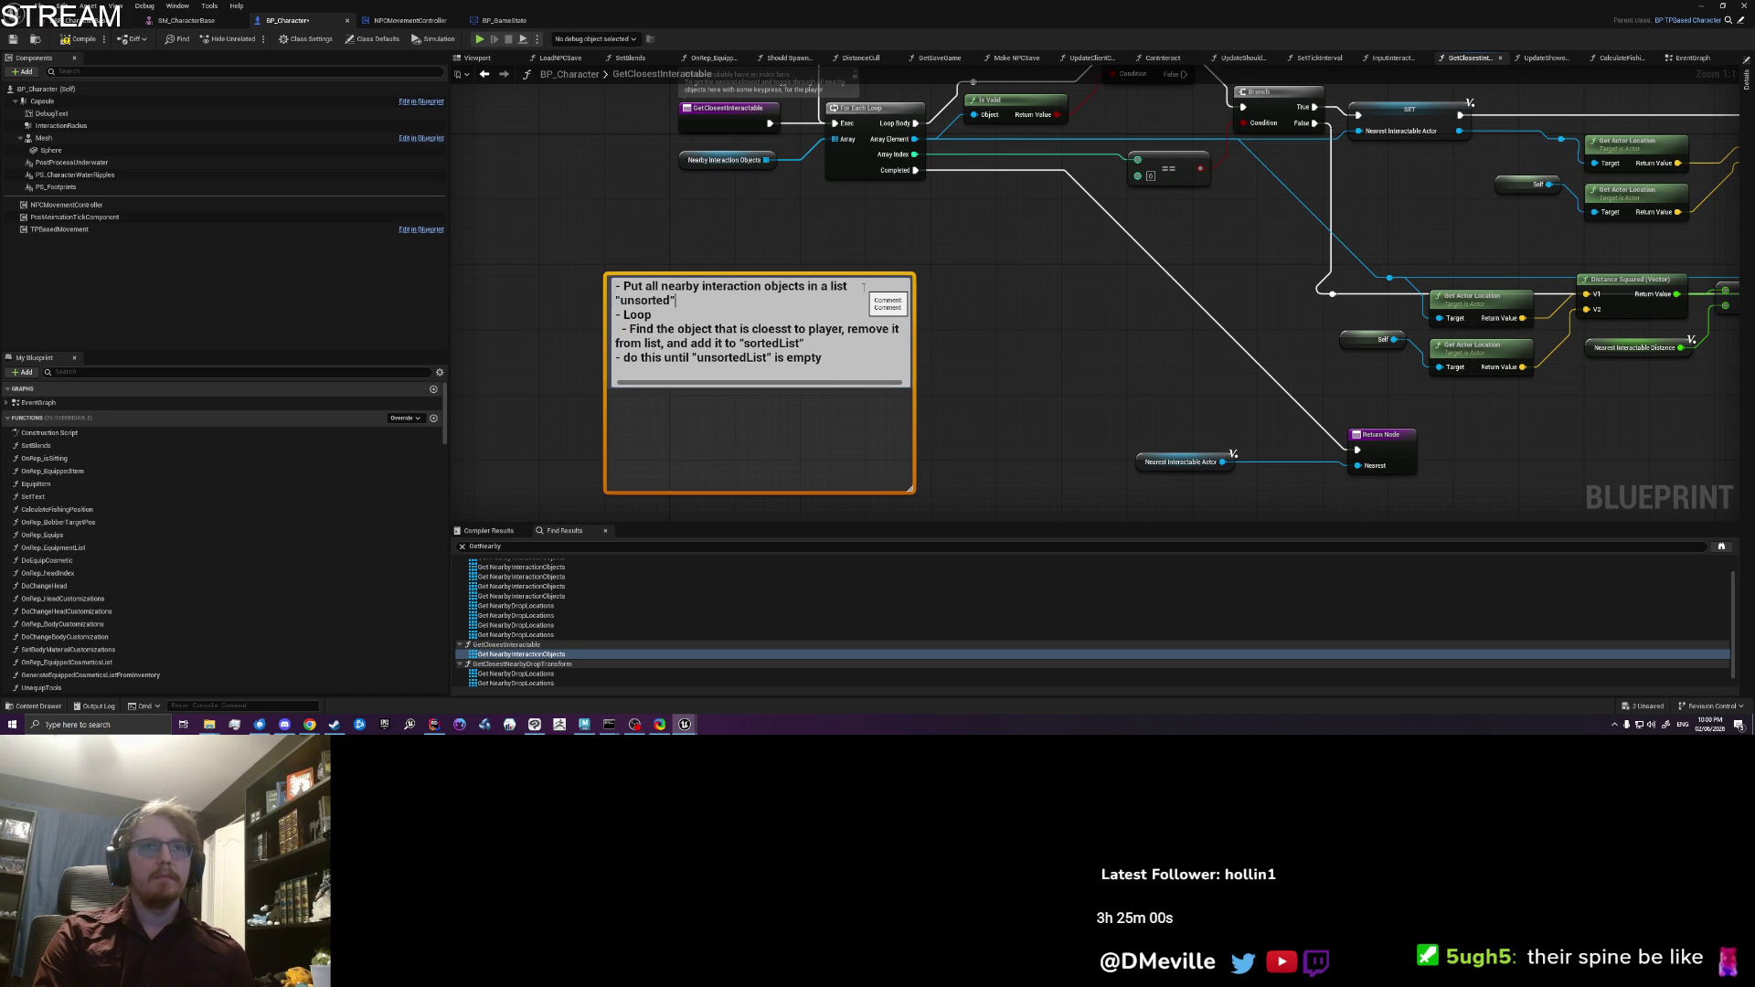
pyautogui.write('List"')
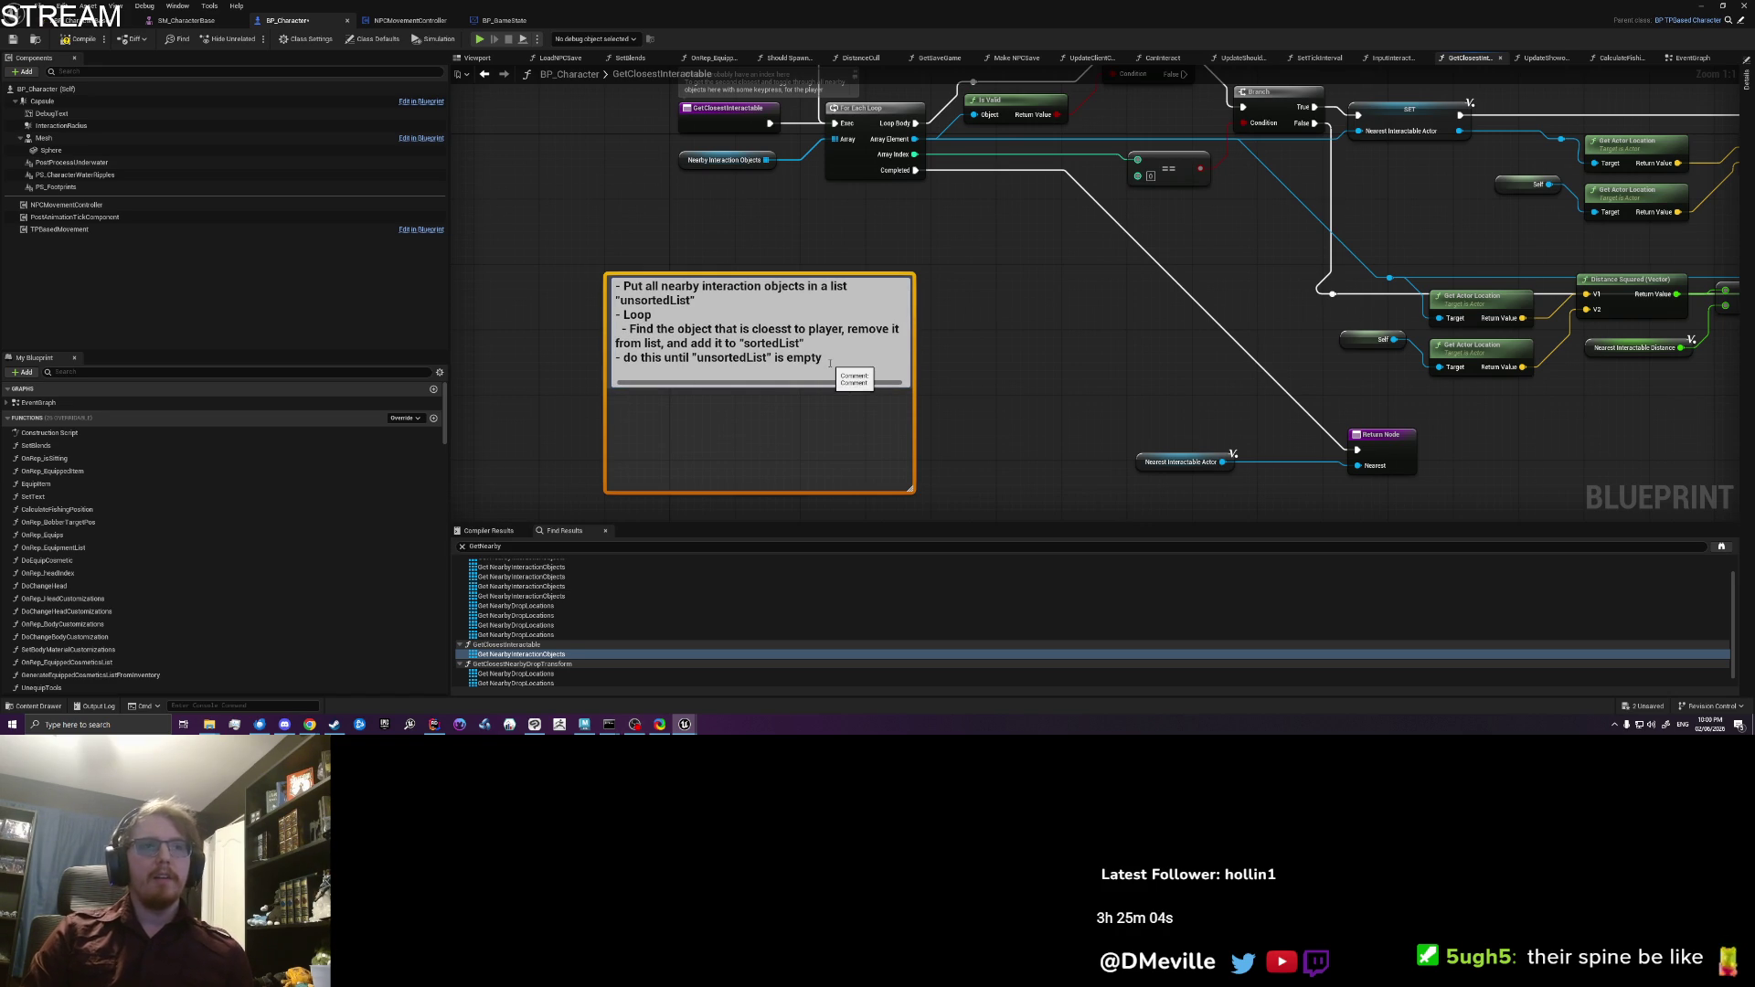
pyautogui.hotkey('shift', 'Return')
pyautogui.hotkey('shift', 'Return')
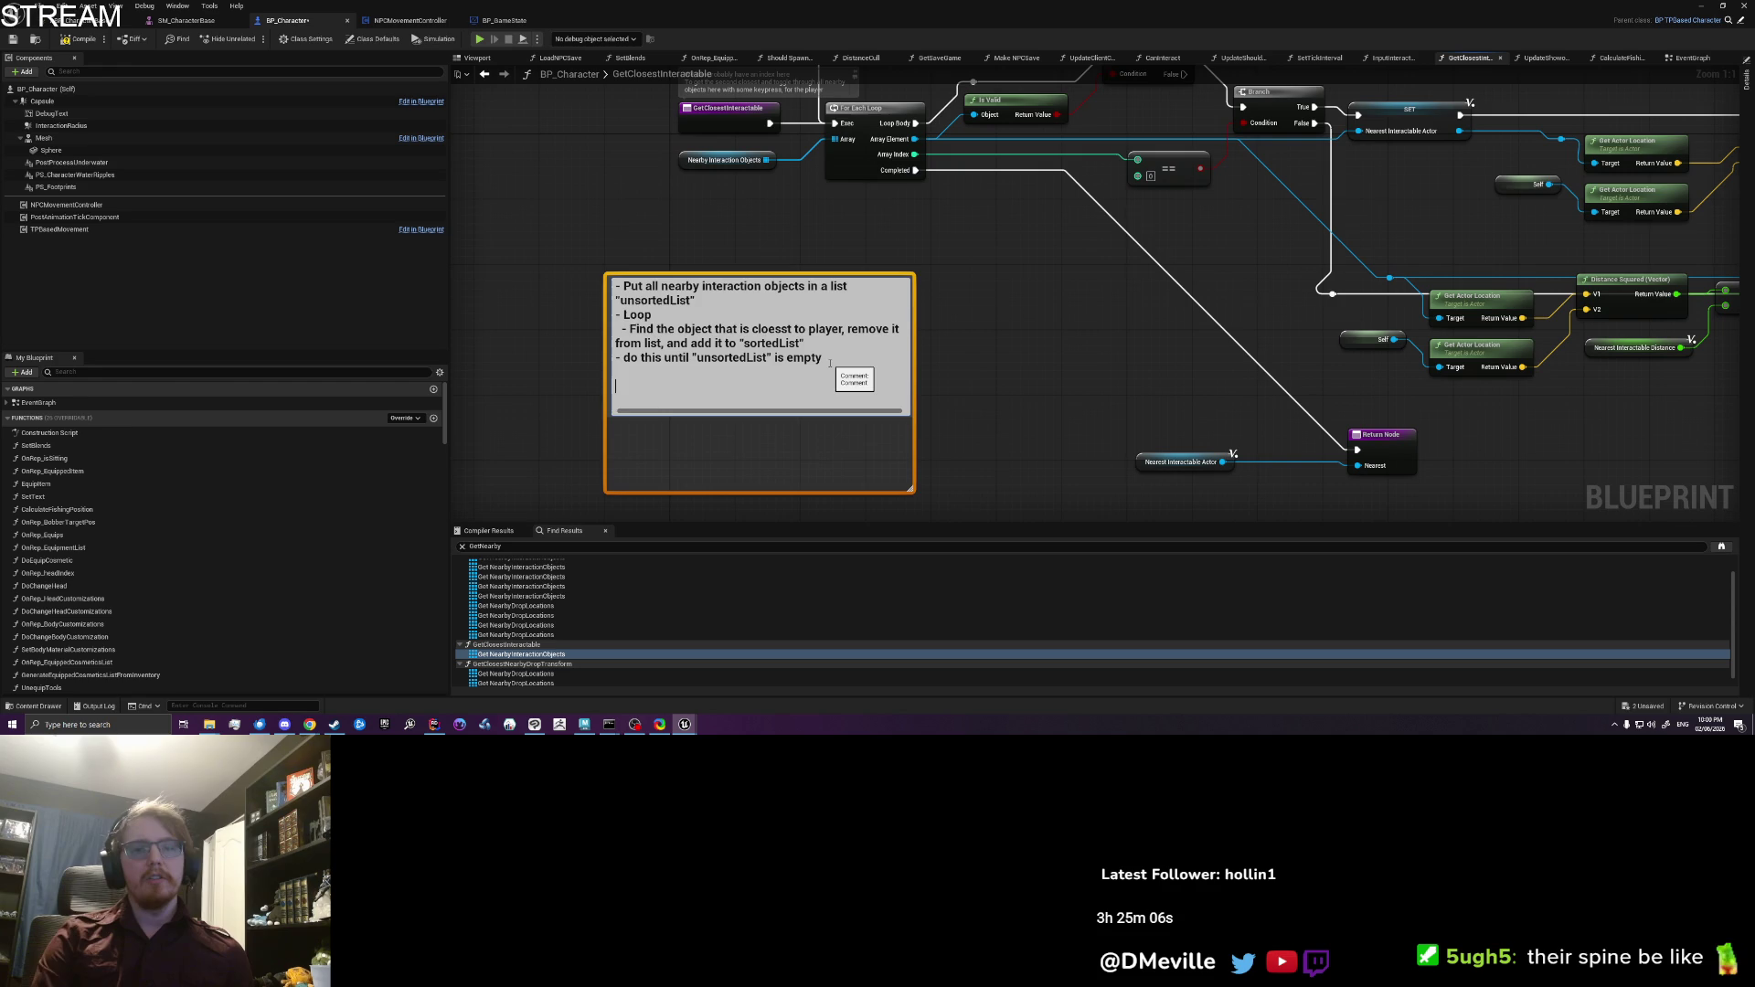
pyautogui.press('Return')
# Step: Shrink the plan comment box's height to hug its text and recentre the view
pyautogui.moveTo(909, 474); pyautogui.dragTo(921, 410)
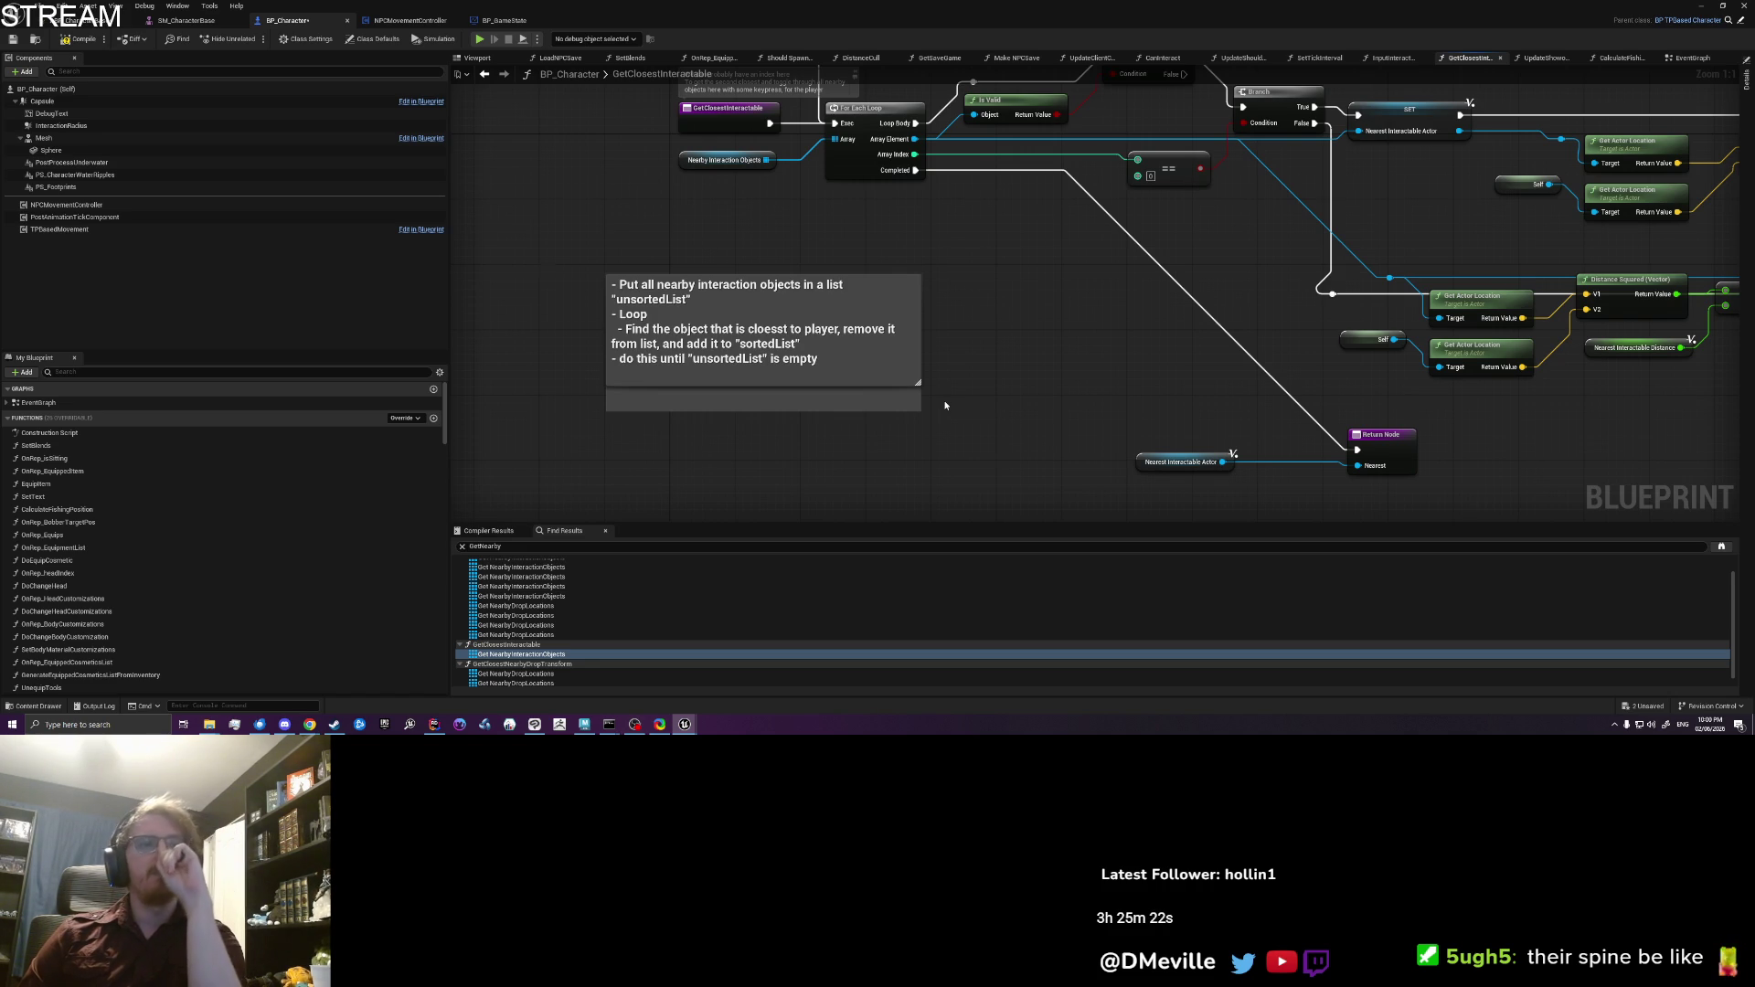
pyautogui.moveTo(1036, 354)
pyautogui.mouseDown()
pyautogui.moveTo(944, 317)
pyautogui.moveTo(839, 323)
pyautogui.moveTo(868, 327)
pyautogui.moveTo(872, 361)
pyautogui.mouseUp()
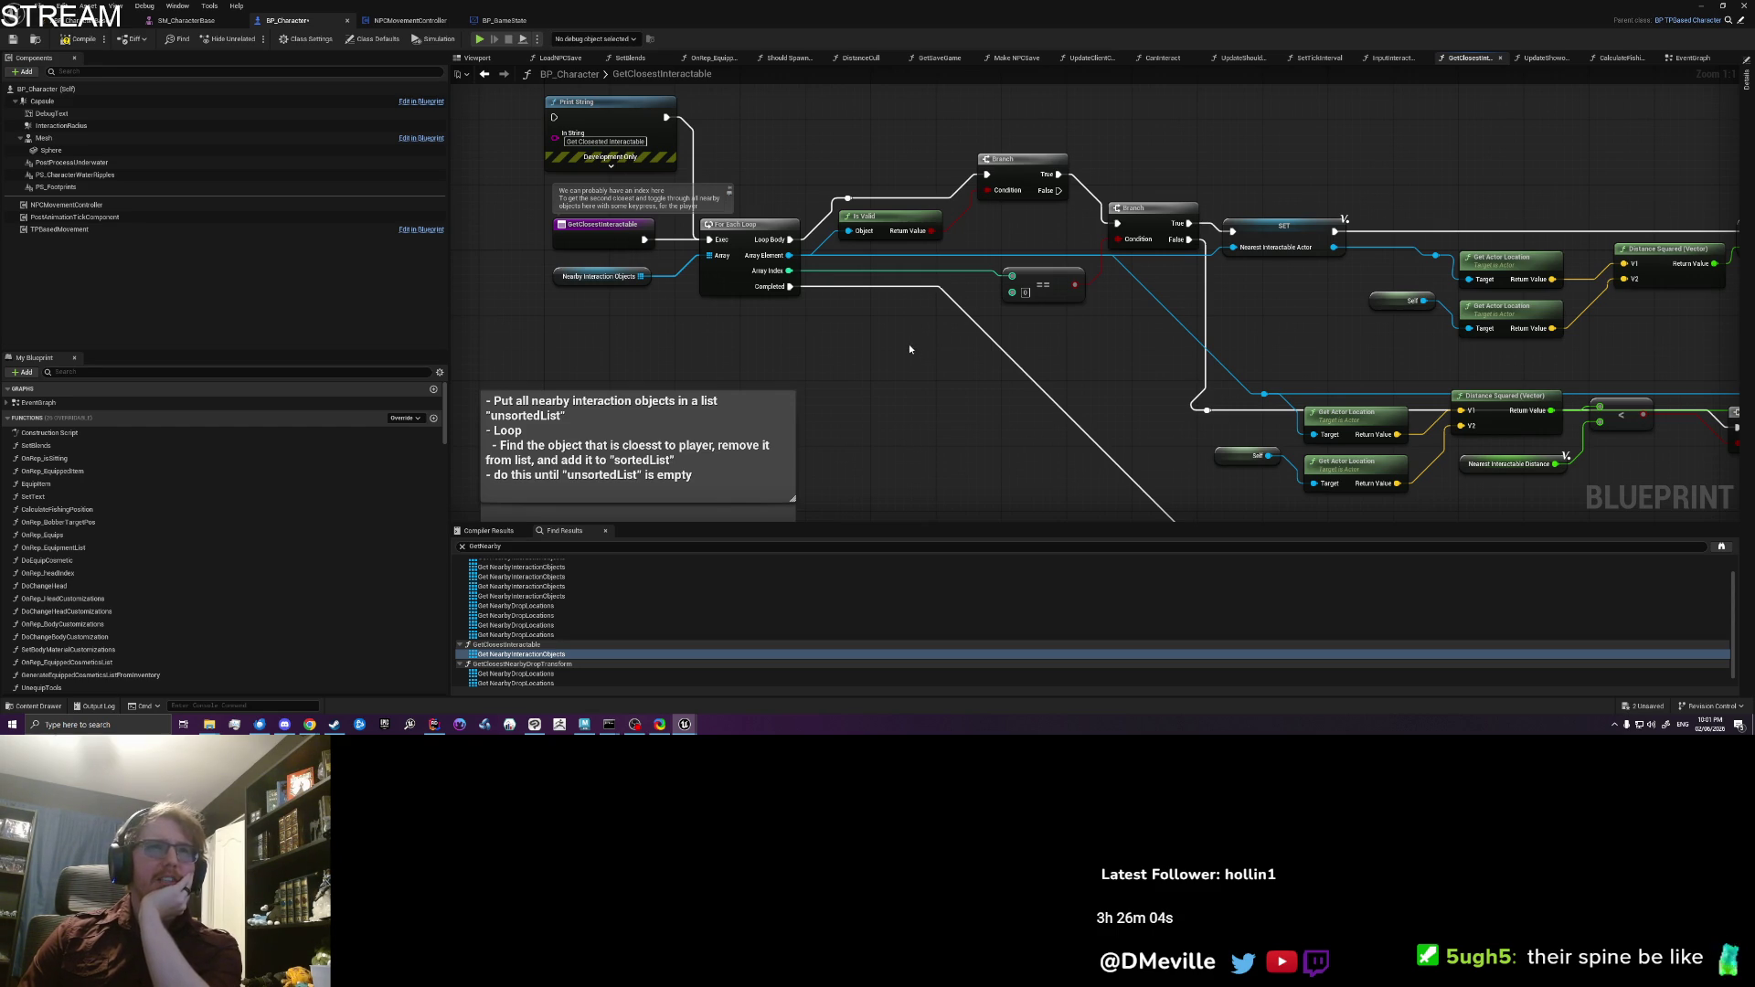
pyautogui.moveTo(908, 345); pyautogui.dragTo(897, 353)
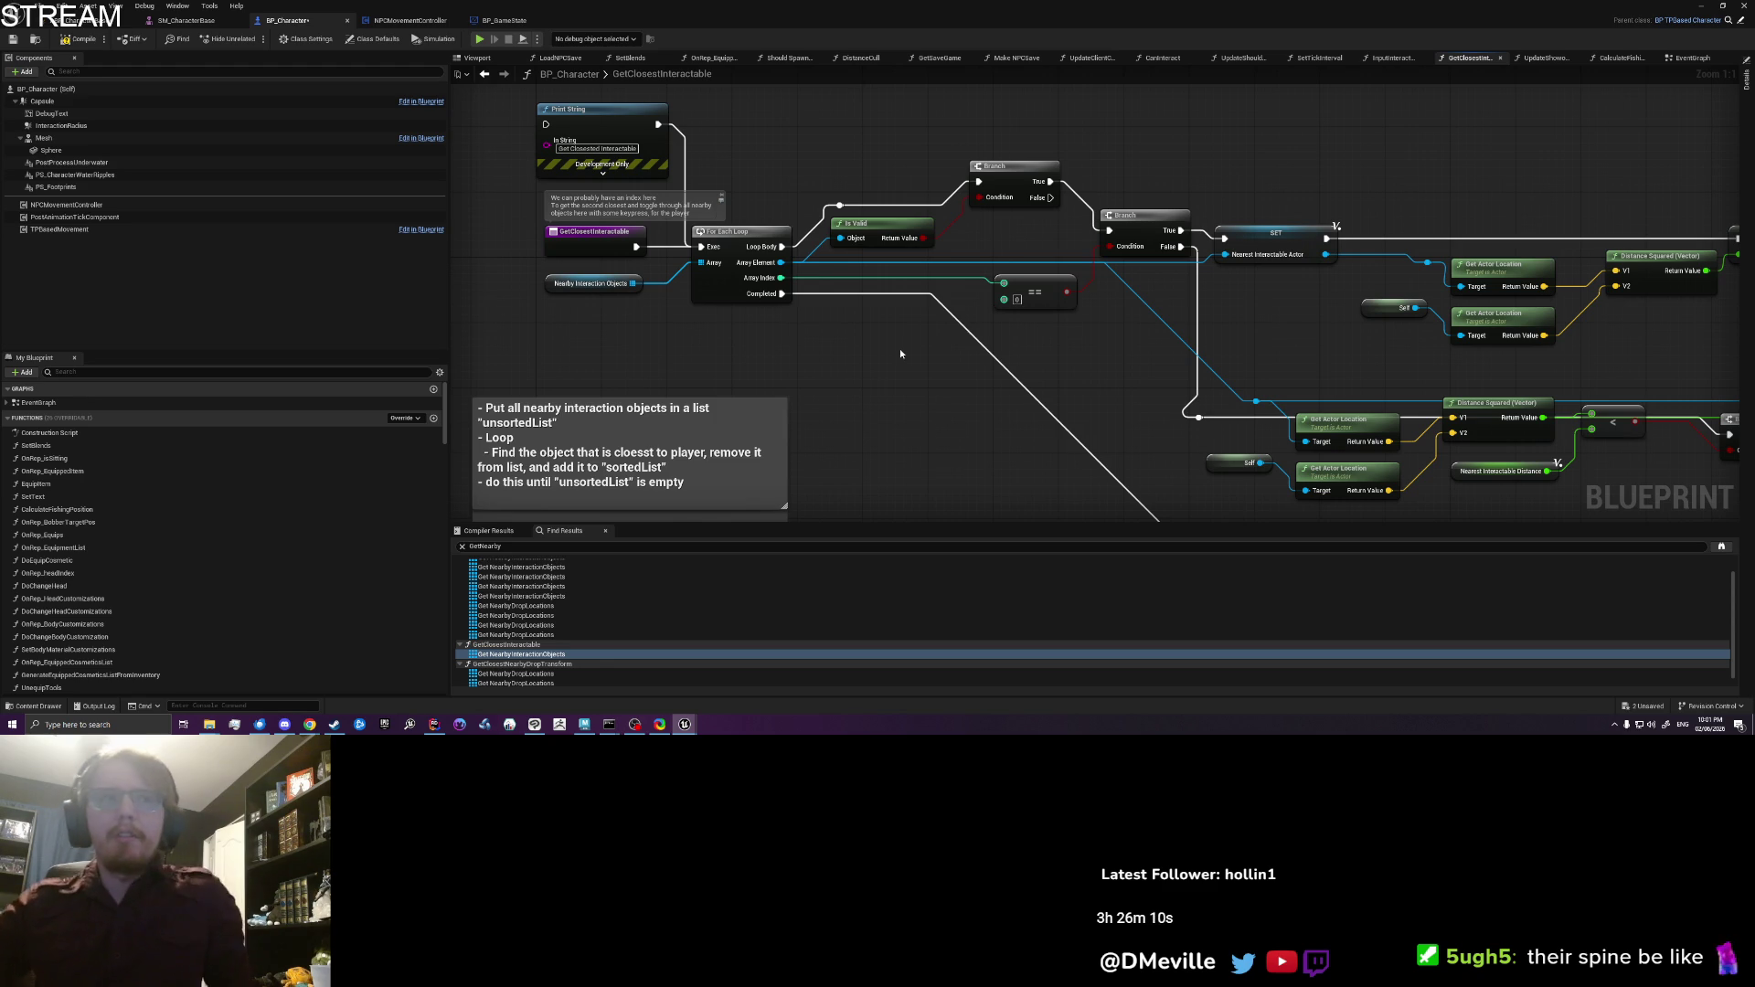
# Step: Move the plan comment down-left and the Return Node group up-right
pyautogui.scroll(-3, 901, 374)
pyautogui.moveTo(903, 397); pyautogui.dragTo(902, 239)
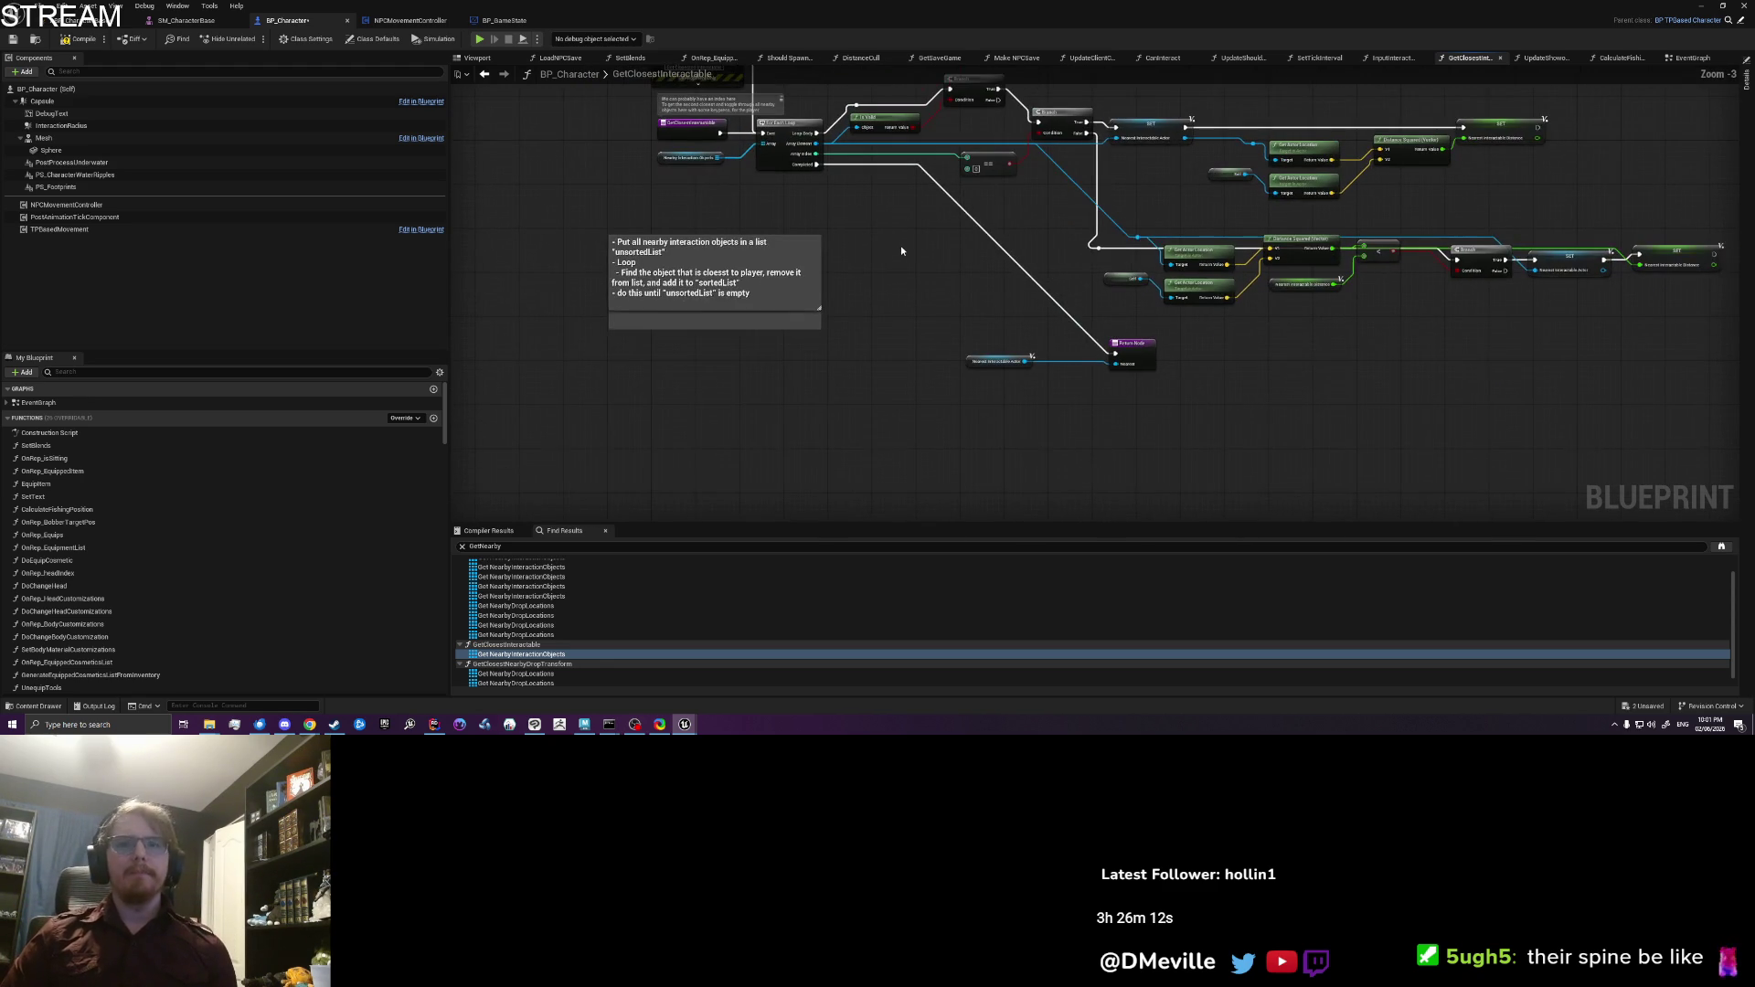
pyautogui.moveTo(827, 269); pyautogui.dragTo(683, 359)
pyautogui.moveTo(745, 293); pyautogui.dragTo(759, 344)
pyautogui.moveTo(1176, 502); pyautogui.dragTo(951, 417)
pyautogui.moveTo(1152, 425)
pyautogui.mouseDown()
pyautogui.moveTo(1204, 406)
pyautogui.moveTo(1150, 394)
pyautogui.mouseUp()
pyautogui.click(881, 373)
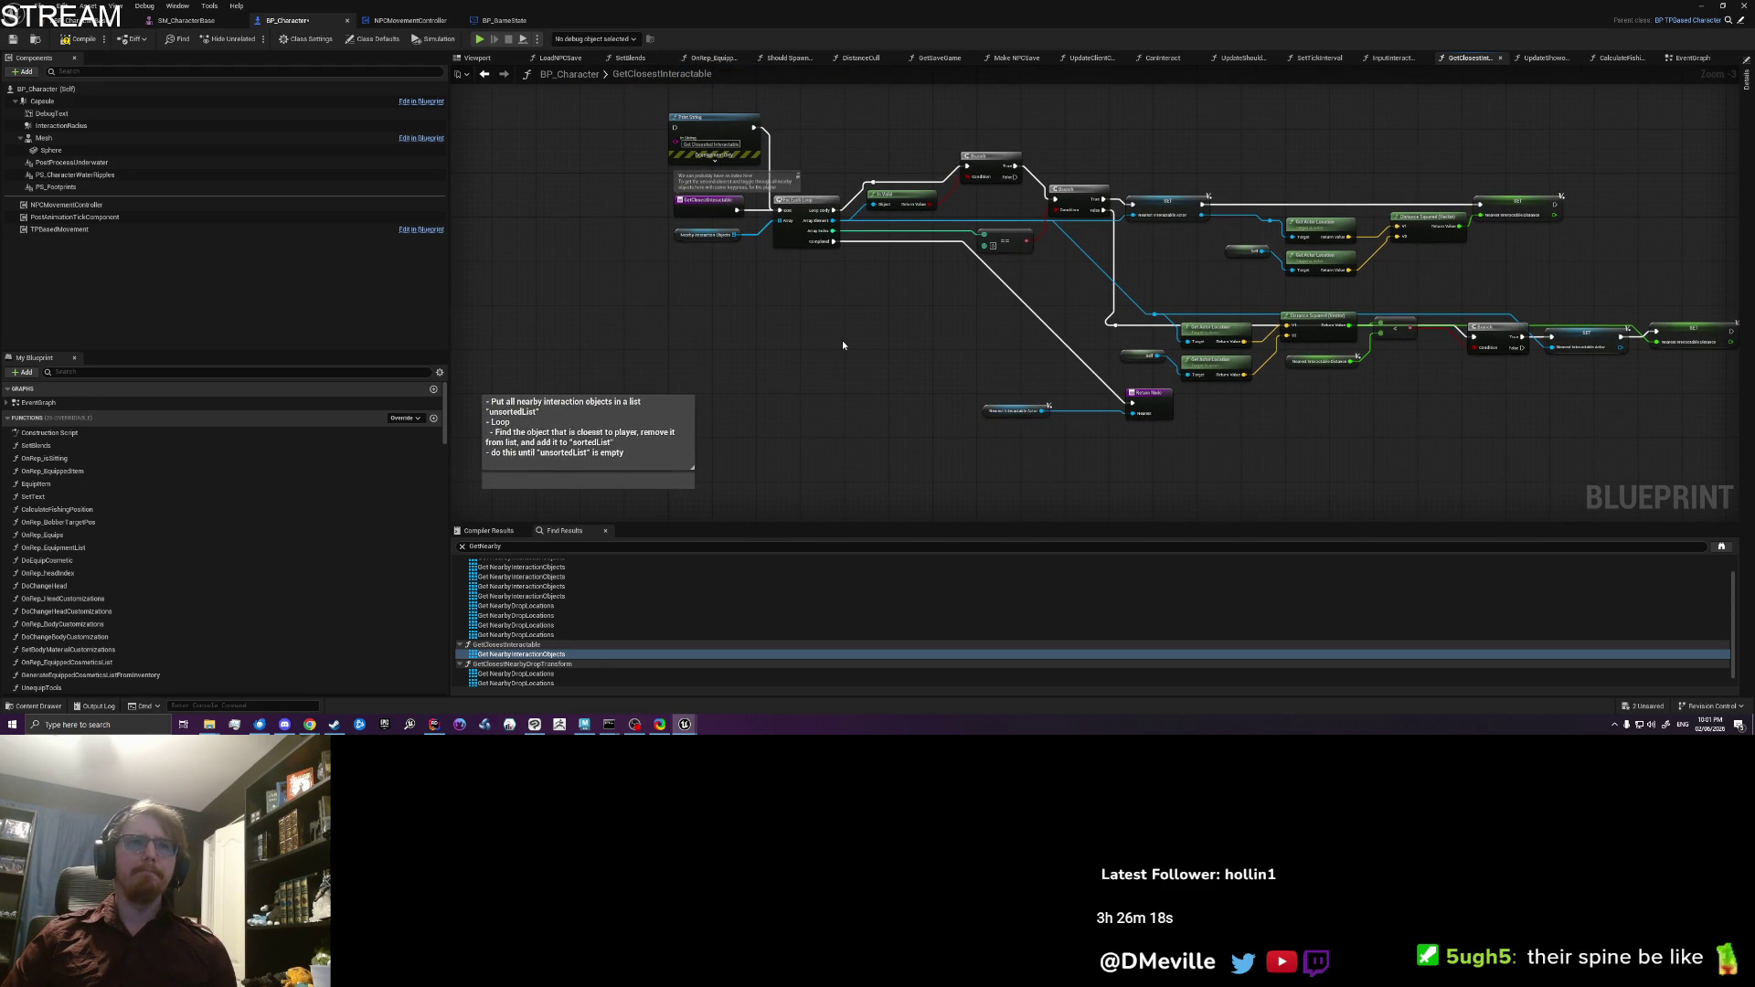
# Step: Shift the GetClosestInteractable entry nodes and their comment slightly left and down
pyautogui.scroll(1, 842, 340)
pyautogui.moveTo(842, 338); pyautogui.dragTo(856, 399)
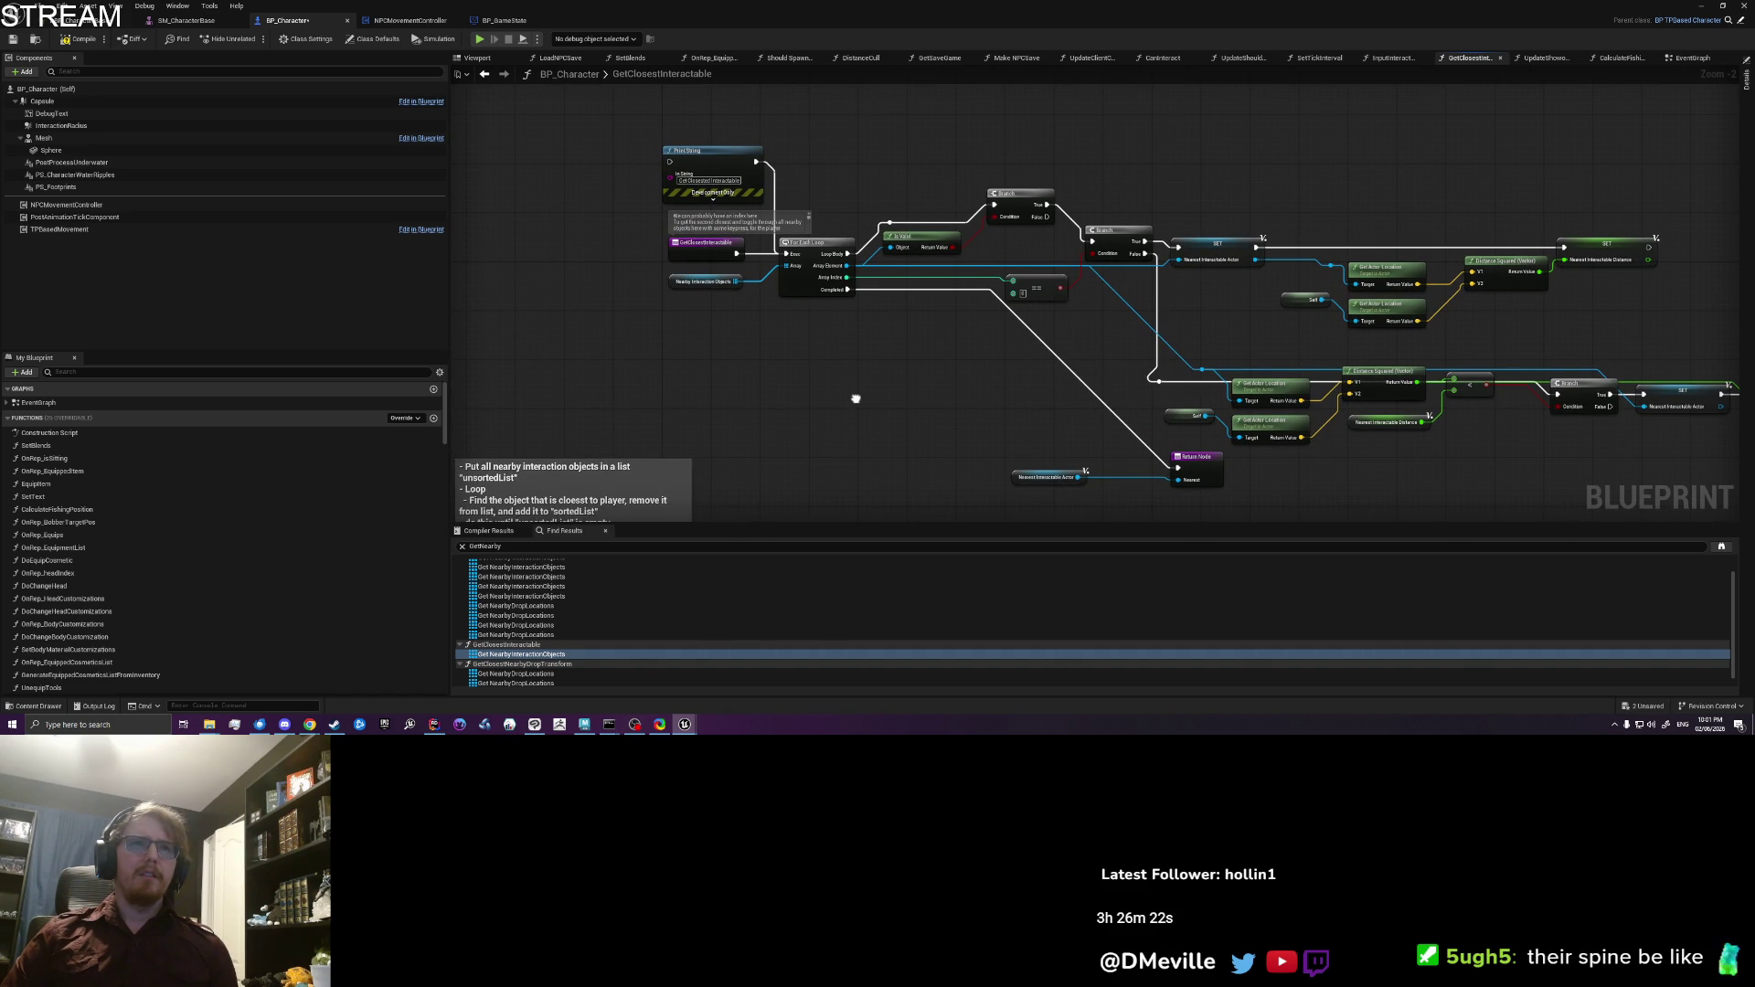
pyautogui.moveTo(856, 399)
pyautogui.mouseDown()
pyautogui.moveTo(853, 364)
pyautogui.moveTo(819, 333)
pyautogui.mouseUp()
pyautogui.scroll(1, 661, 313)
pyautogui.moveTo(661, 314); pyautogui.dragTo(594, 178)
pyautogui.moveTo(704, 192); pyautogui.dragTo(654, 206)
# Step: Collapse Functions, expand Local Variables, and pull a wire from Nearby Interaction Objects
pyautogui.click(43, 419)
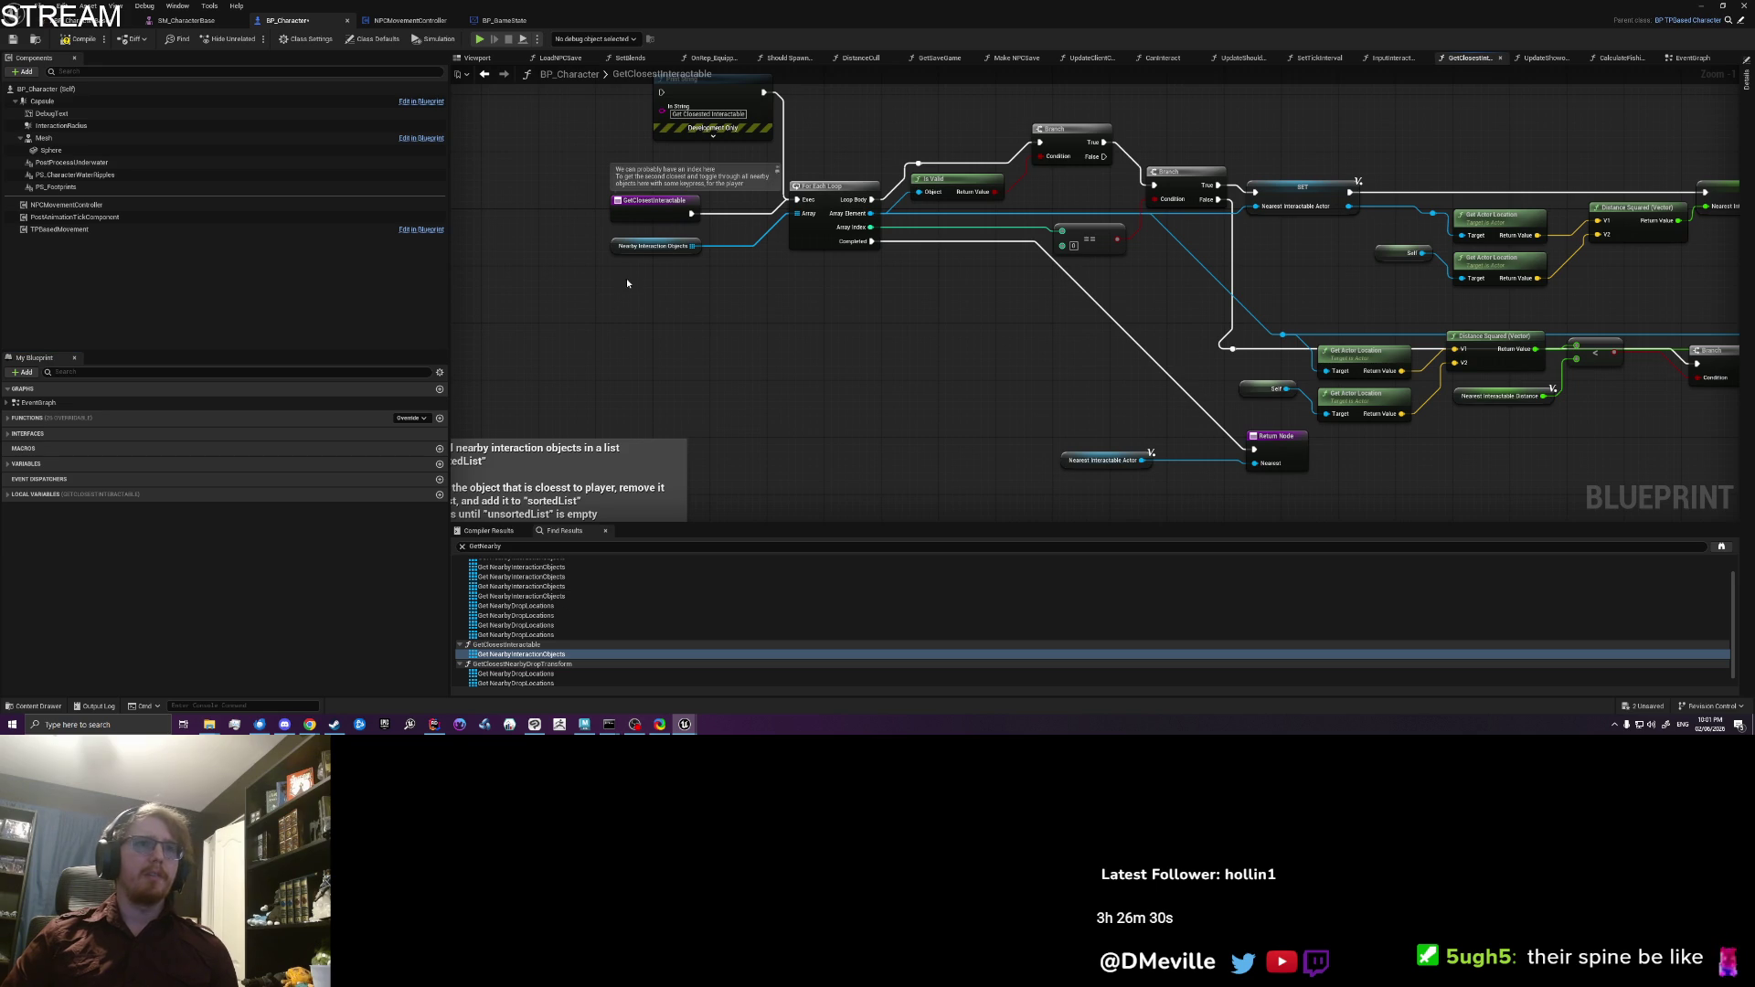
pyautogui.click(6, 495)
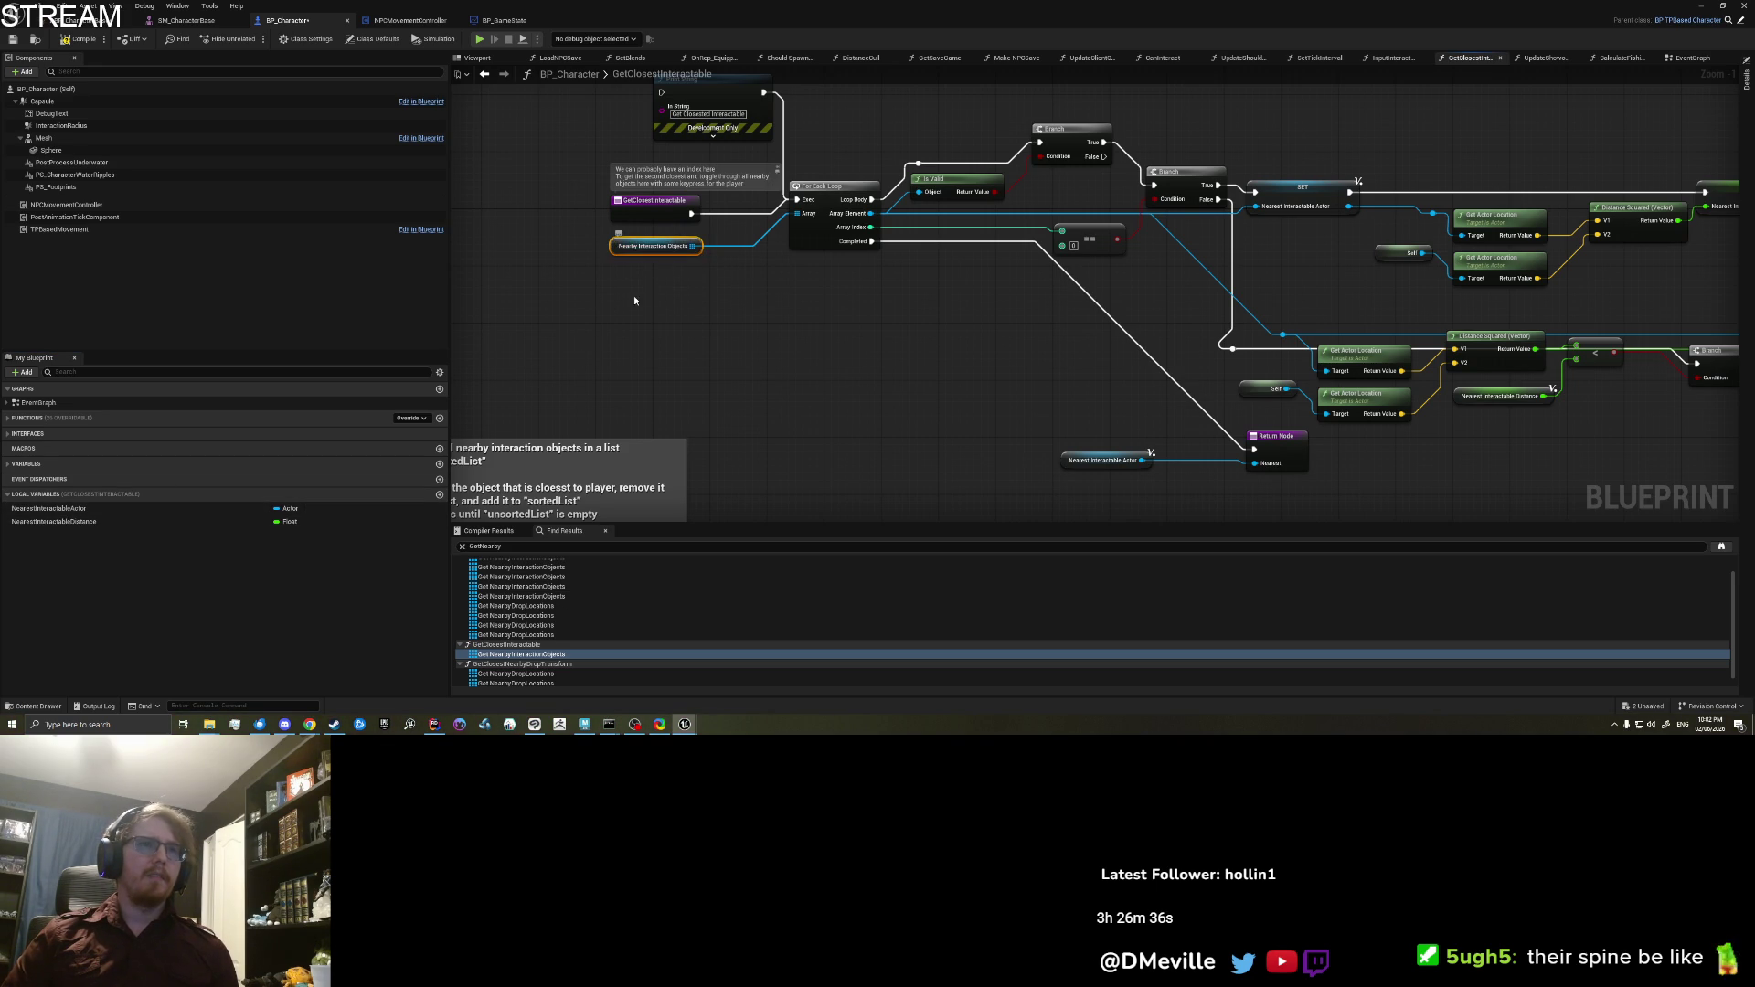
pyautogui.moveTo(693, 246); pyautogui.dragTo(761, 342)
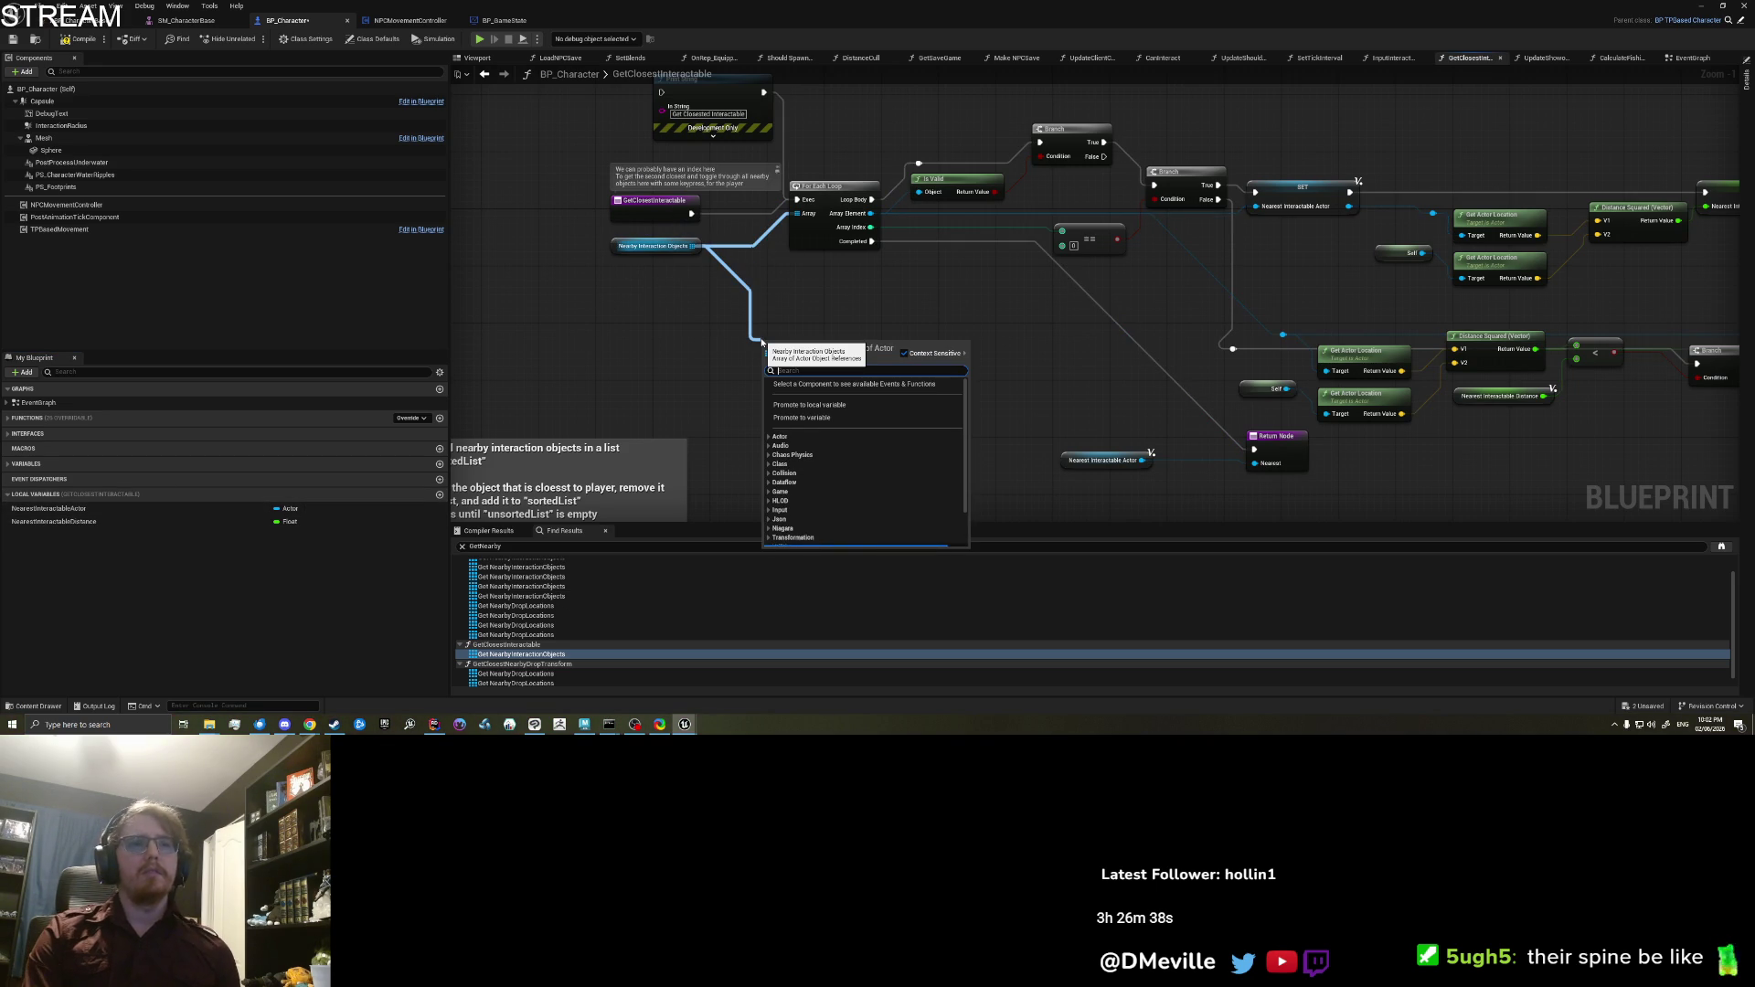
# Step: Create a local variable 'Unsorted' typed as an Actor object reference array
pyautogui.click(691, 312)
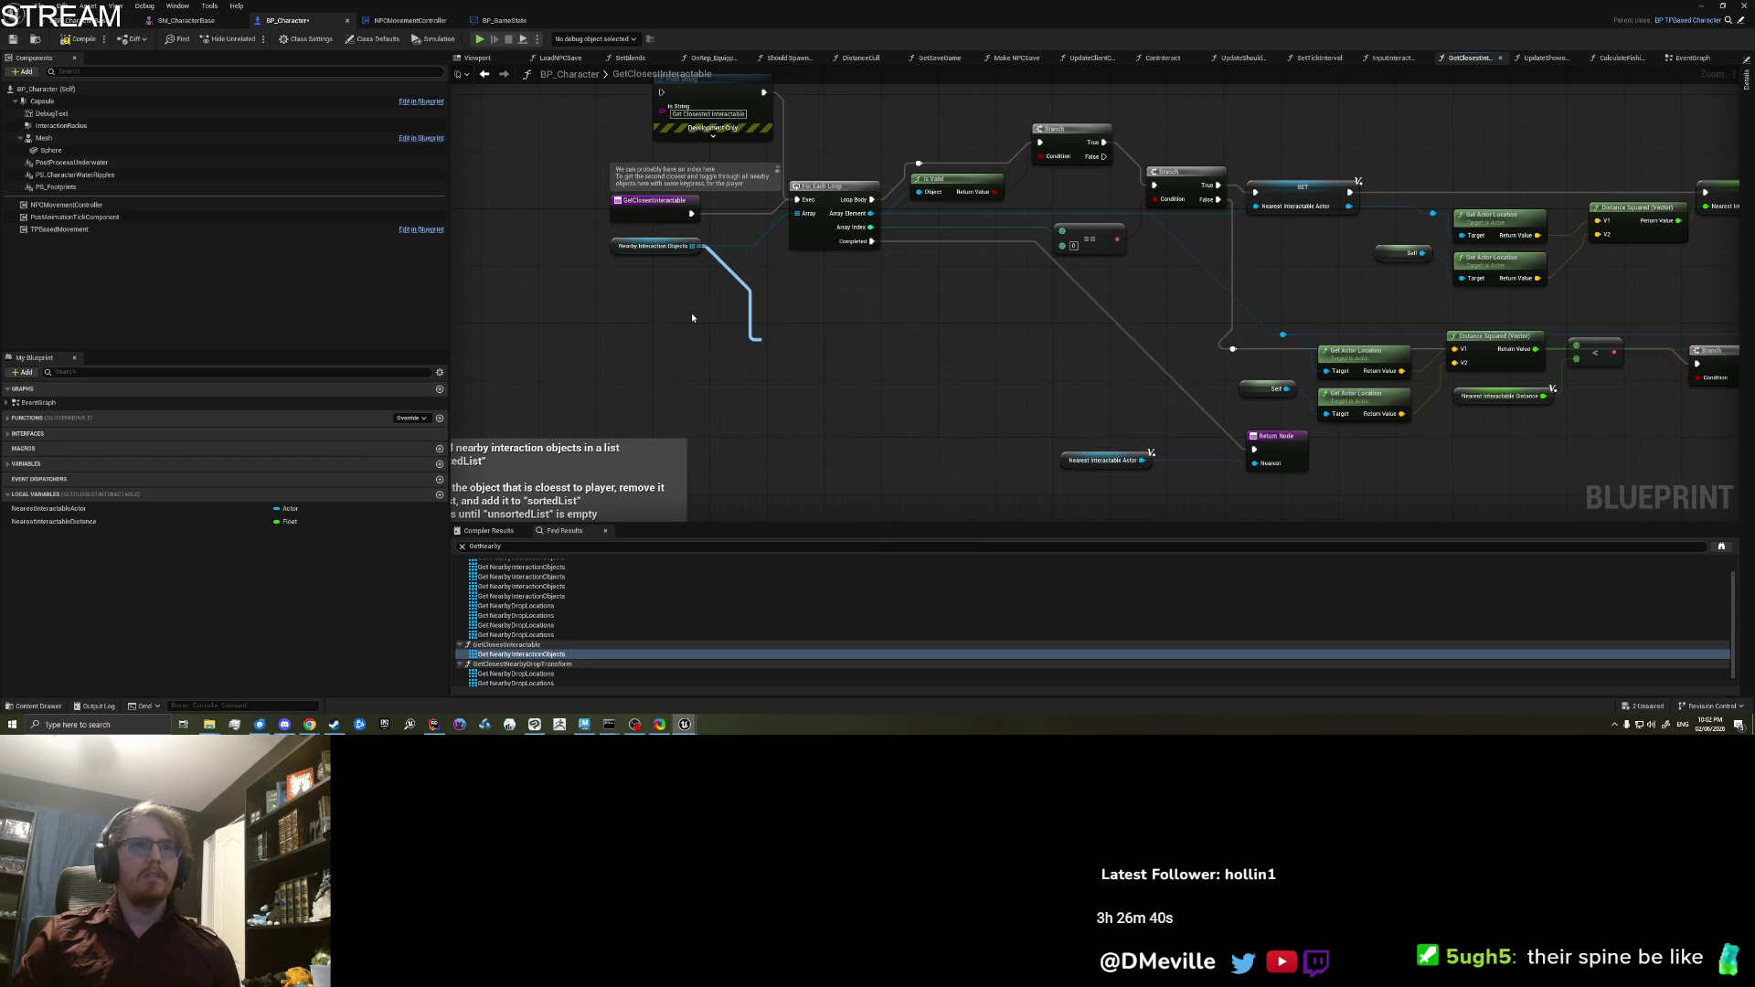
pyautogui.click(617, 246)
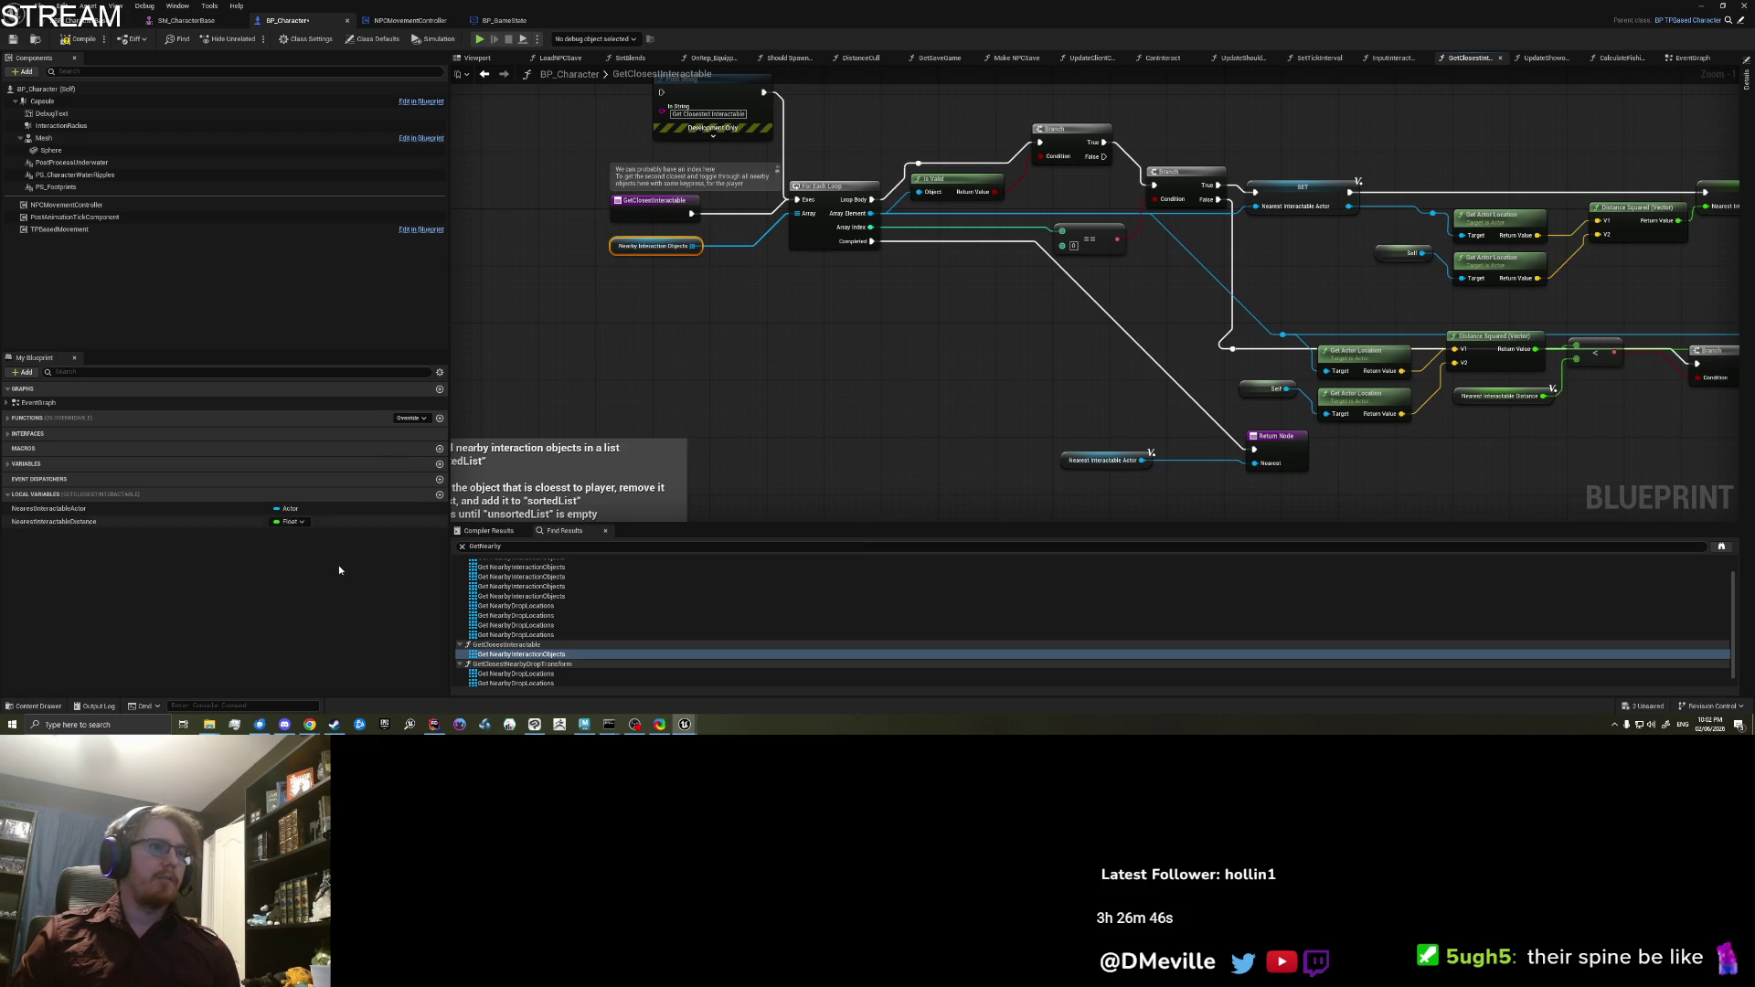
pyautogui.click(439, 496)
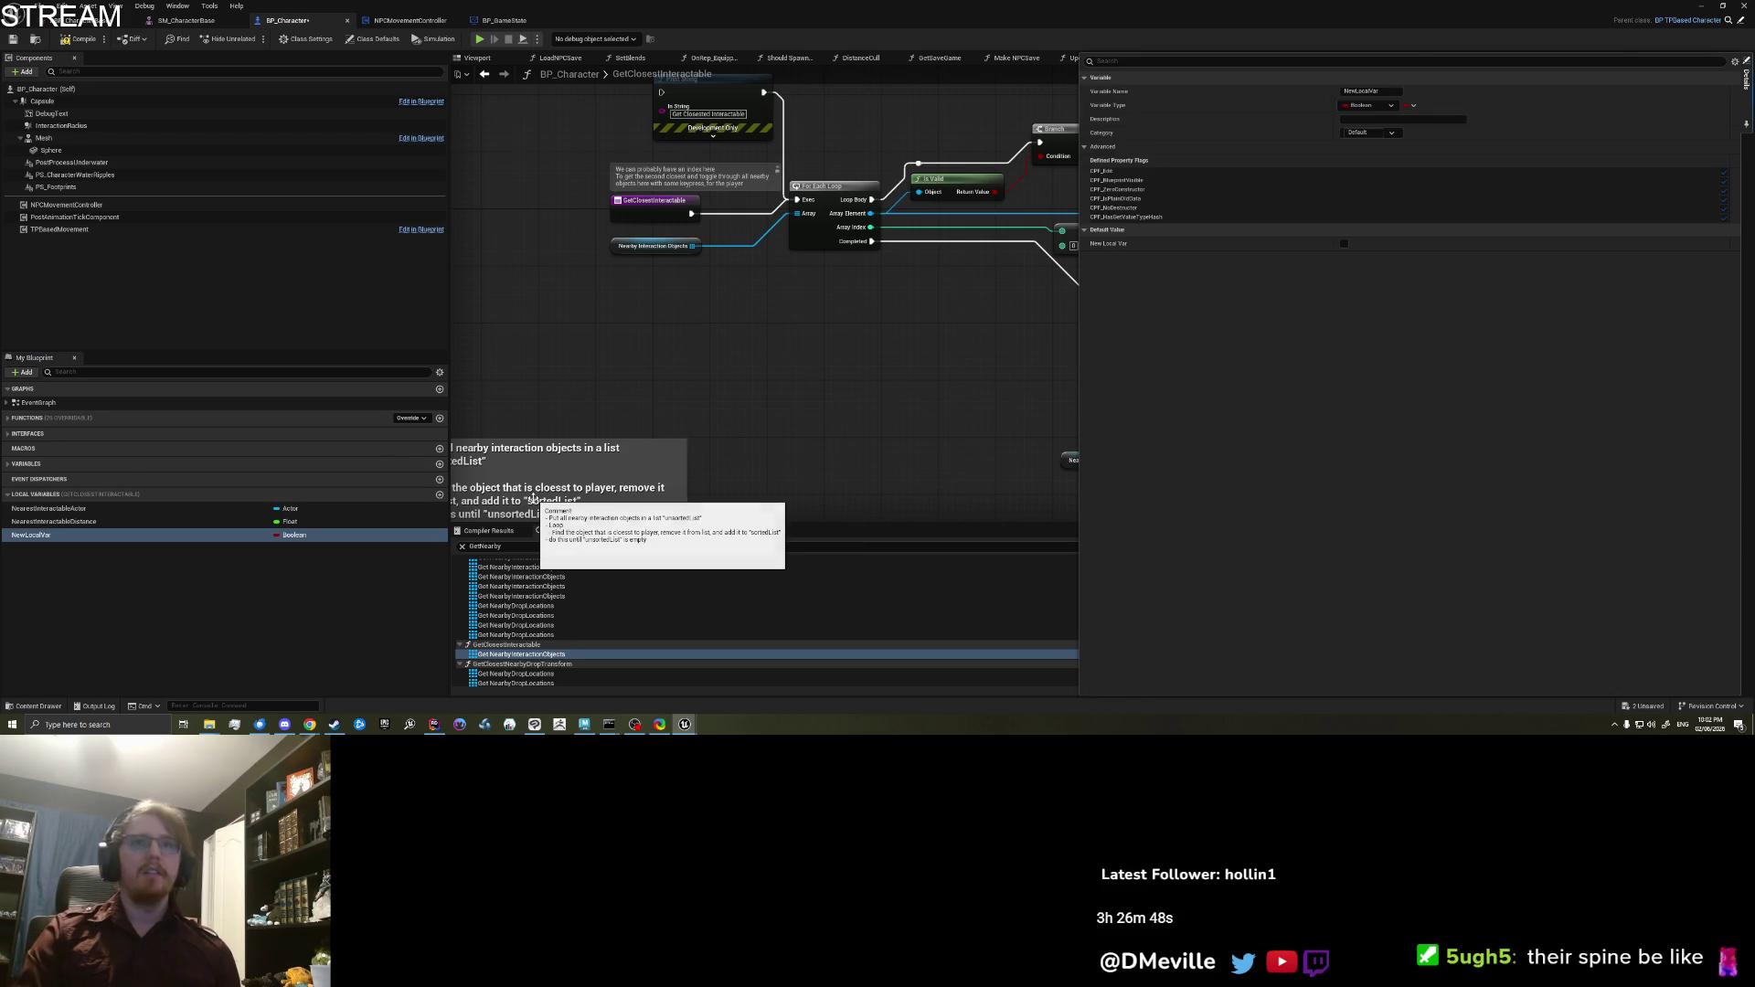
pyautogui.write('Unsort')
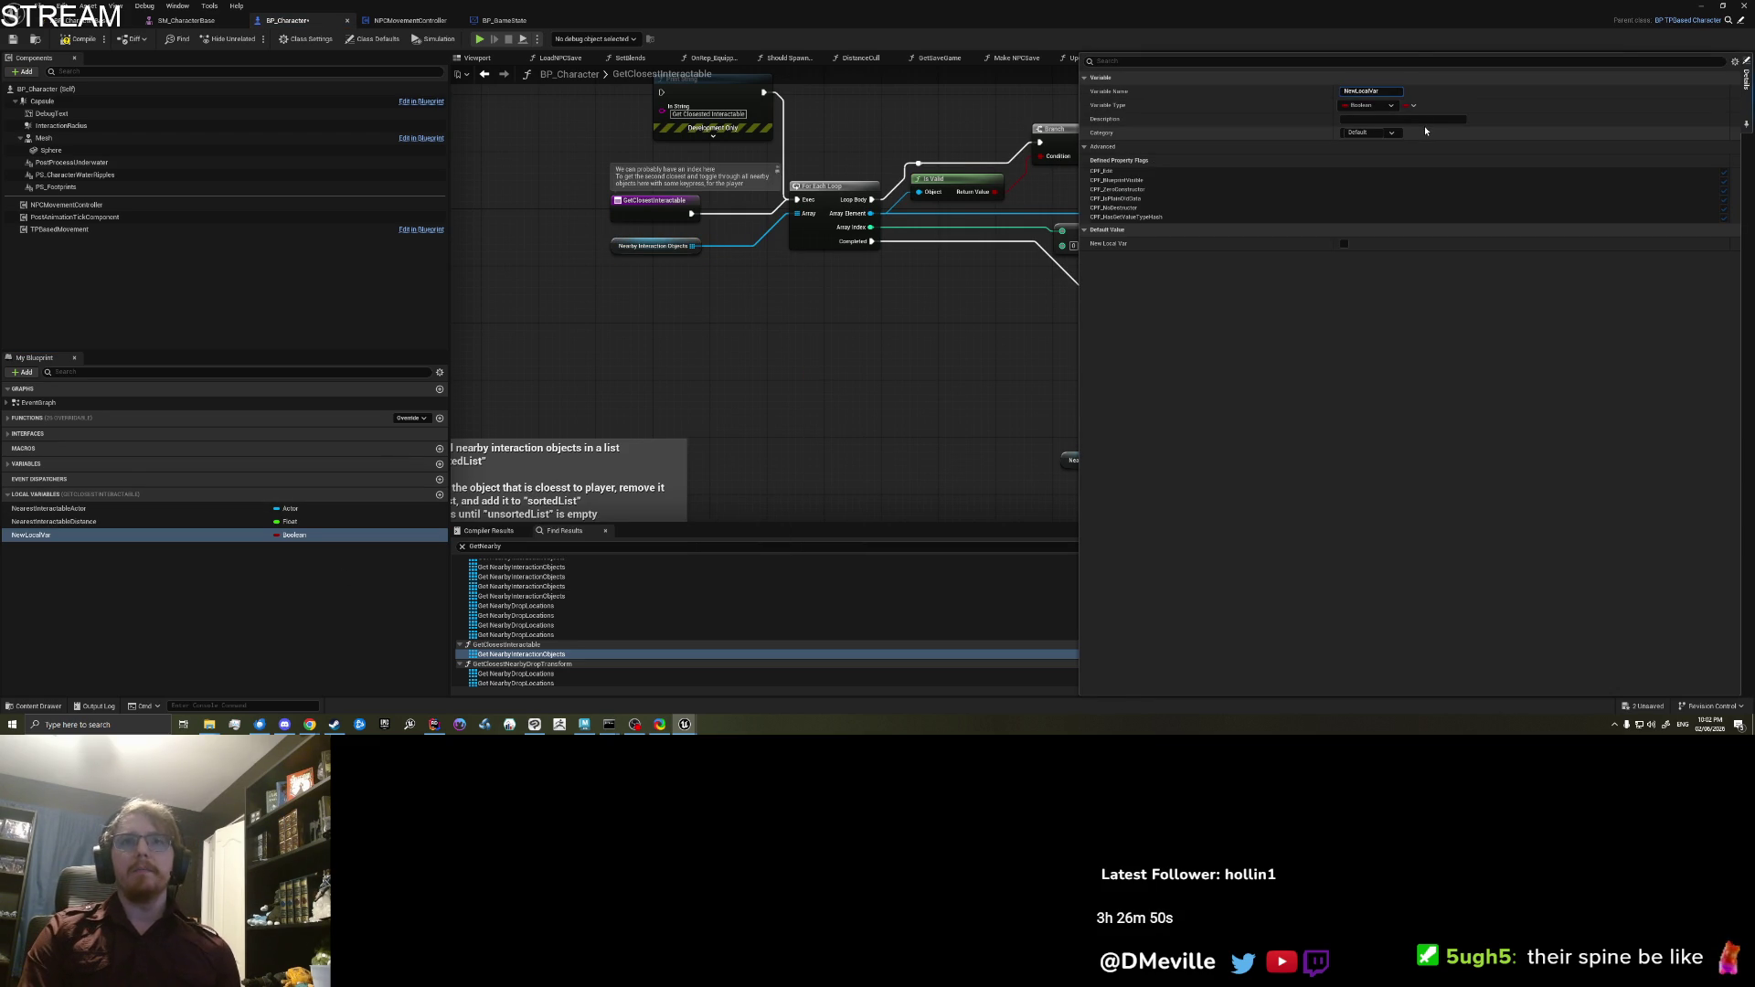
pyautogui.write('ed')
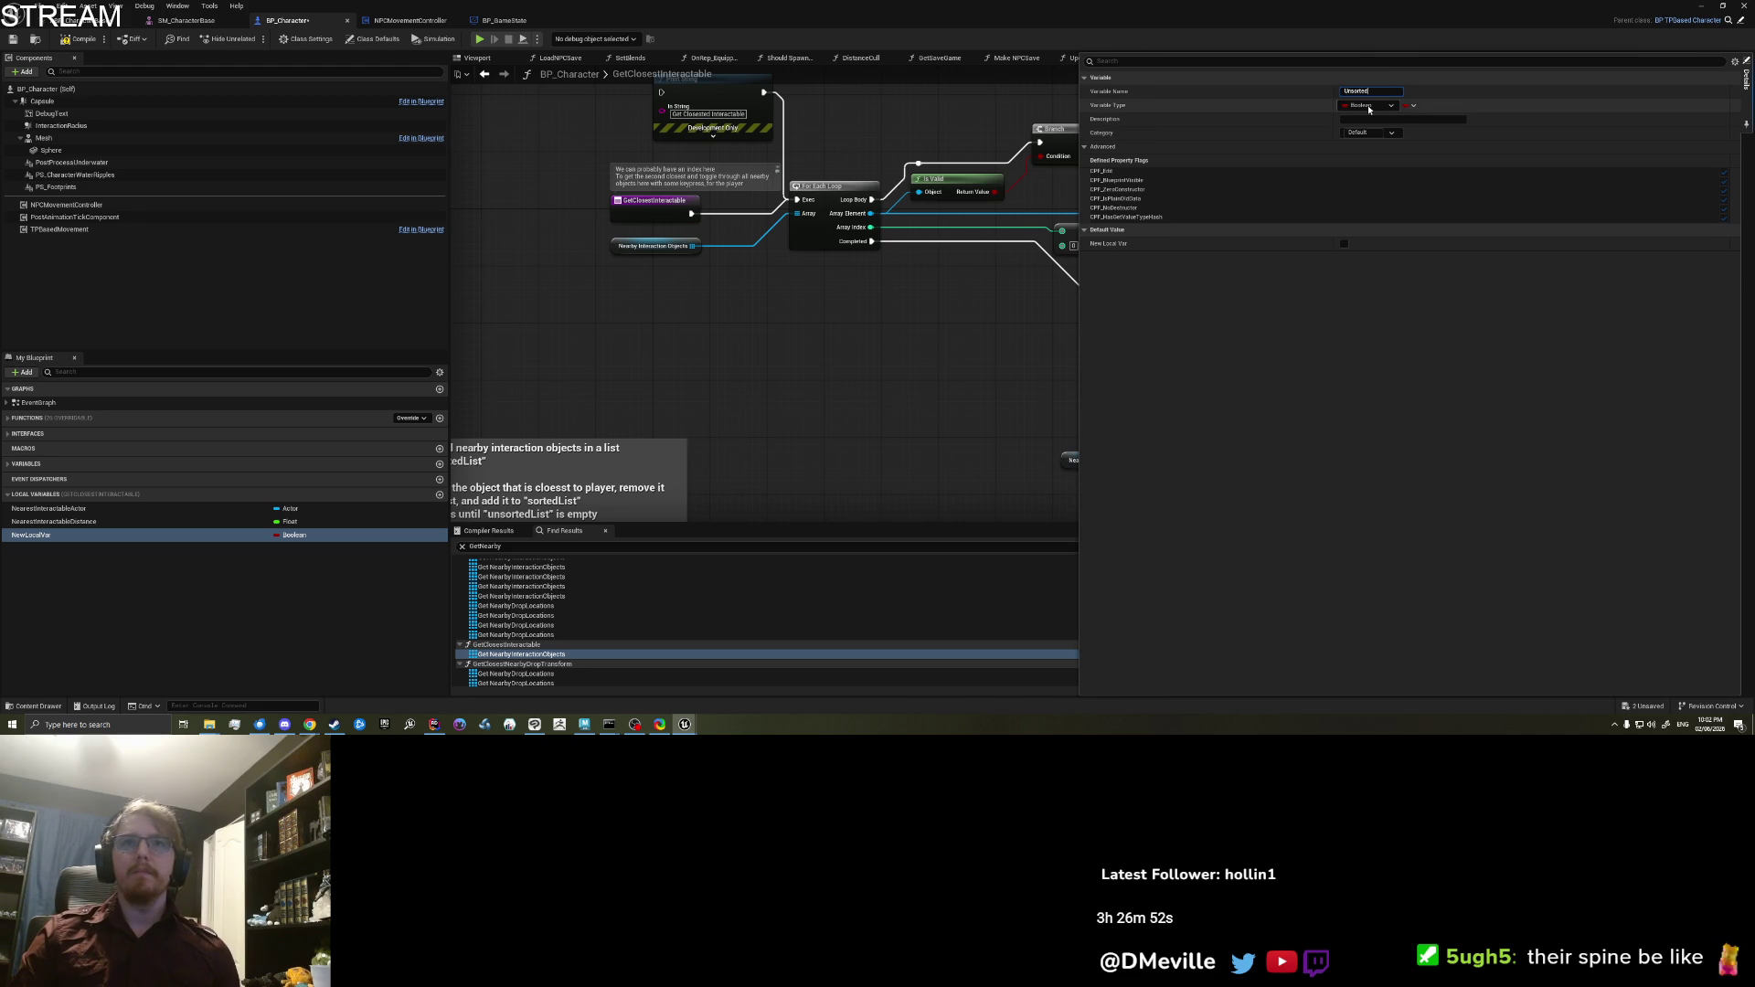
pyautogui.click(1369, 106)
pyautogui.write('Actor')
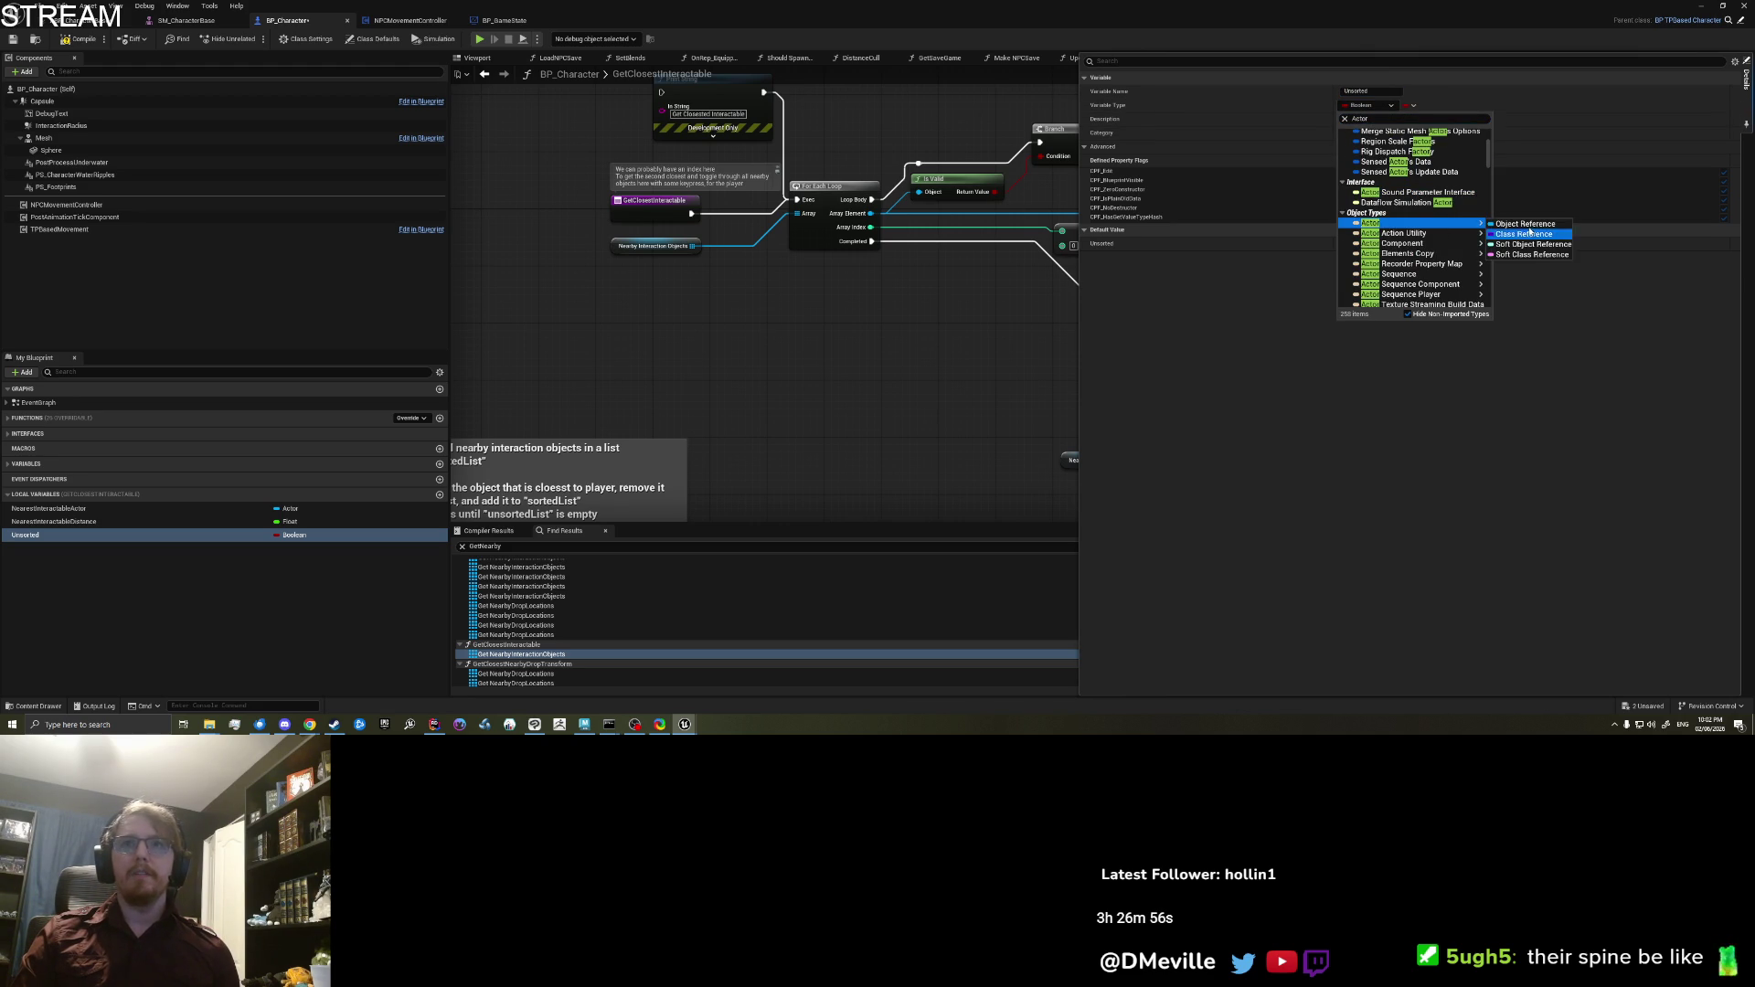
pyautogui.press('Escape')
pyautogui.click(1414, 105)
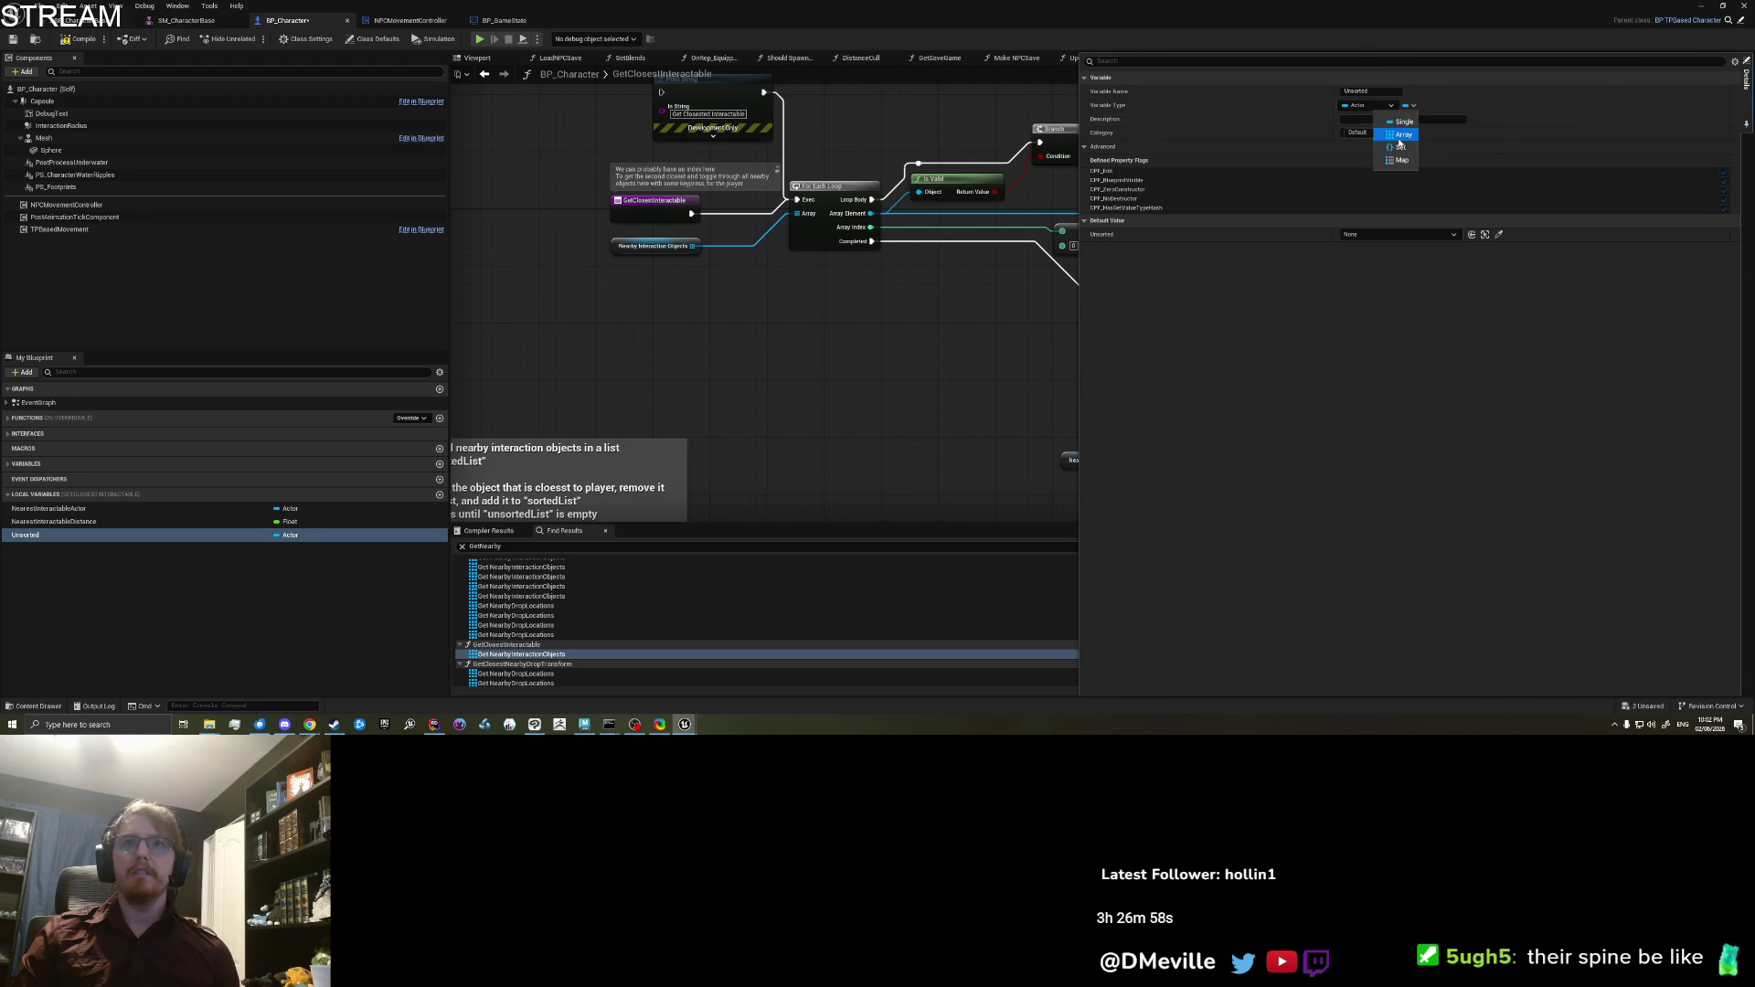
pyautogui.click(1385, 120)
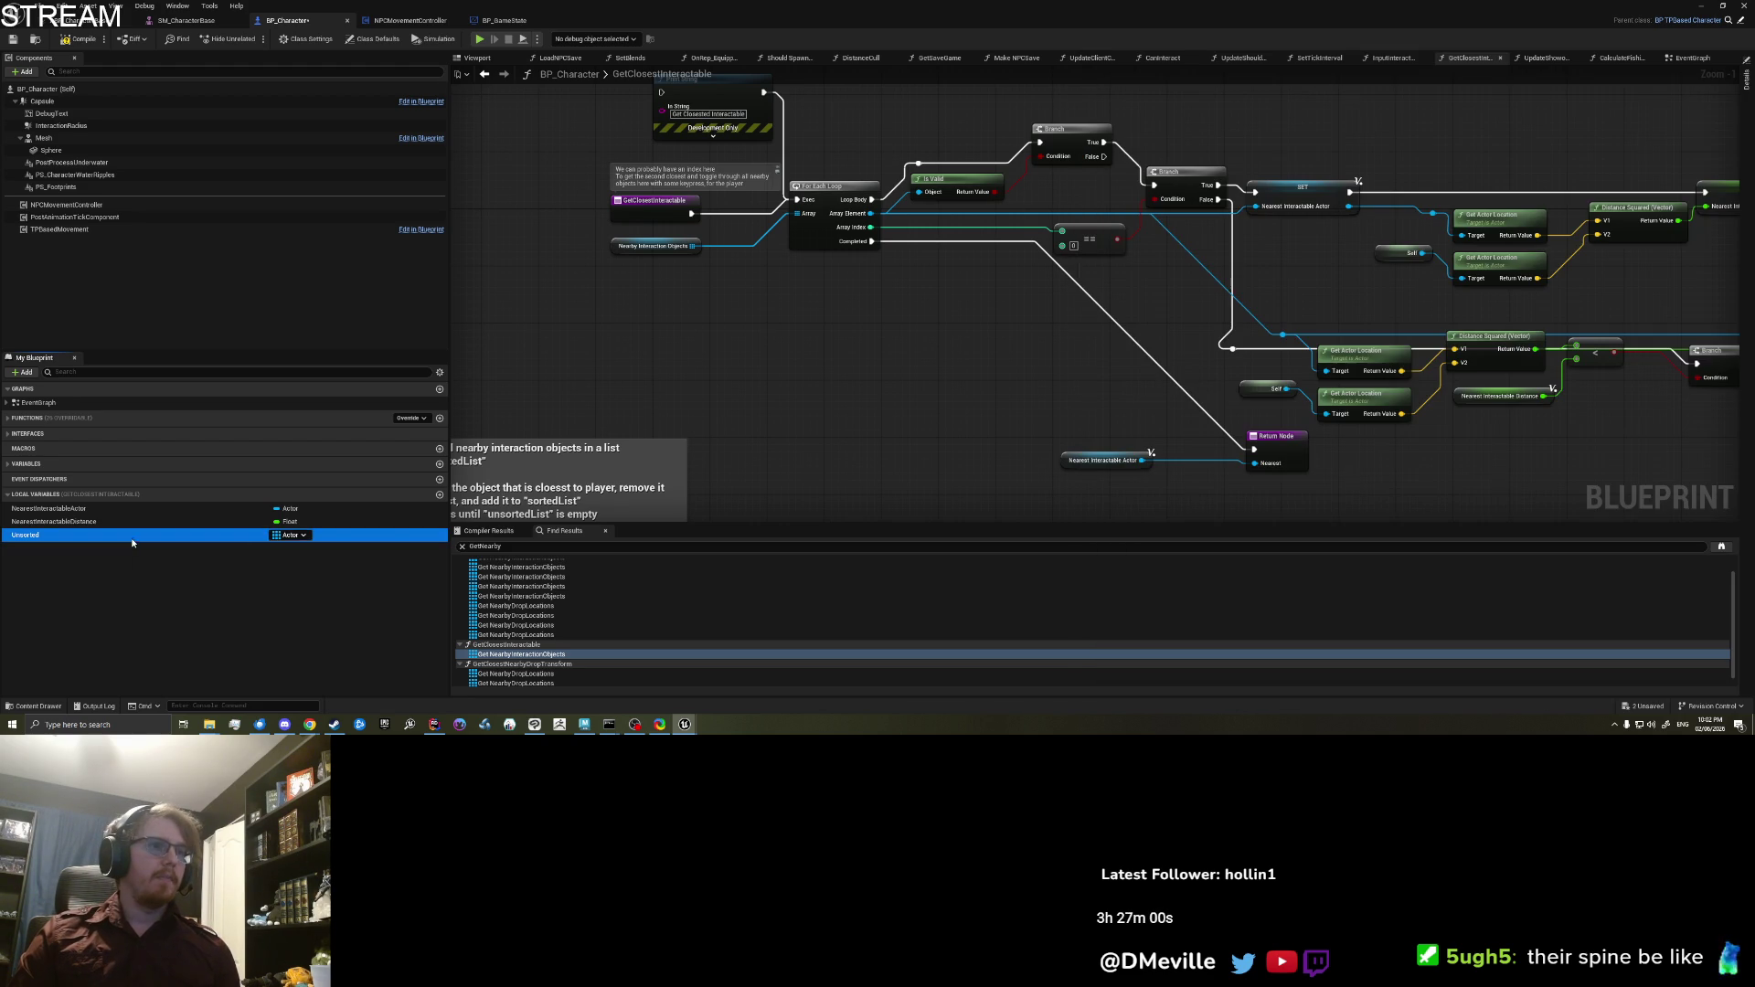
# Step: Duplicate Unsorted as 'Sorted' and place an Unsorted setter in the graph
pyautogui.rightClick(137, 537)
pyautogui.click(178, 606)
pyautogui.write('S')
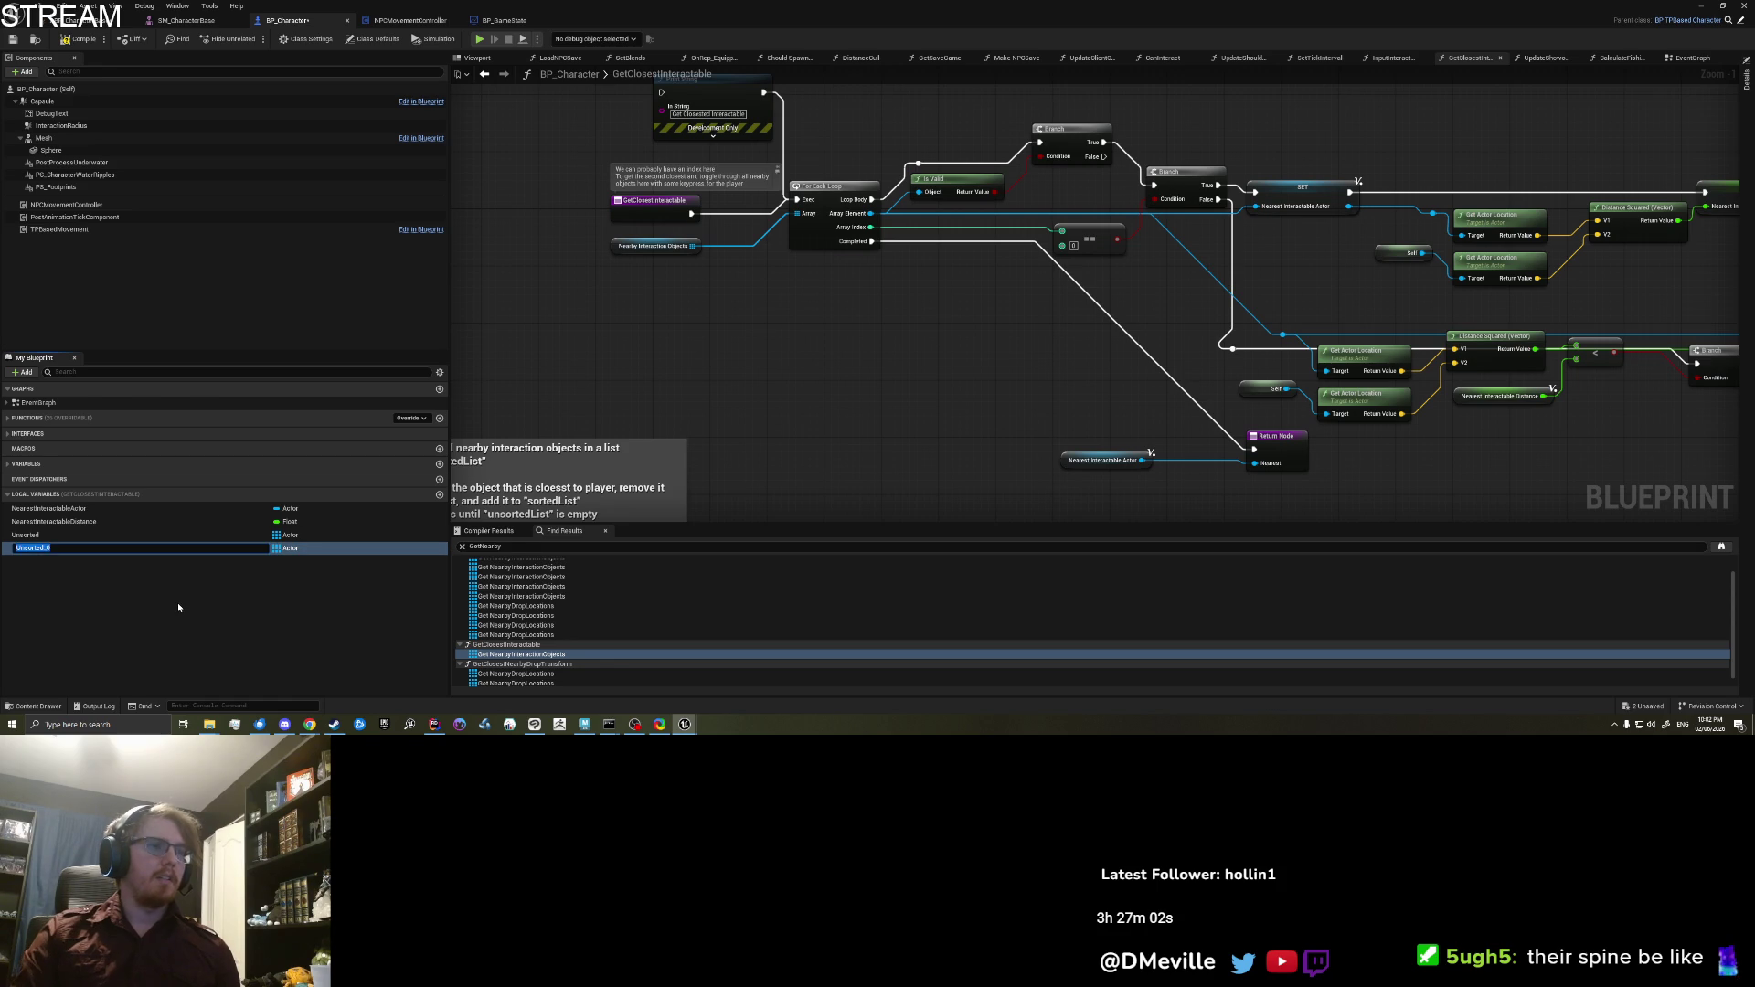
pyautogui.write('orted')
pyautogui.press('Return')
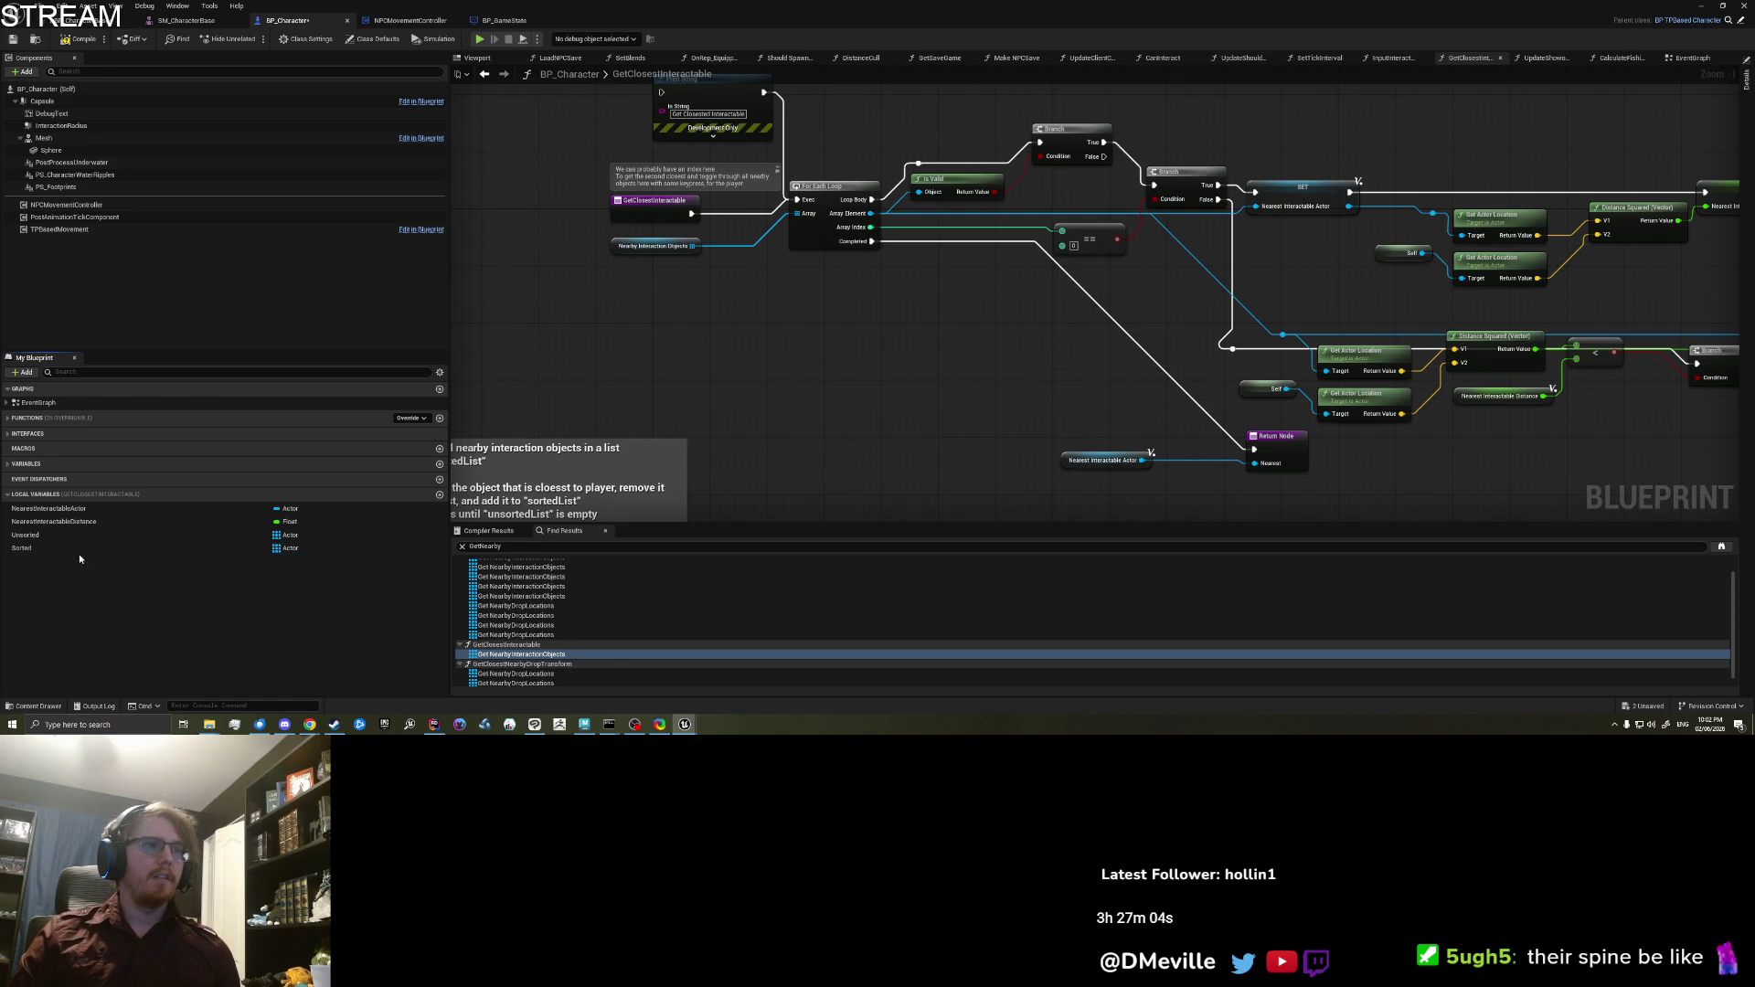
pyautogui.moveTo(69, 535)
pyautogui.mouseDown()
pyautogui.moveTo(809, 210)
pyautogui.moveTo(694, 329)
pyautogui.mouseUp()
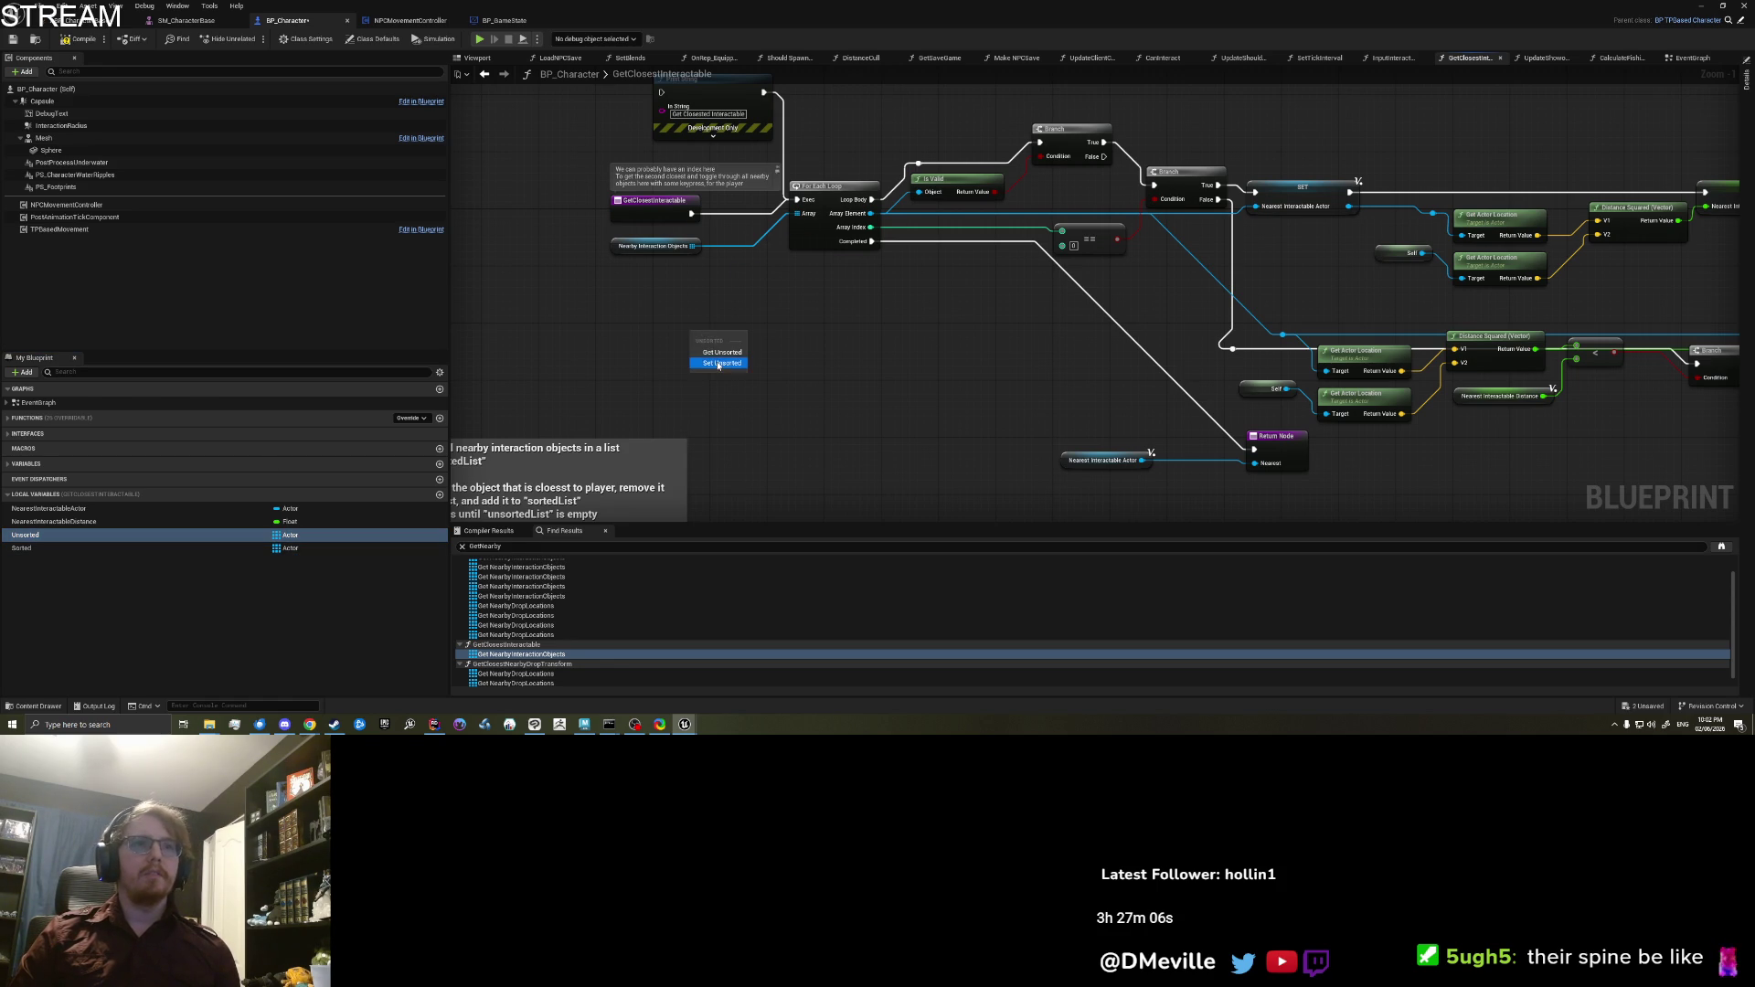
# Step: Create a SET Unsorted node fed by Nearby Interaction Objects
pyautogui.moveTo(692, 246)
pyautogui.mouseDown()
pyautogui.moveTo(699, 348)
pyautogui.moveTo(816, 298)
pyautogui.mouseUp()
pyautogui.moveTo(700, 220)
pyautogui.mouseDown()
pyautogui.moveTo(689, 253)
pyautogui.moveTo(786, 320)
pyautogui.moveTo(626, 234)
pyautogui.moveTo(759, 338)
pyautogui.moveTo(788, 326)
pyautogui.moveTo(755, 331)
pyautogui.moveTo(800, 274)
pyautogui.moveTo(1005, 261)
pyautogui.moveTo(791, 236)
pyautogui.mouseUp()
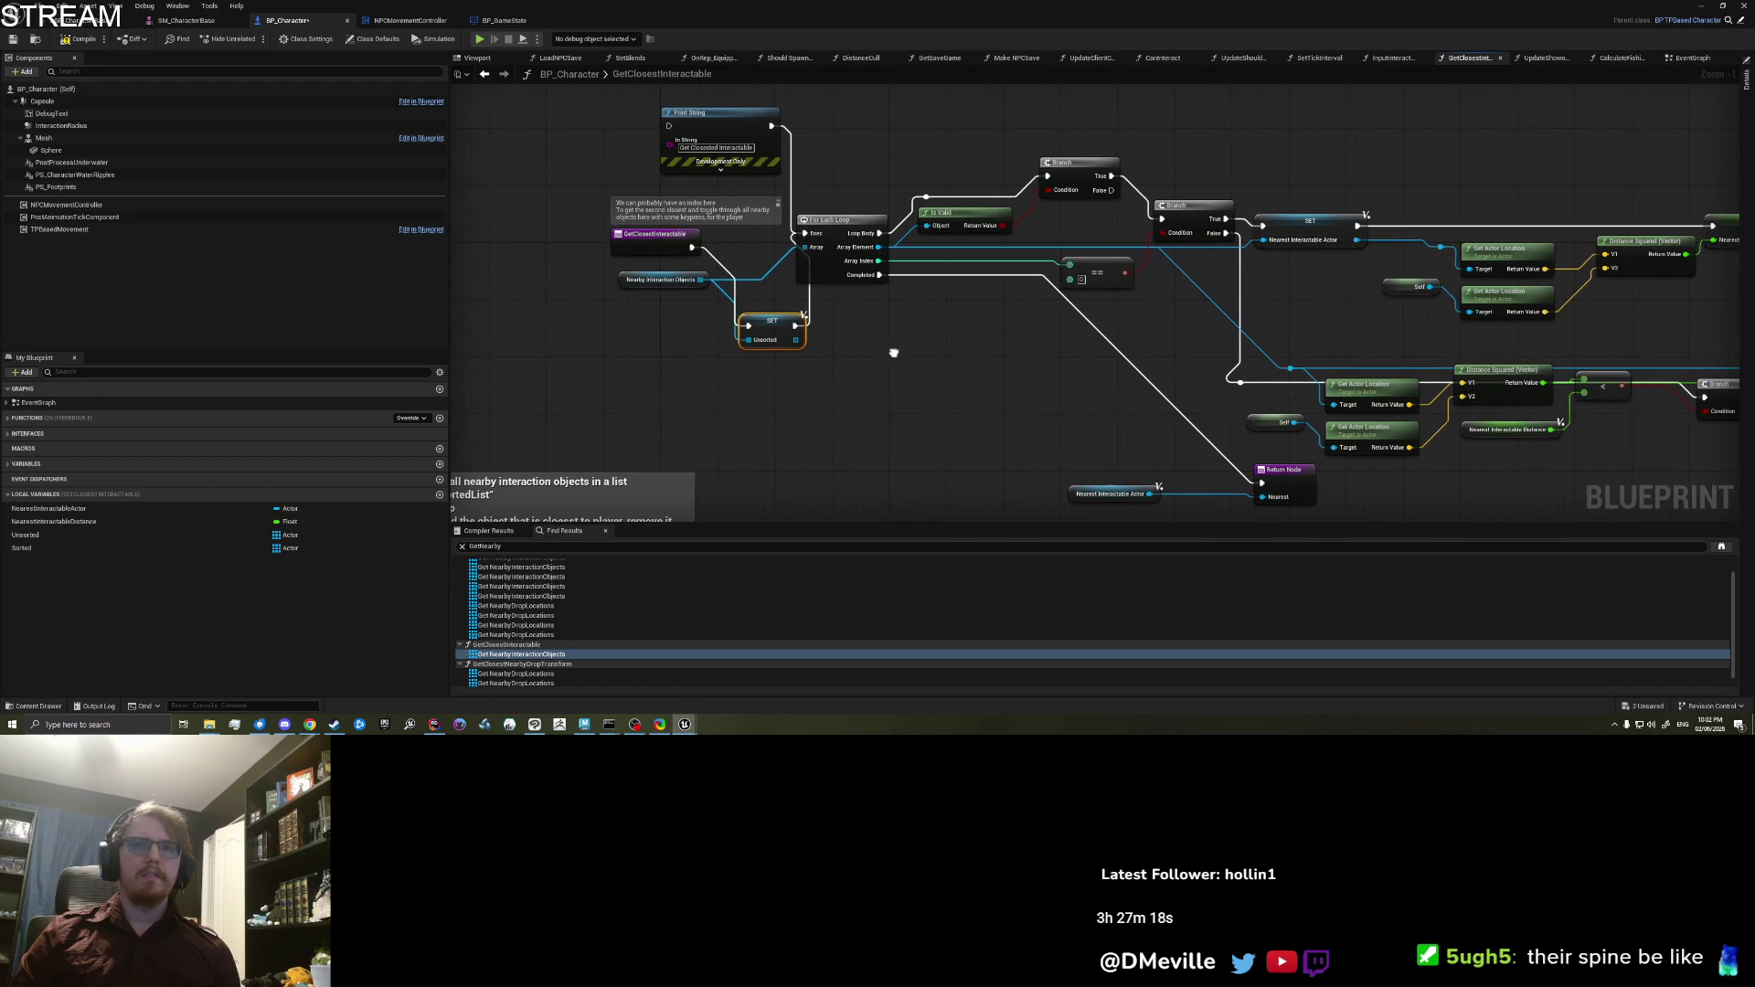
pyautogui.scroll(-1, 785, 355)
pyautogui.click(784, 354)
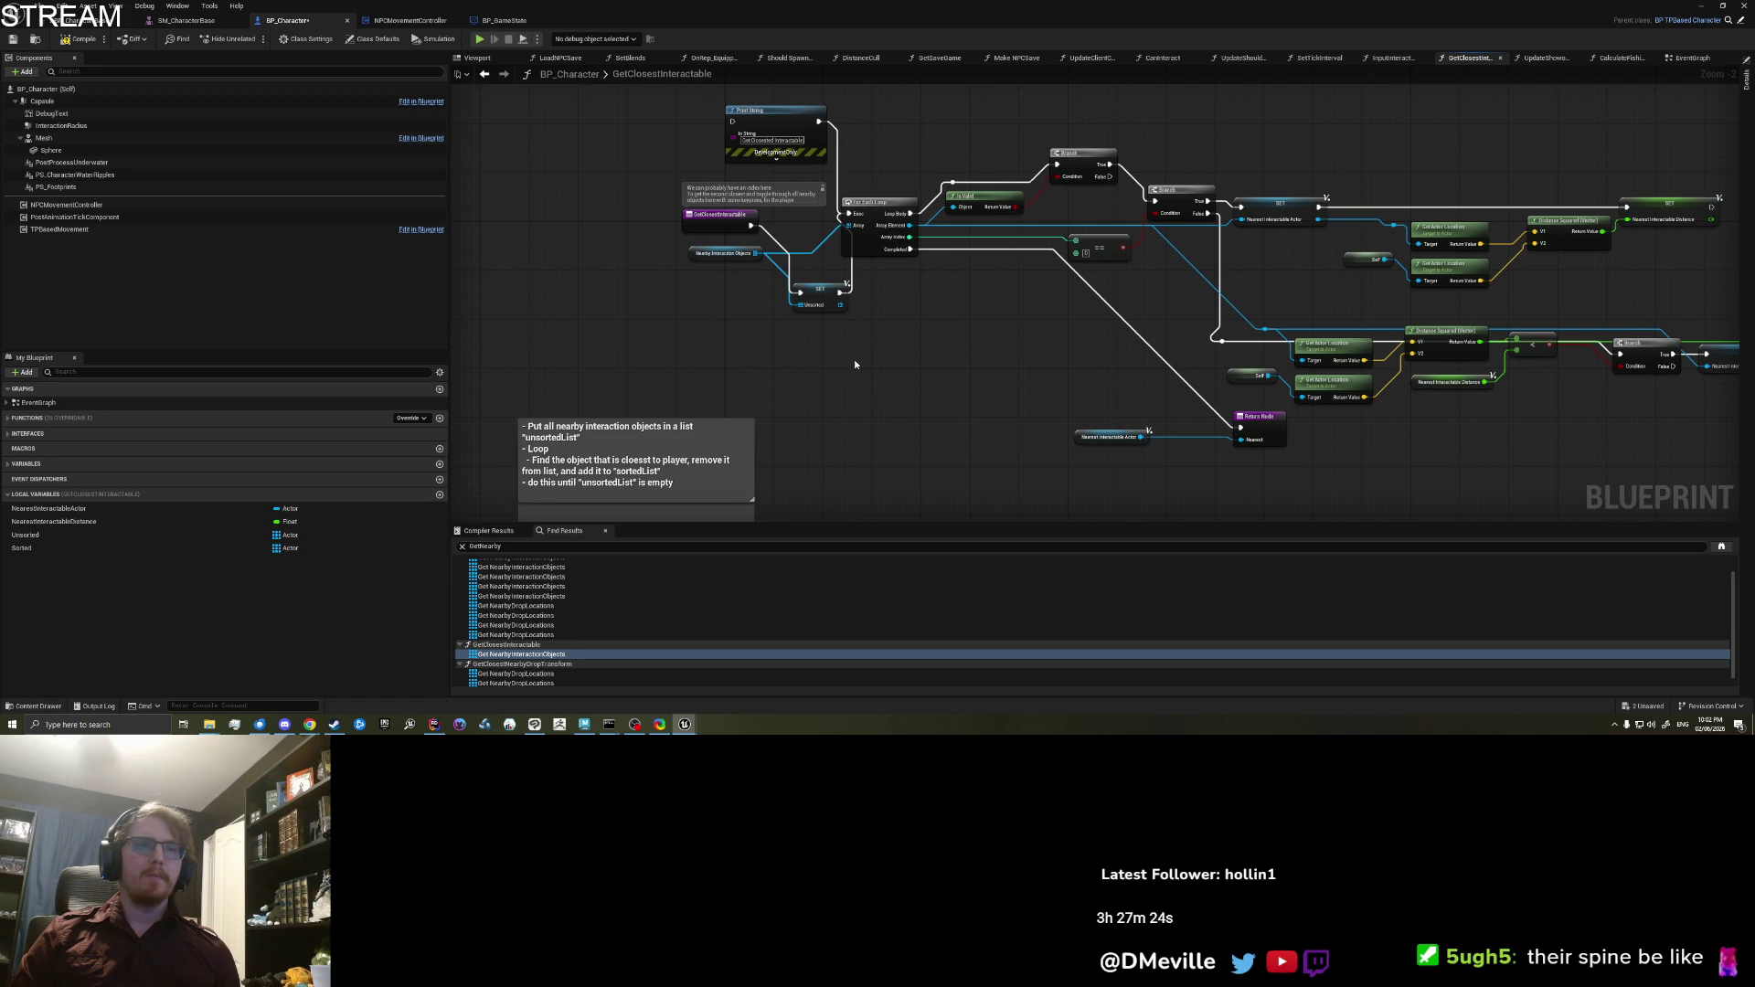
# Step: Add a Sequence node after the GetClosestInteractable entry, ahead of the For Each Loop
pyautogui.click(753, 229)
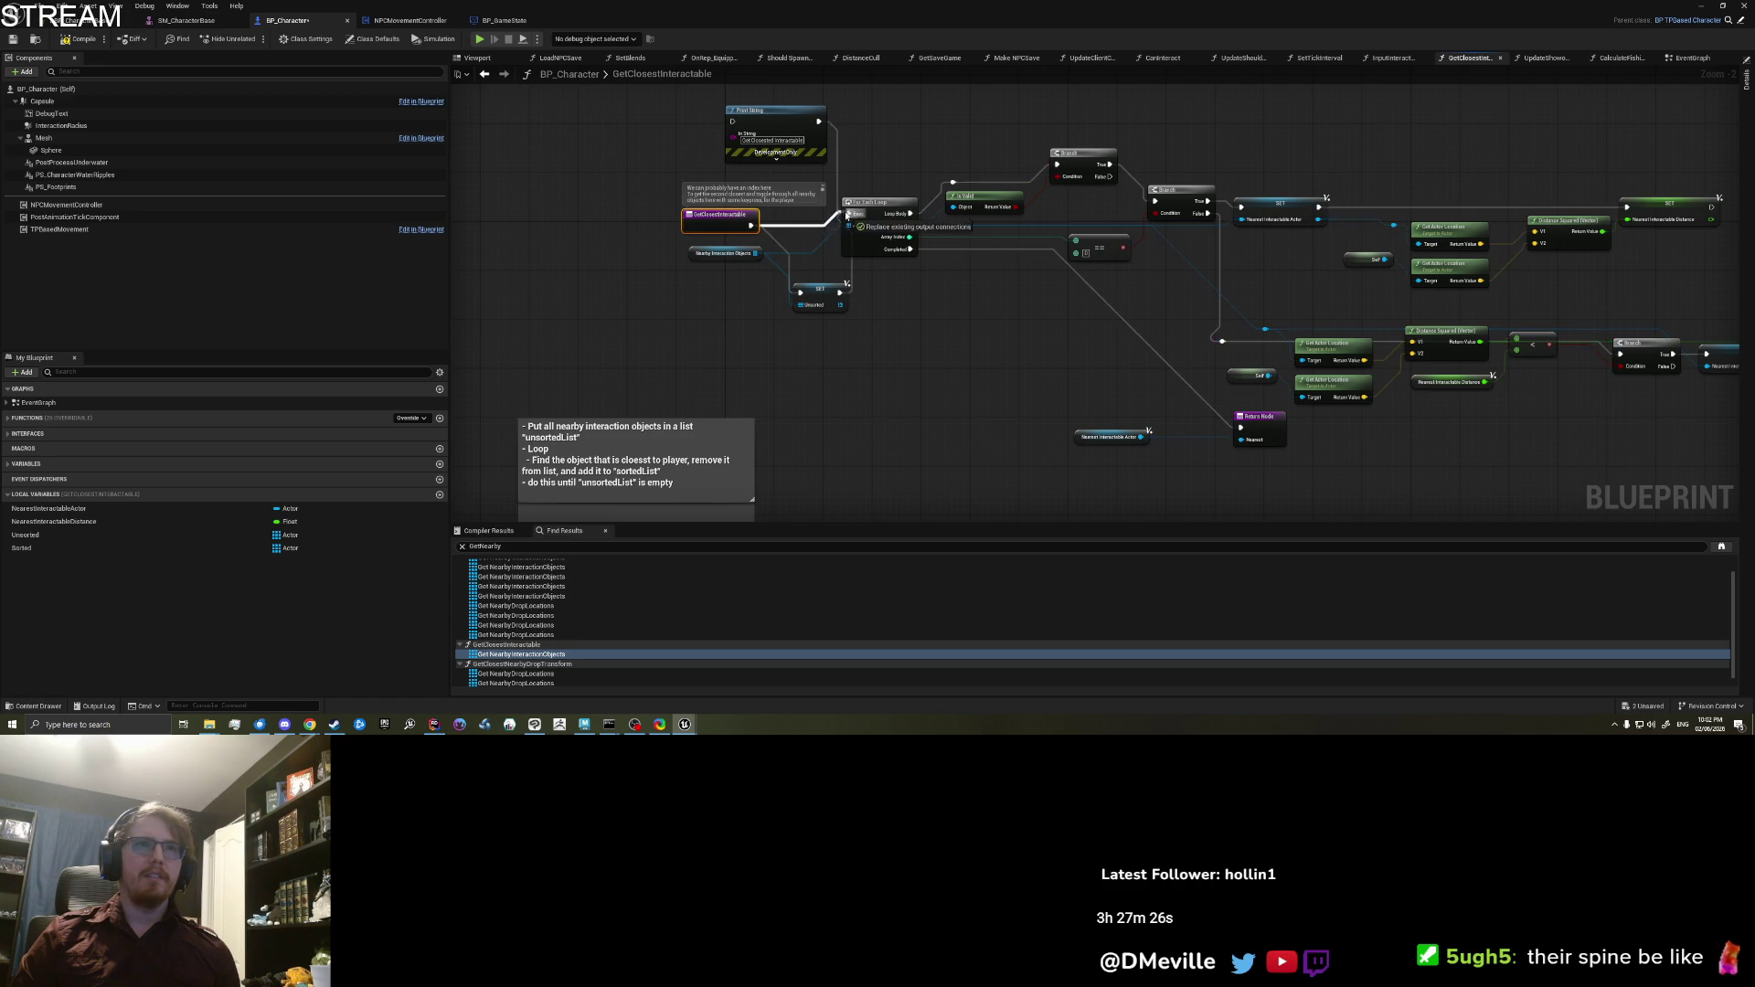
pyautogui.moveTo(751, 225); pyautogui.dragTo(790, 224)
pyautogui.write('seq')
pyautogui.press('Return')
pyautogui.moveTo(723, 224); pyautogui.dragTo(654, 218)
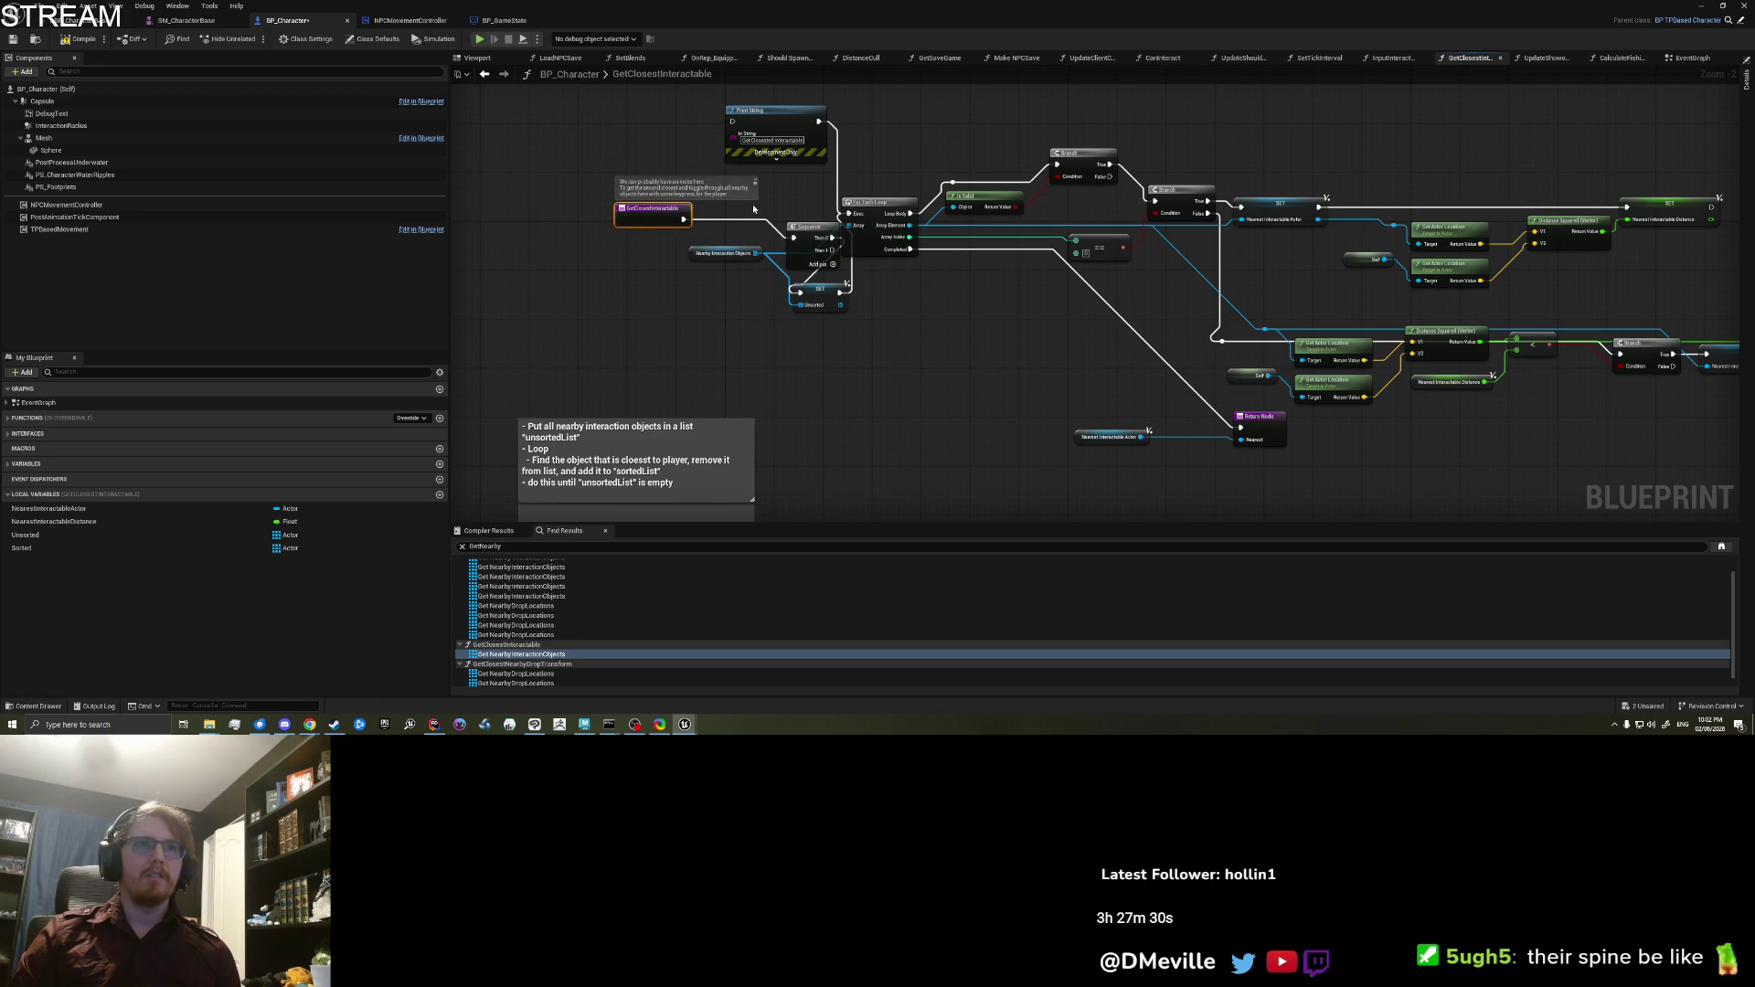
pyautogui.moveTo(797, 226); pyautogui.dragTo(752, 200)
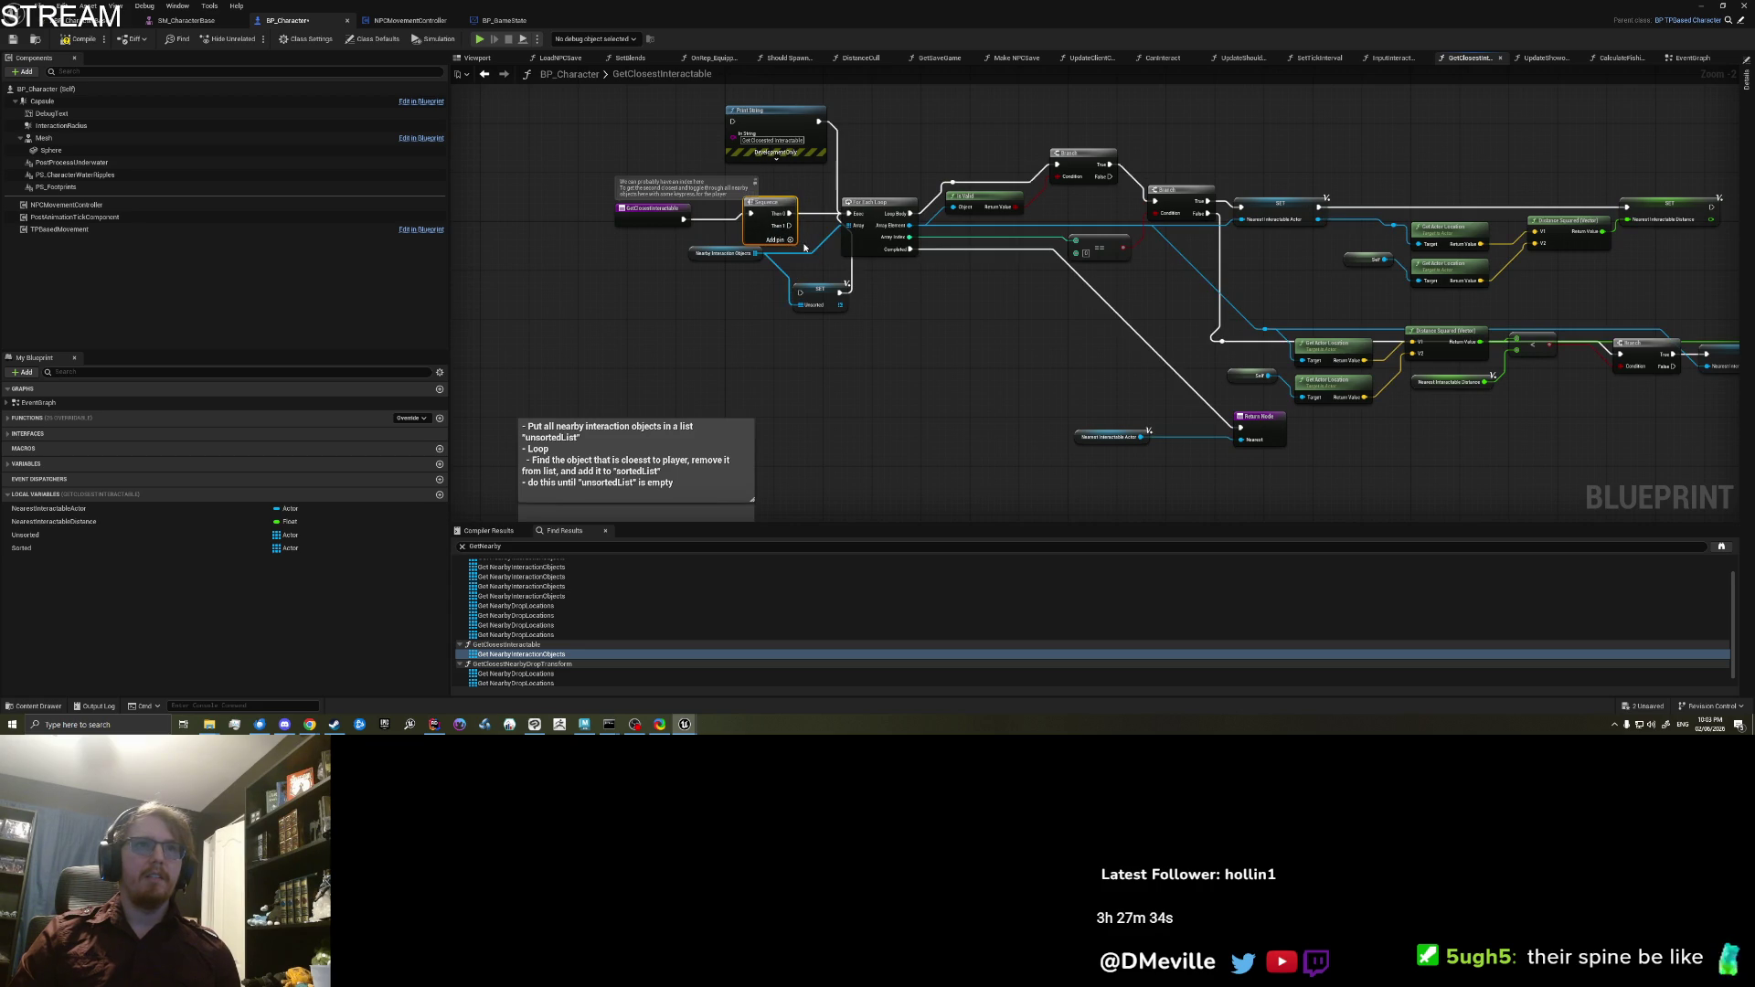
# Step: Run SET Unsorted from the Sequence's Then 1 output and tidy its position
pyautogui.moveTo(787, 226); pyautogui.dragTo(820, 398)
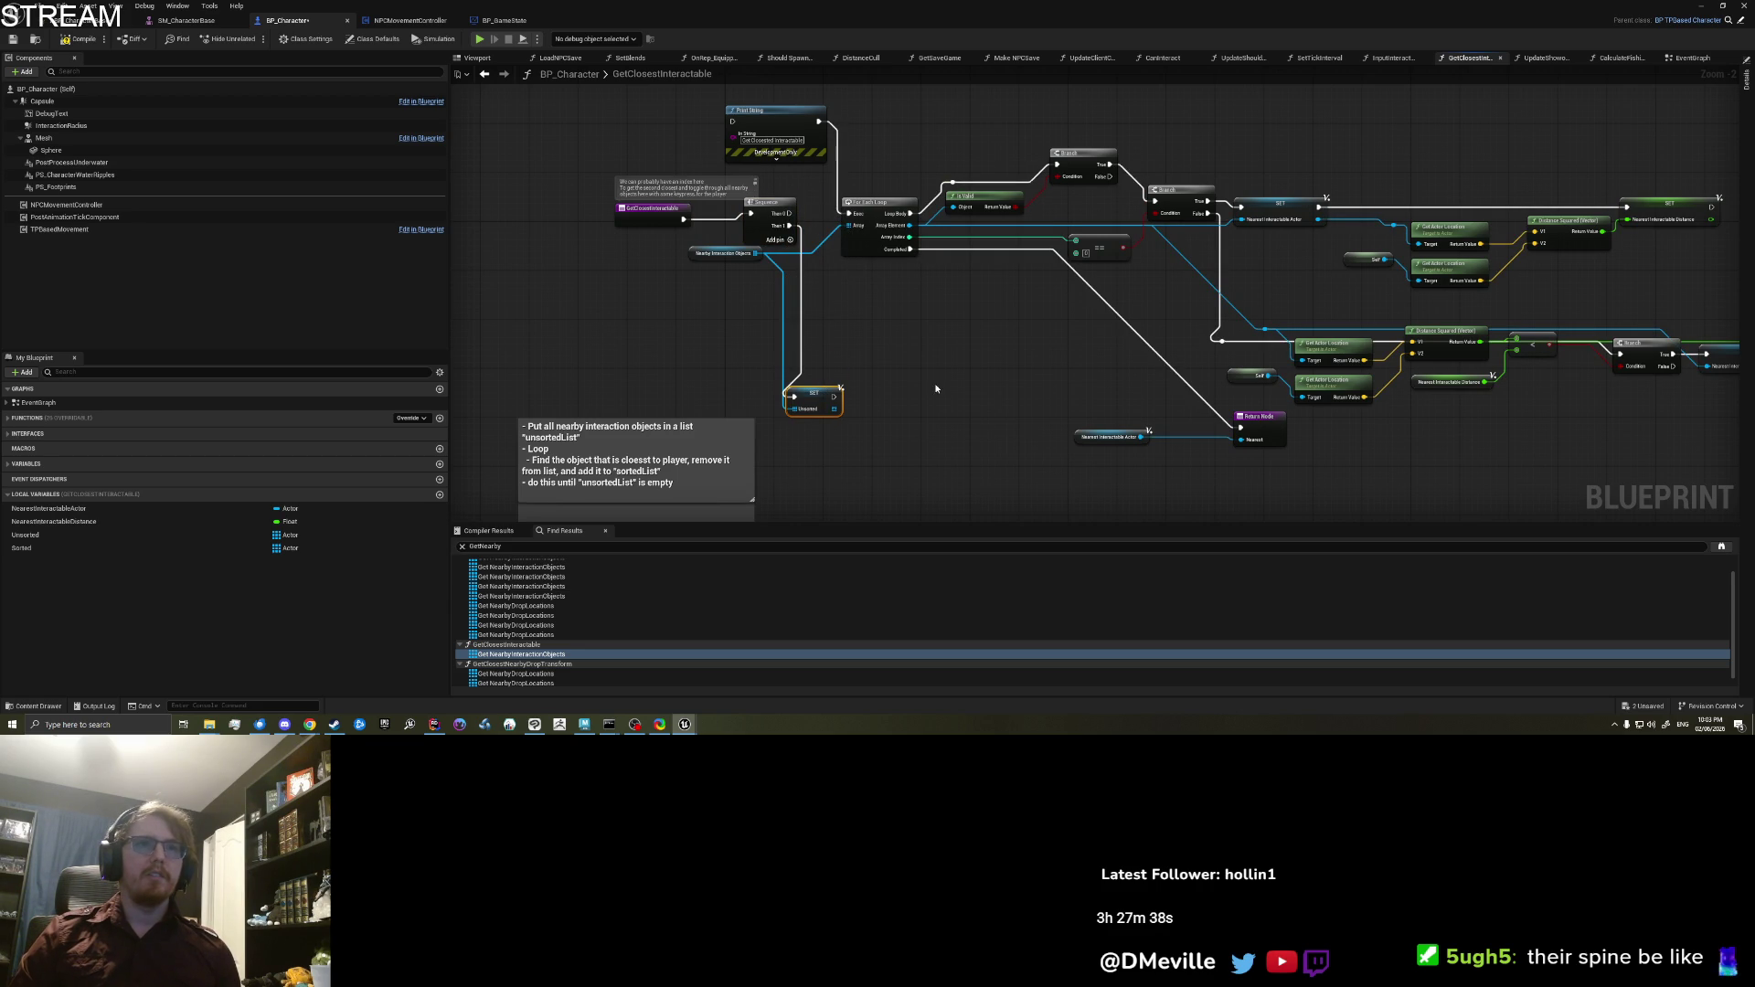
pyautogui.moveTo(832, 367); pyautogui.dragTo(857, 367)
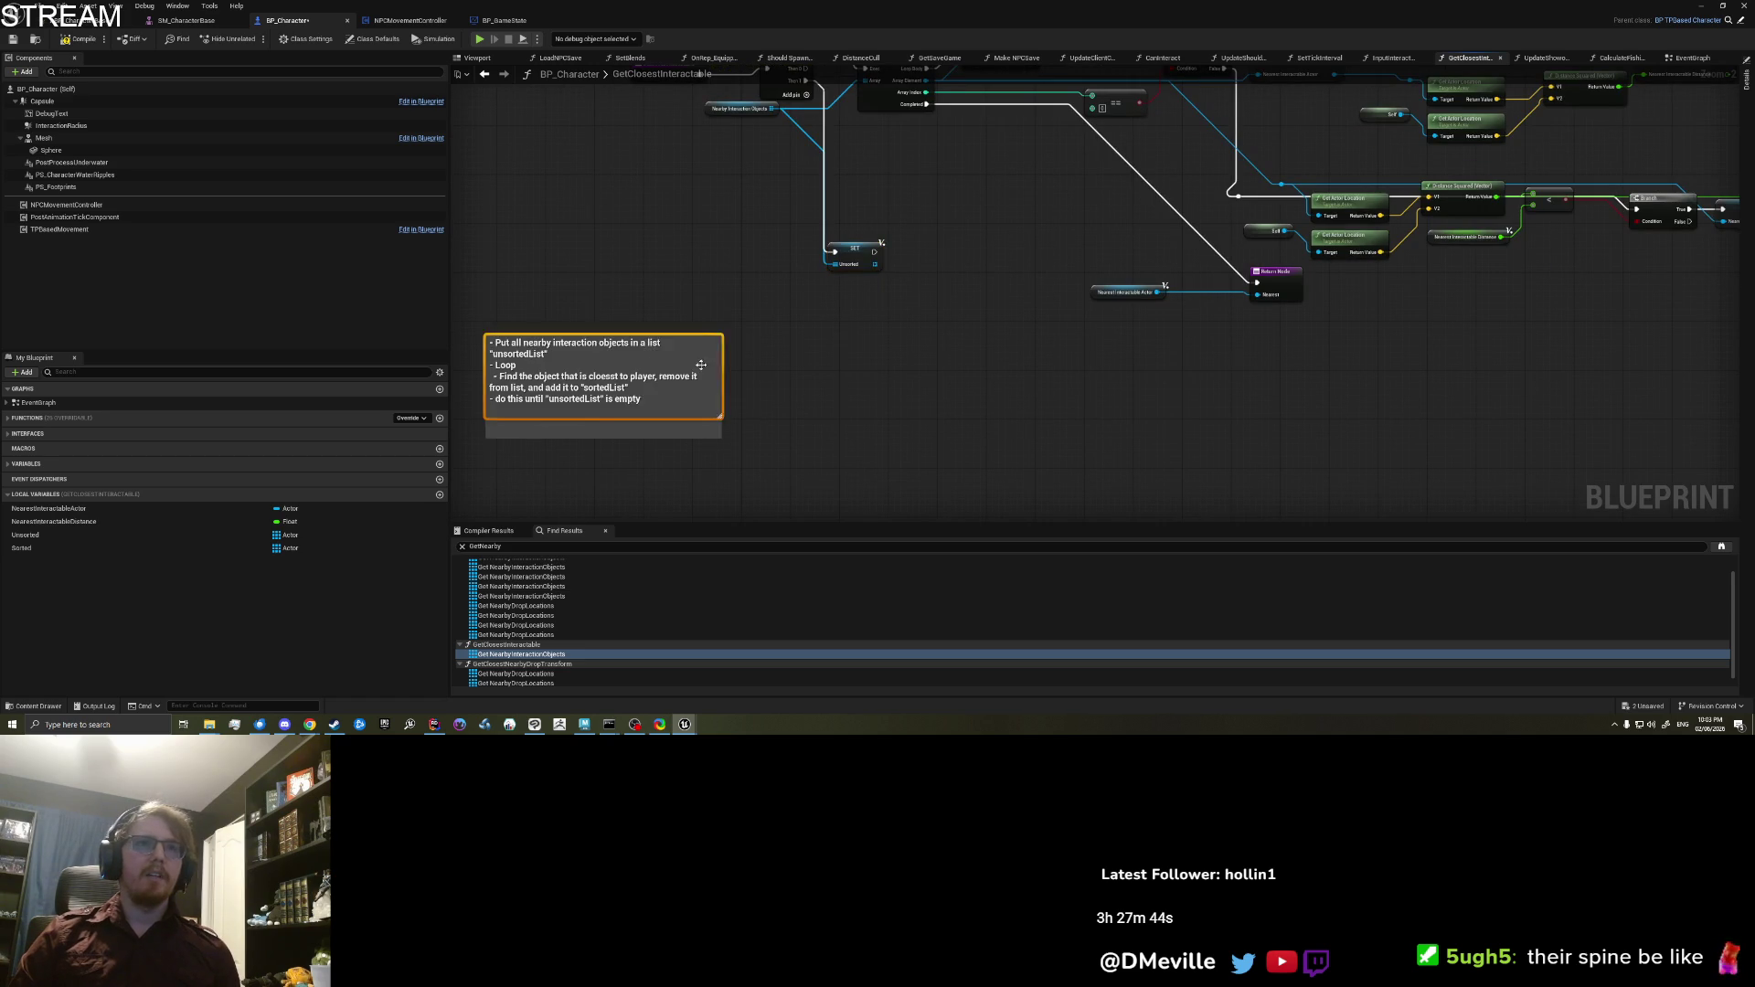
pyautogui.moveTo(856, 257); pyautogui.dragTo(820, 337)
pyautogui.scroll(1, 903, 391)
pyautogui.moveTo(903, 391); pyautogui.dragTo(1058, 398)
pyautogui.click(954, 326)
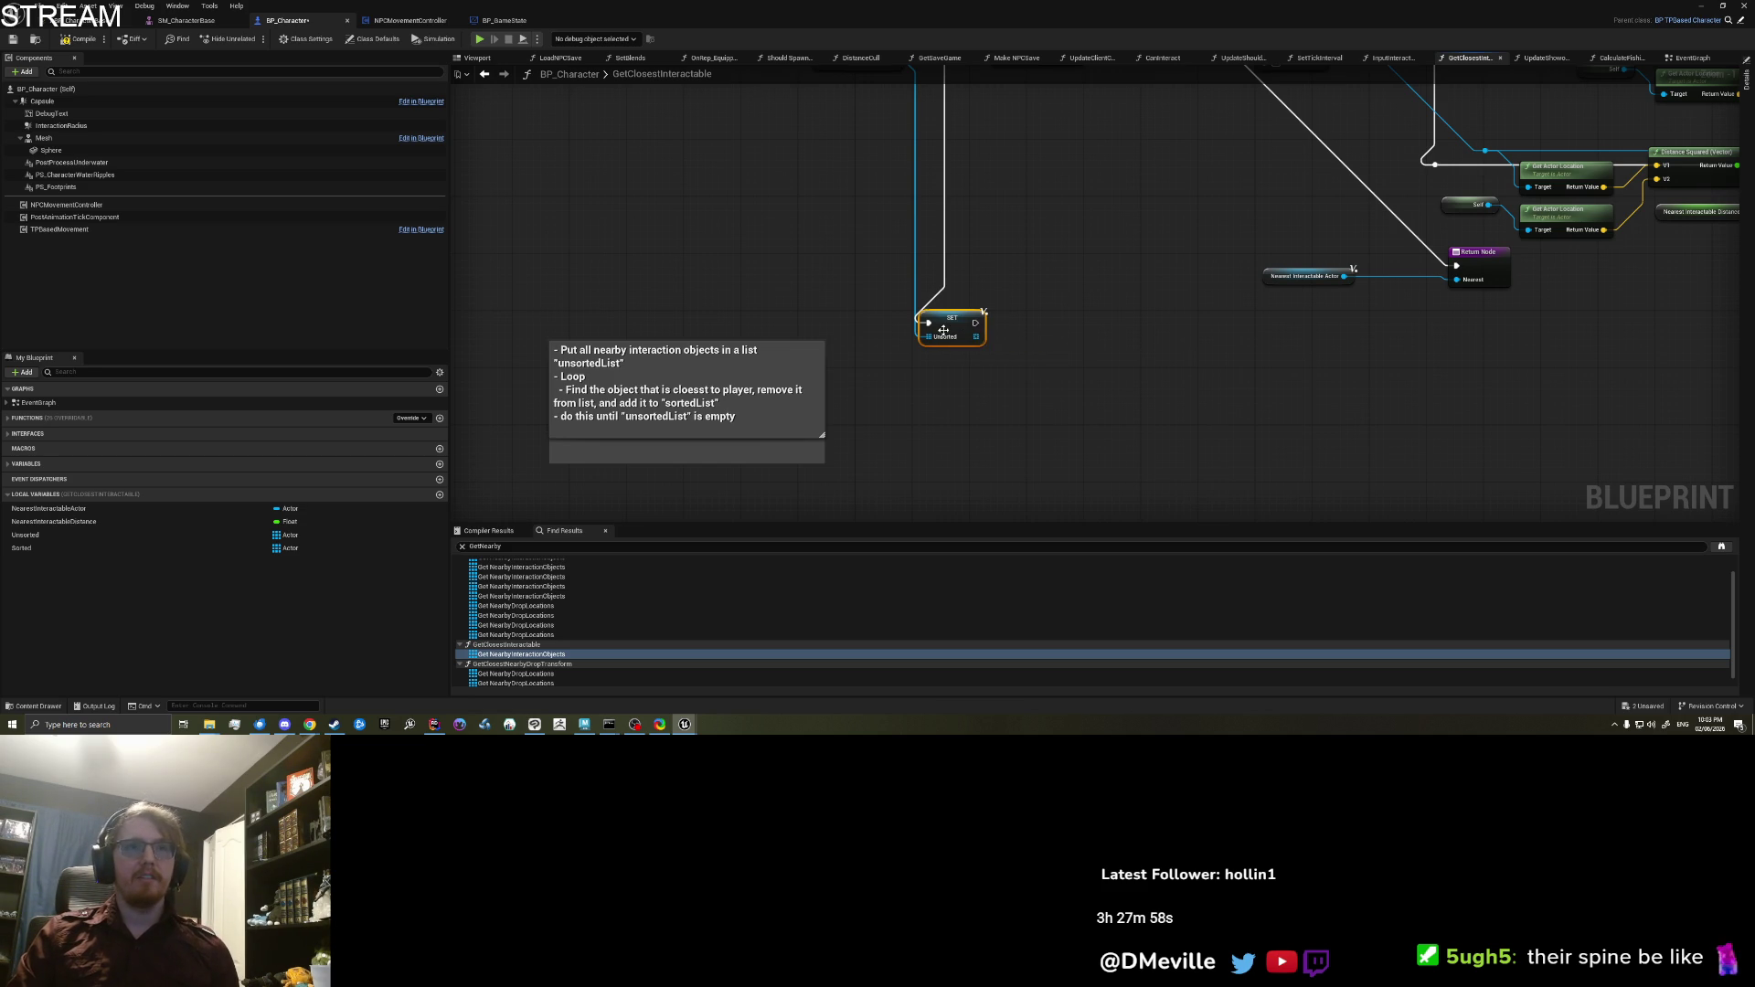
pyautogui.moveTo(1034, 383); pyautogui.dragTo(940, 384)
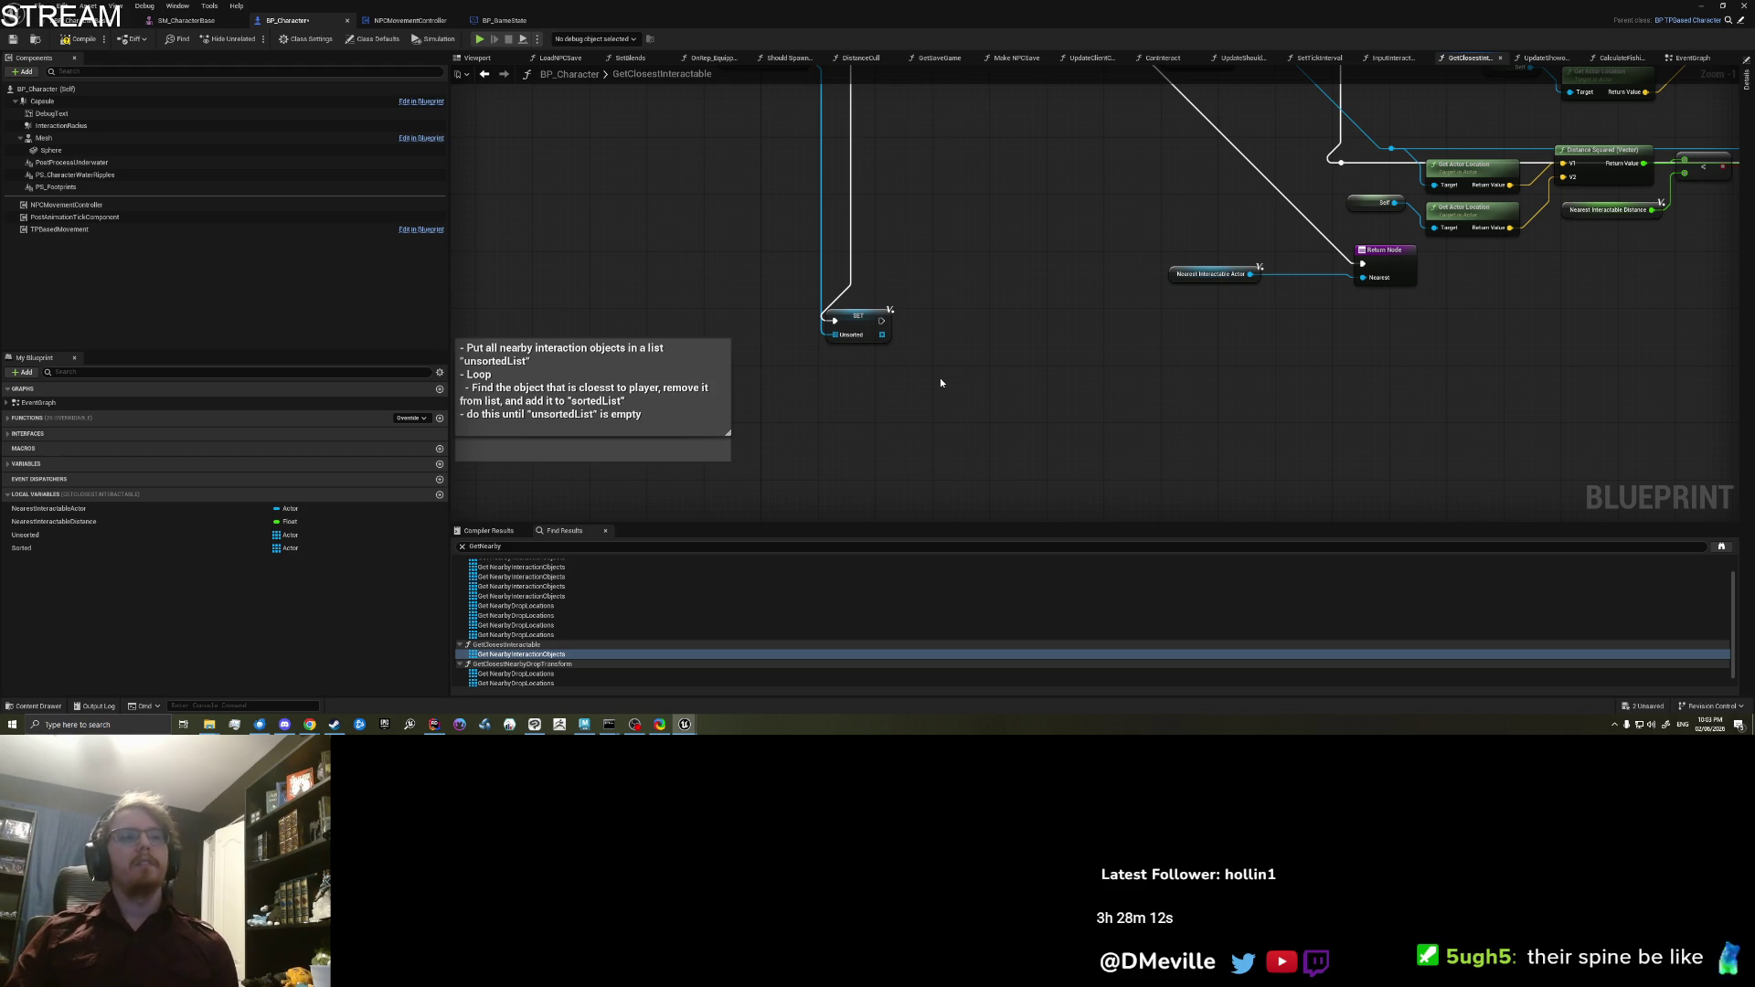
pyautogui.moveTo(940, 380); pyautogui.dragTo(899, 405)
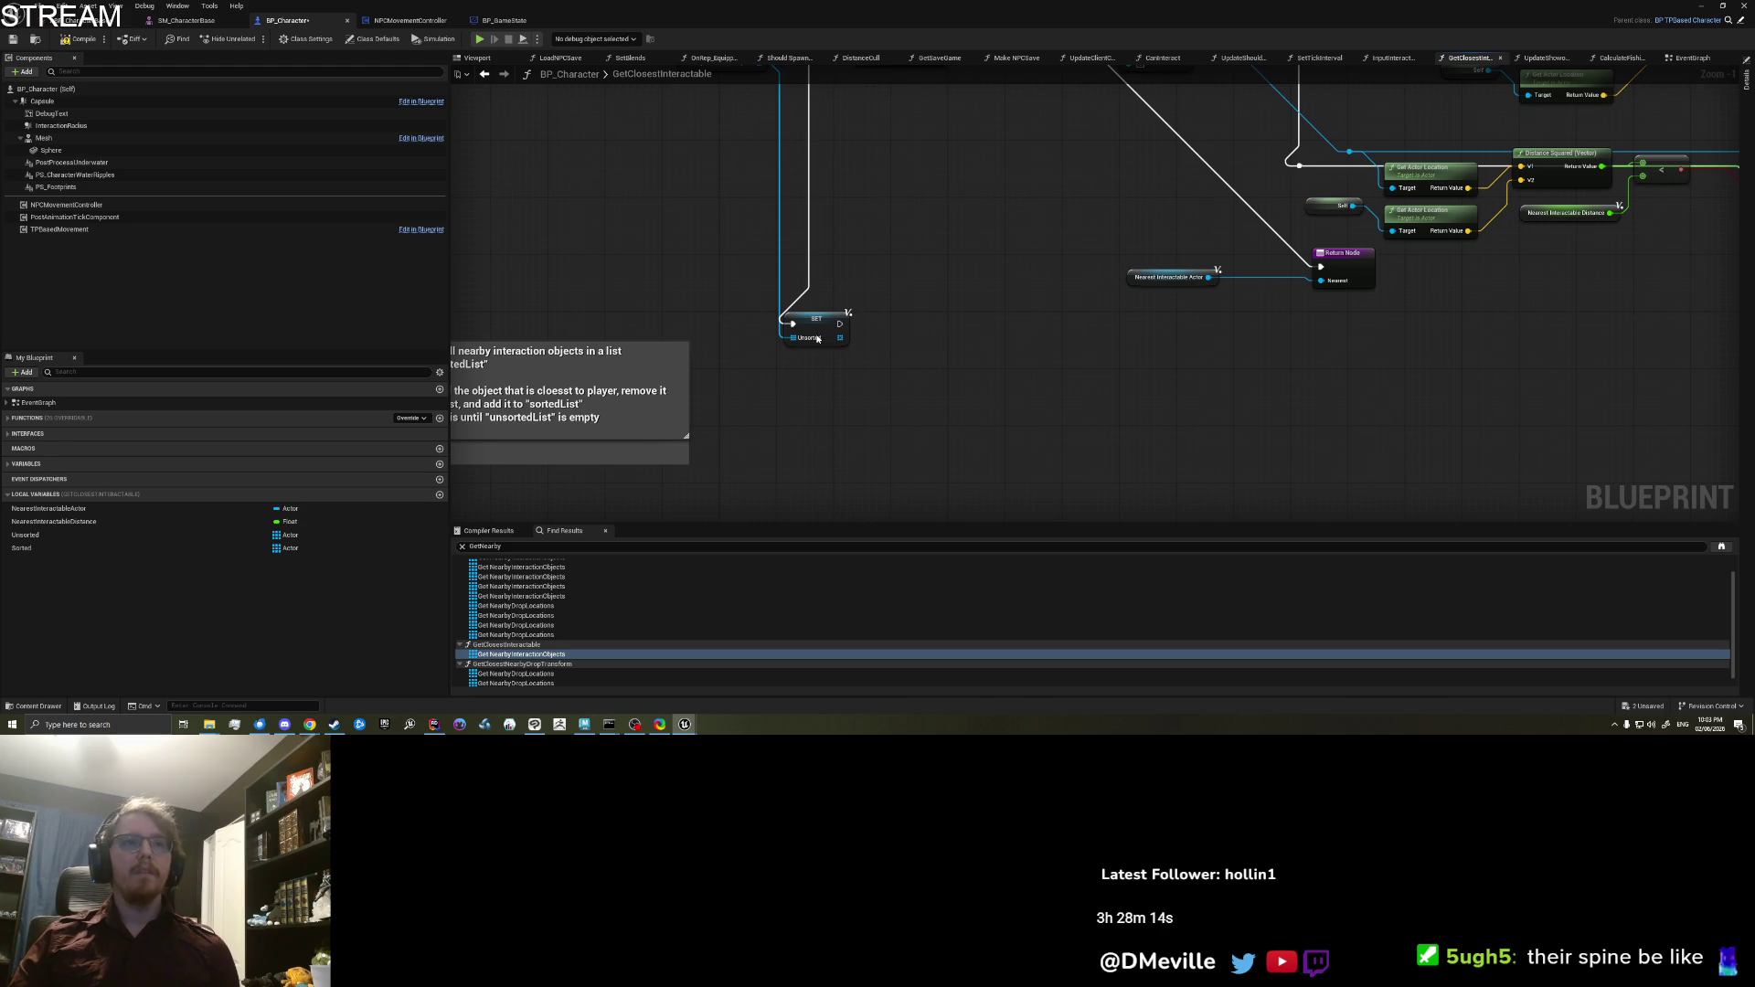
pyautogui.click(816, 350)
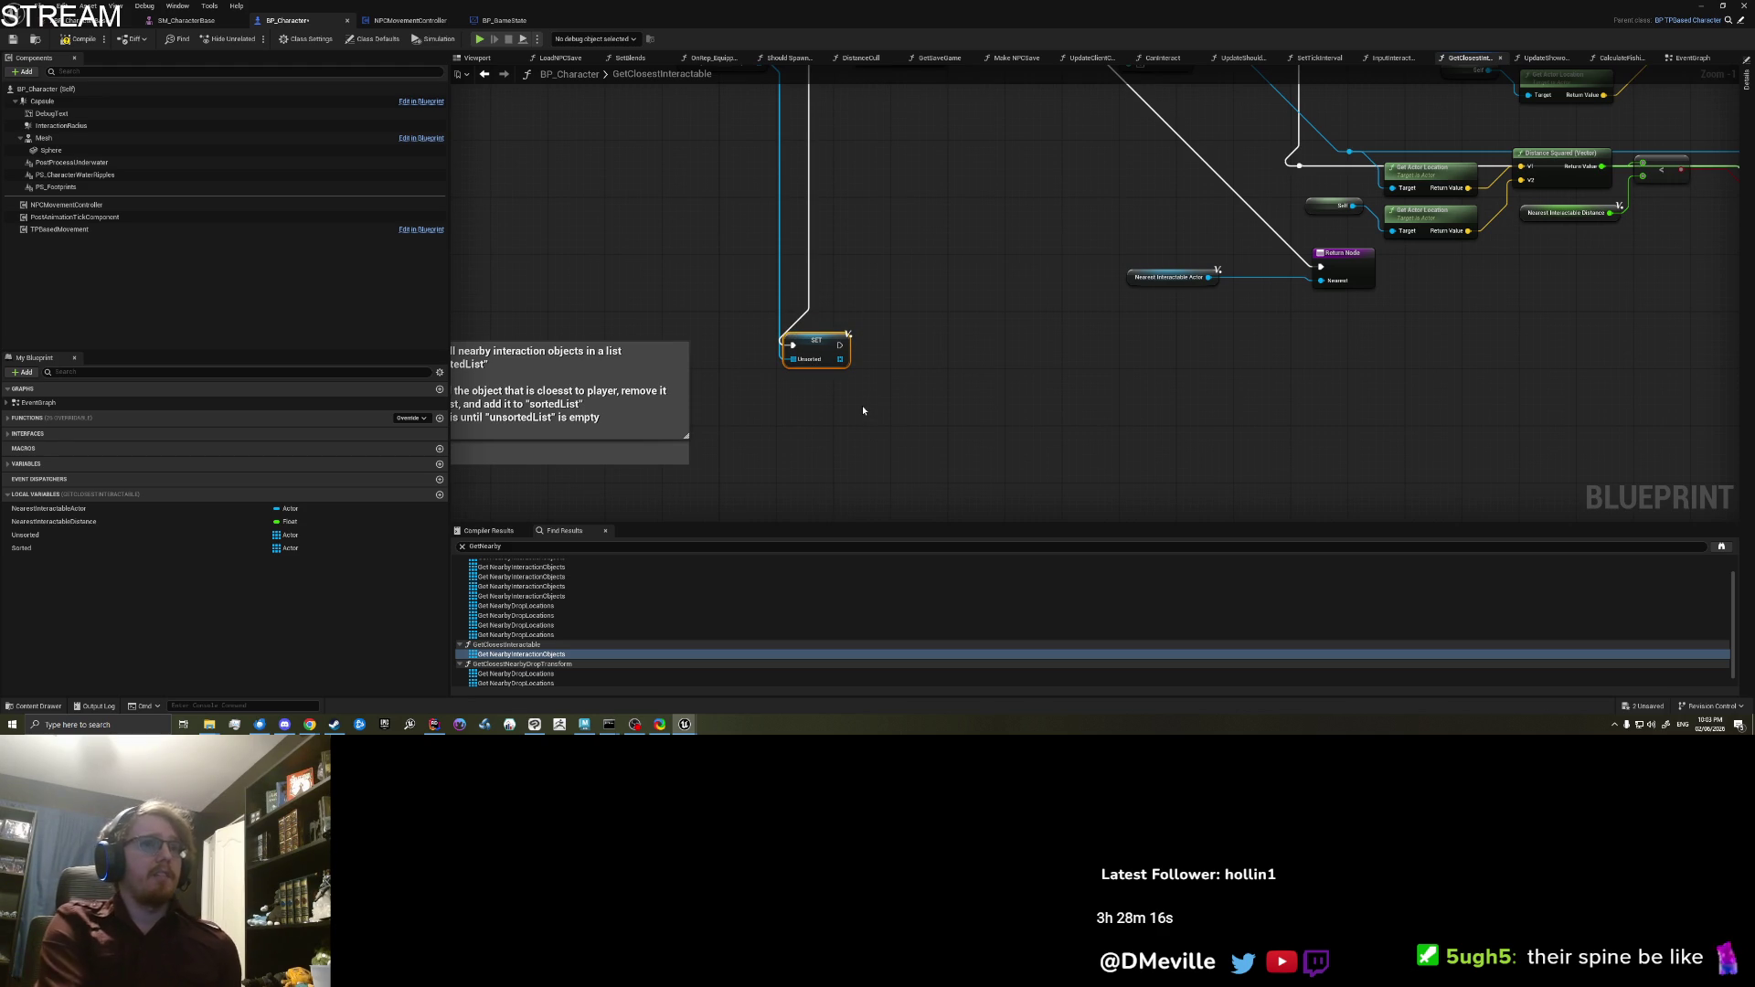
pyautogui.click(863, 407)
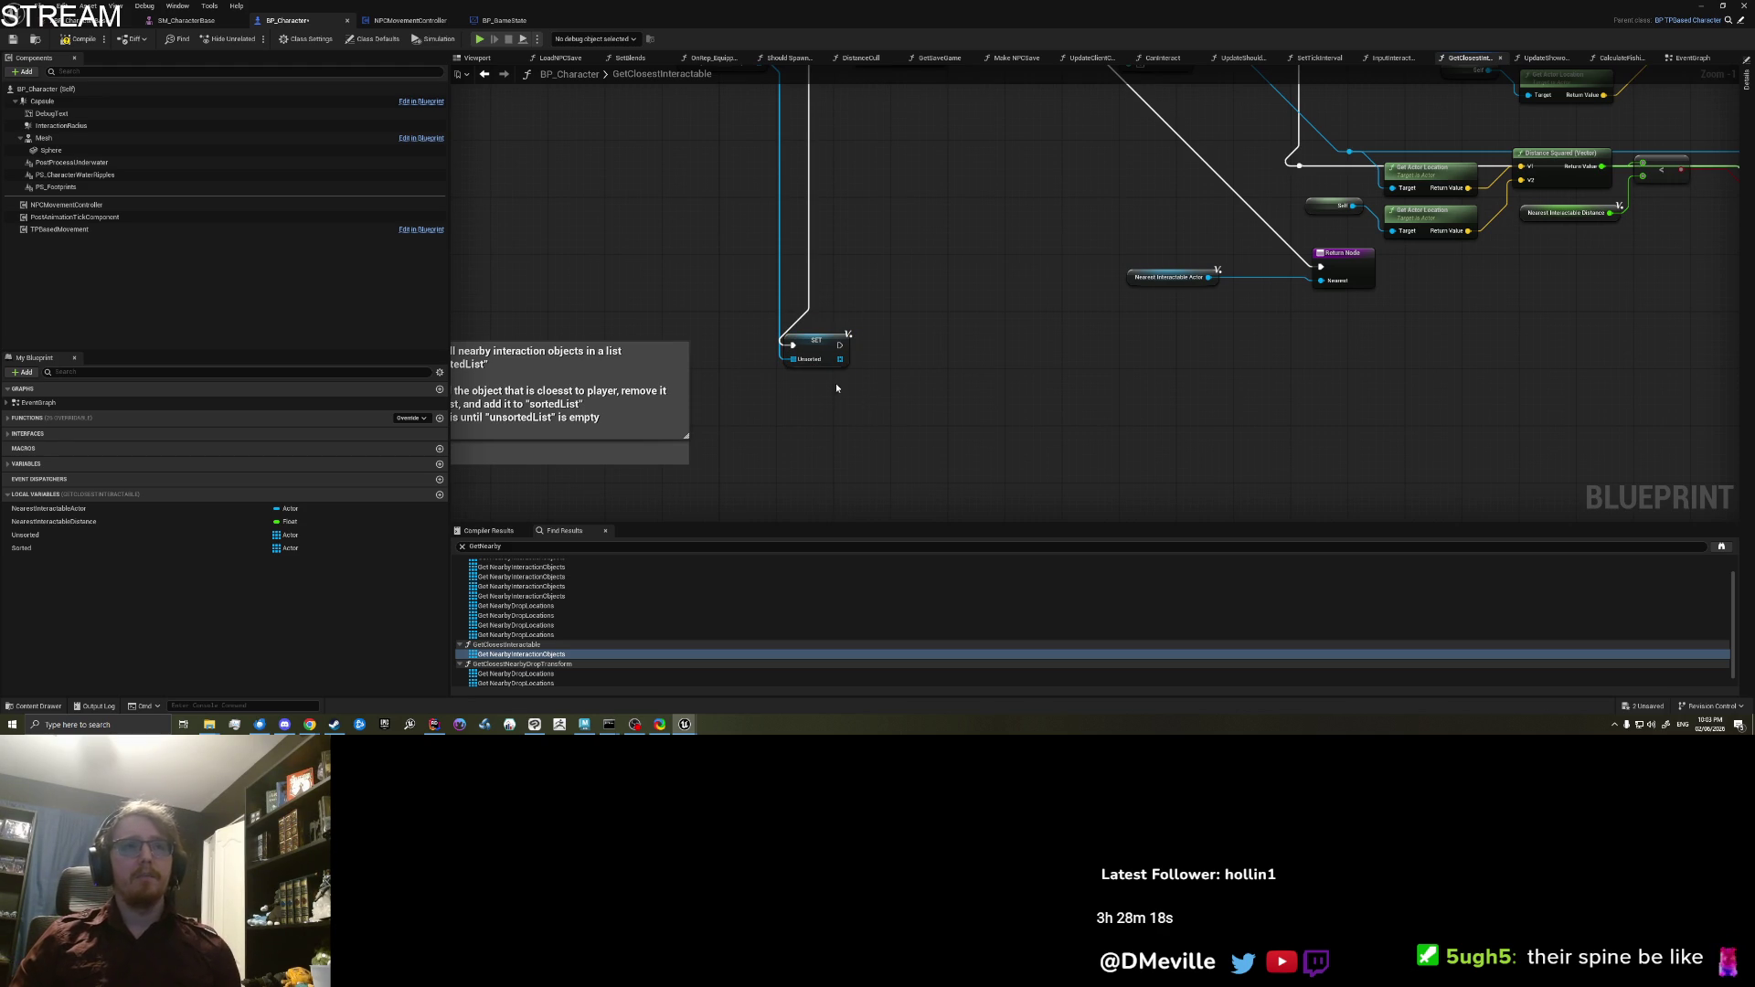
pyautogui.click(816, 352)
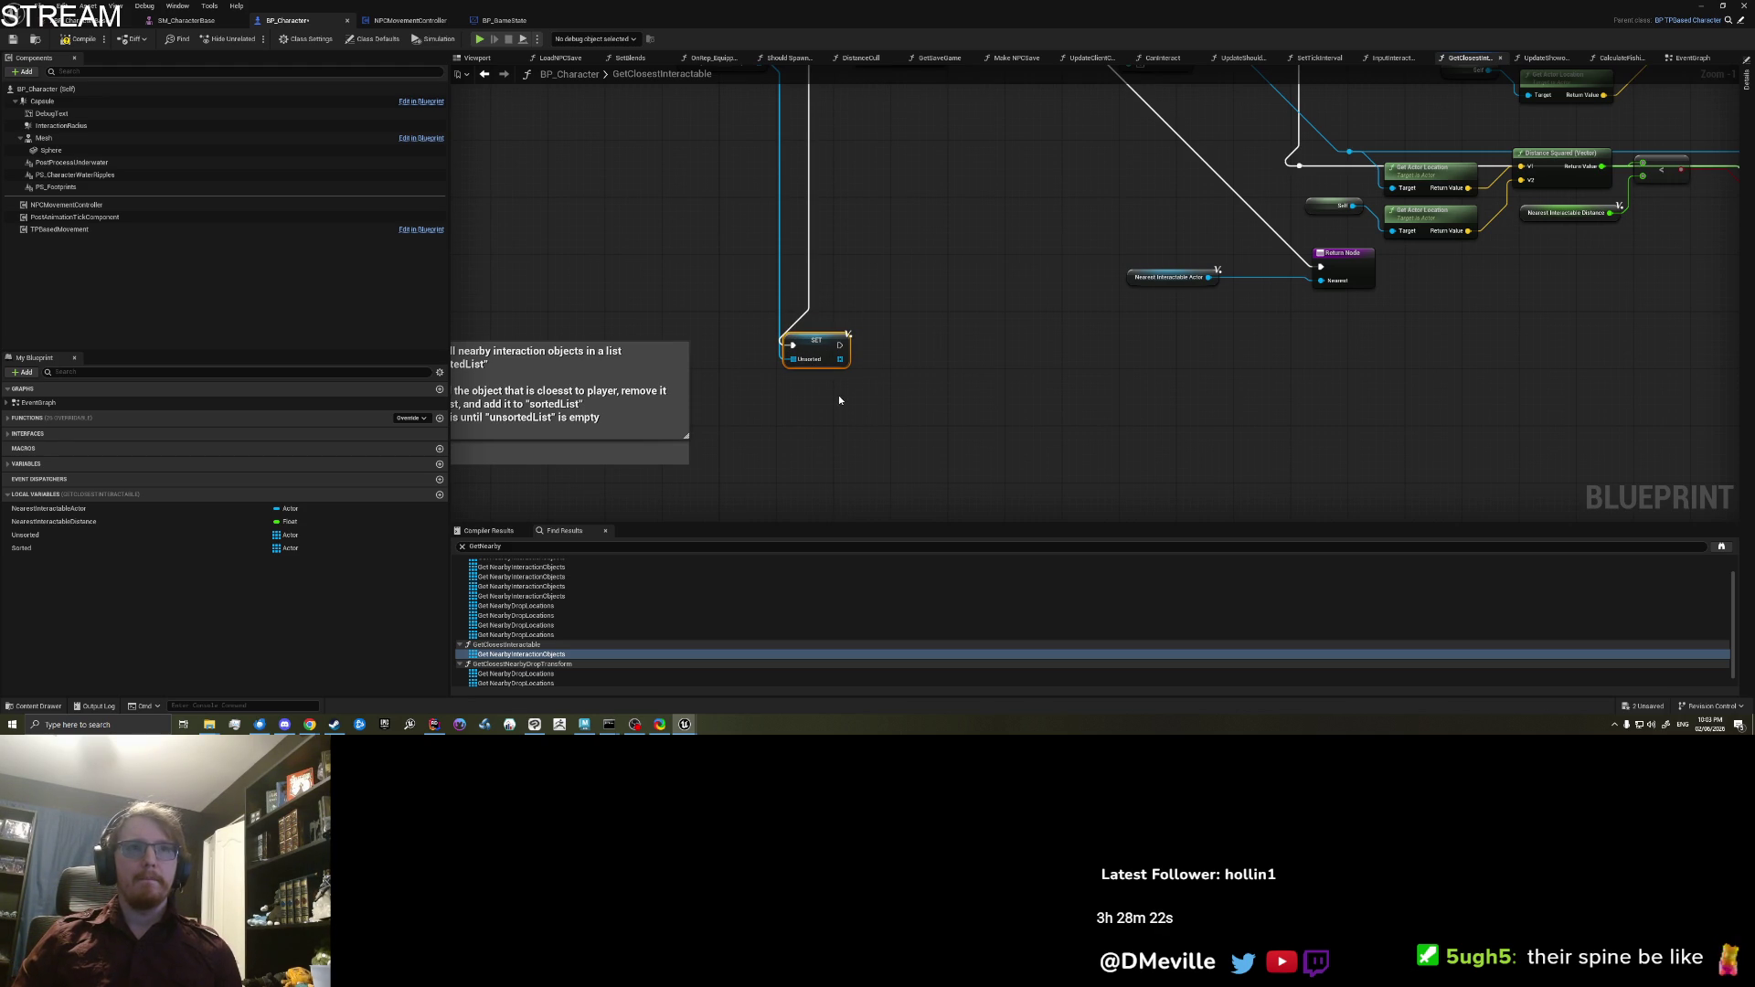
# Step: Add a For Each Loop over the Unsorted array beside SET Unsorted
pyautogui.moveTo(840, 356); pyautogui.dragTo(925, 357)
pyautogui.write('forloo')
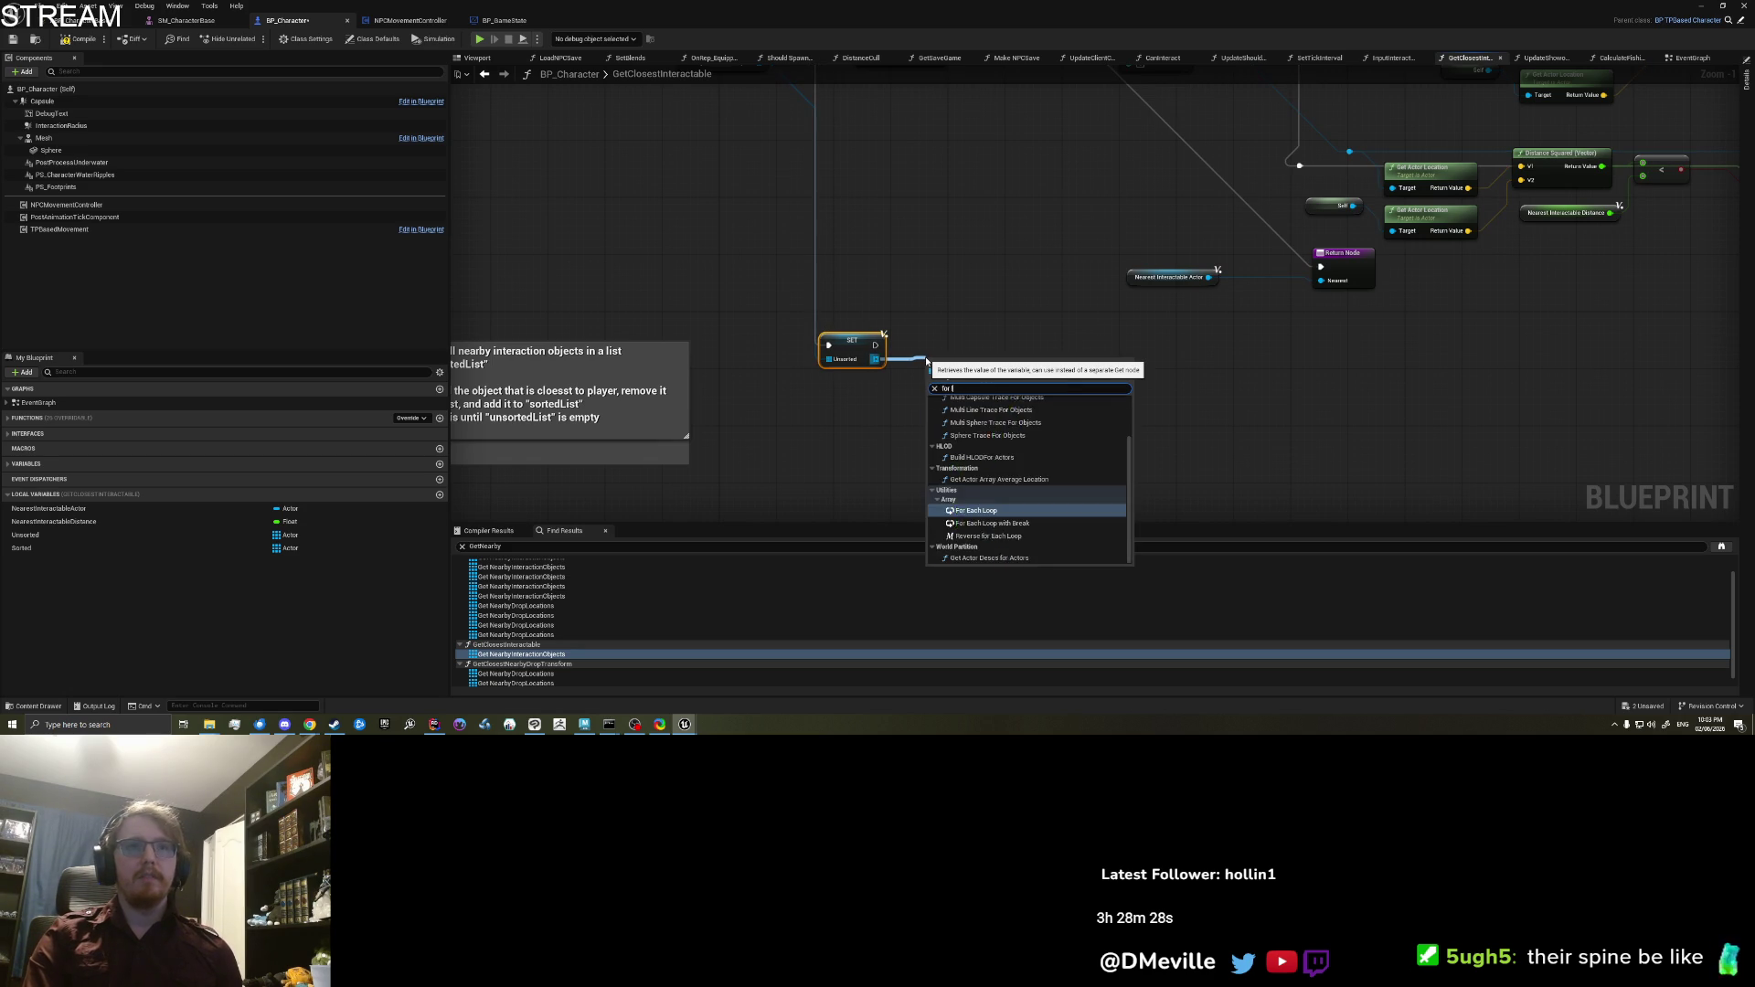
pyautogui.write('op')
pyautogui.press('Return')
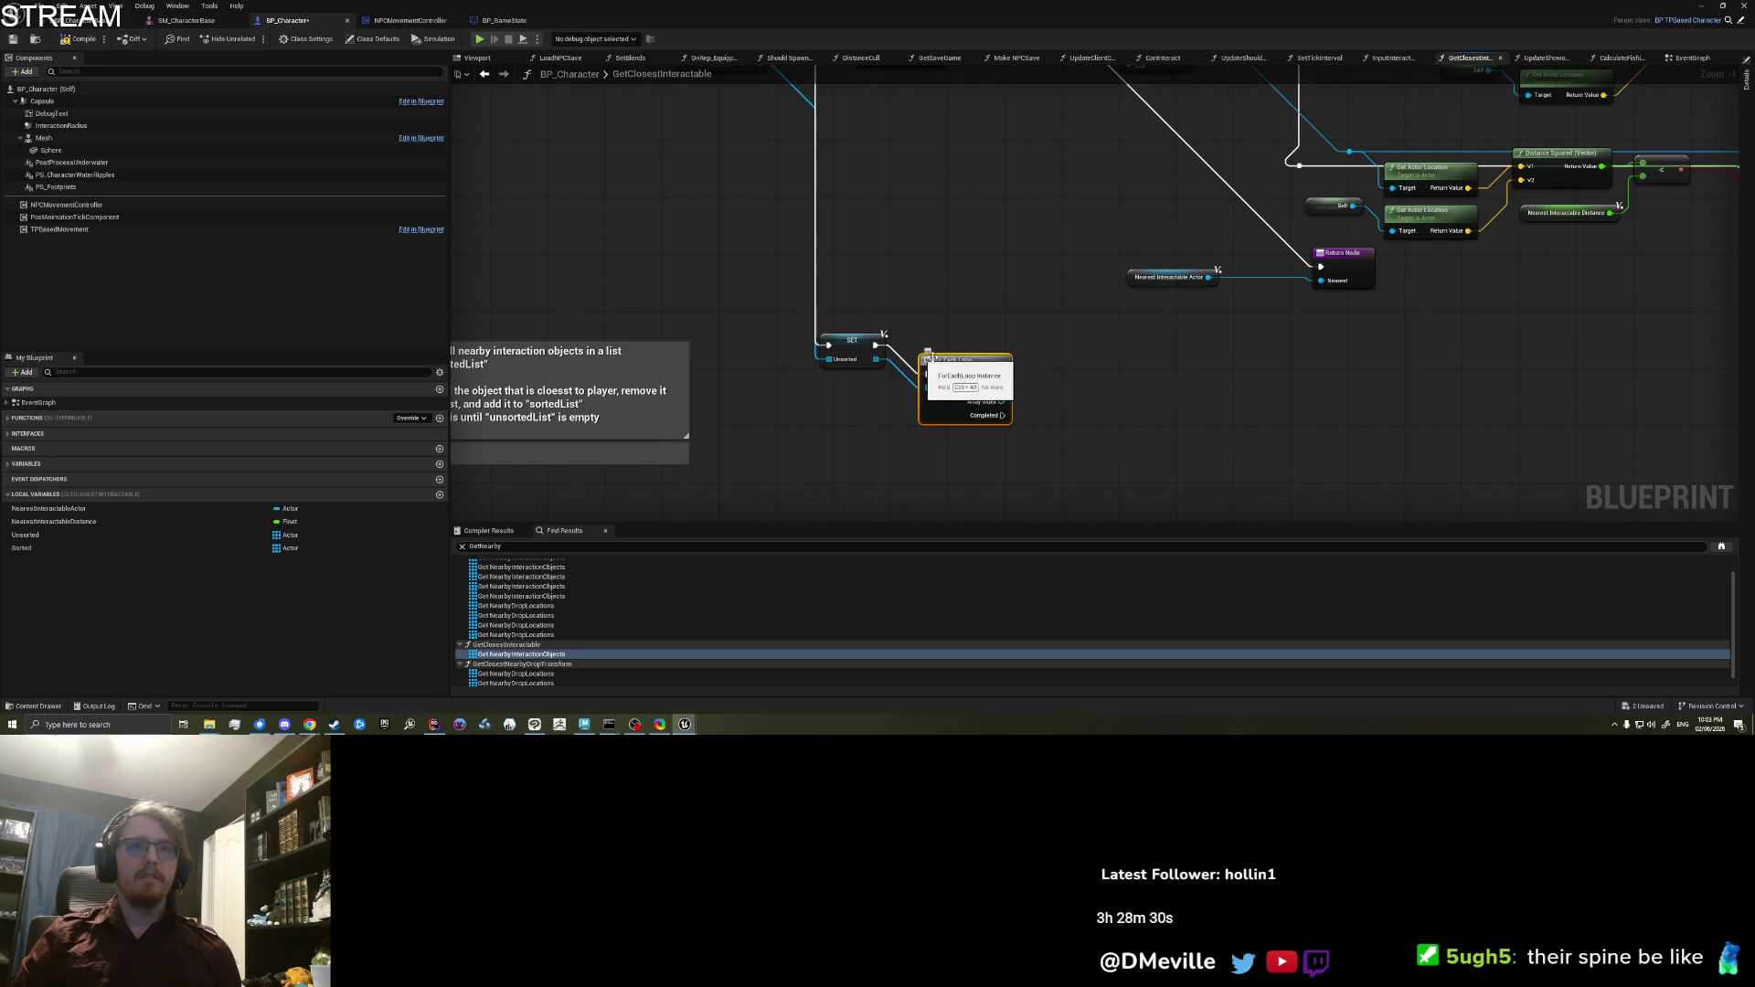
pyautogui.moveTo(920, 357); pyautogui.dragTo(919, 329)
pyautogui.moveTo(832, 408)
pyautogui.mouseDown()
pyautogui.moveTo(961, 334)
pyautogui.moveTo(926, 334)
pyautogui.mouseUp()
pyautogui.click(898, 306)
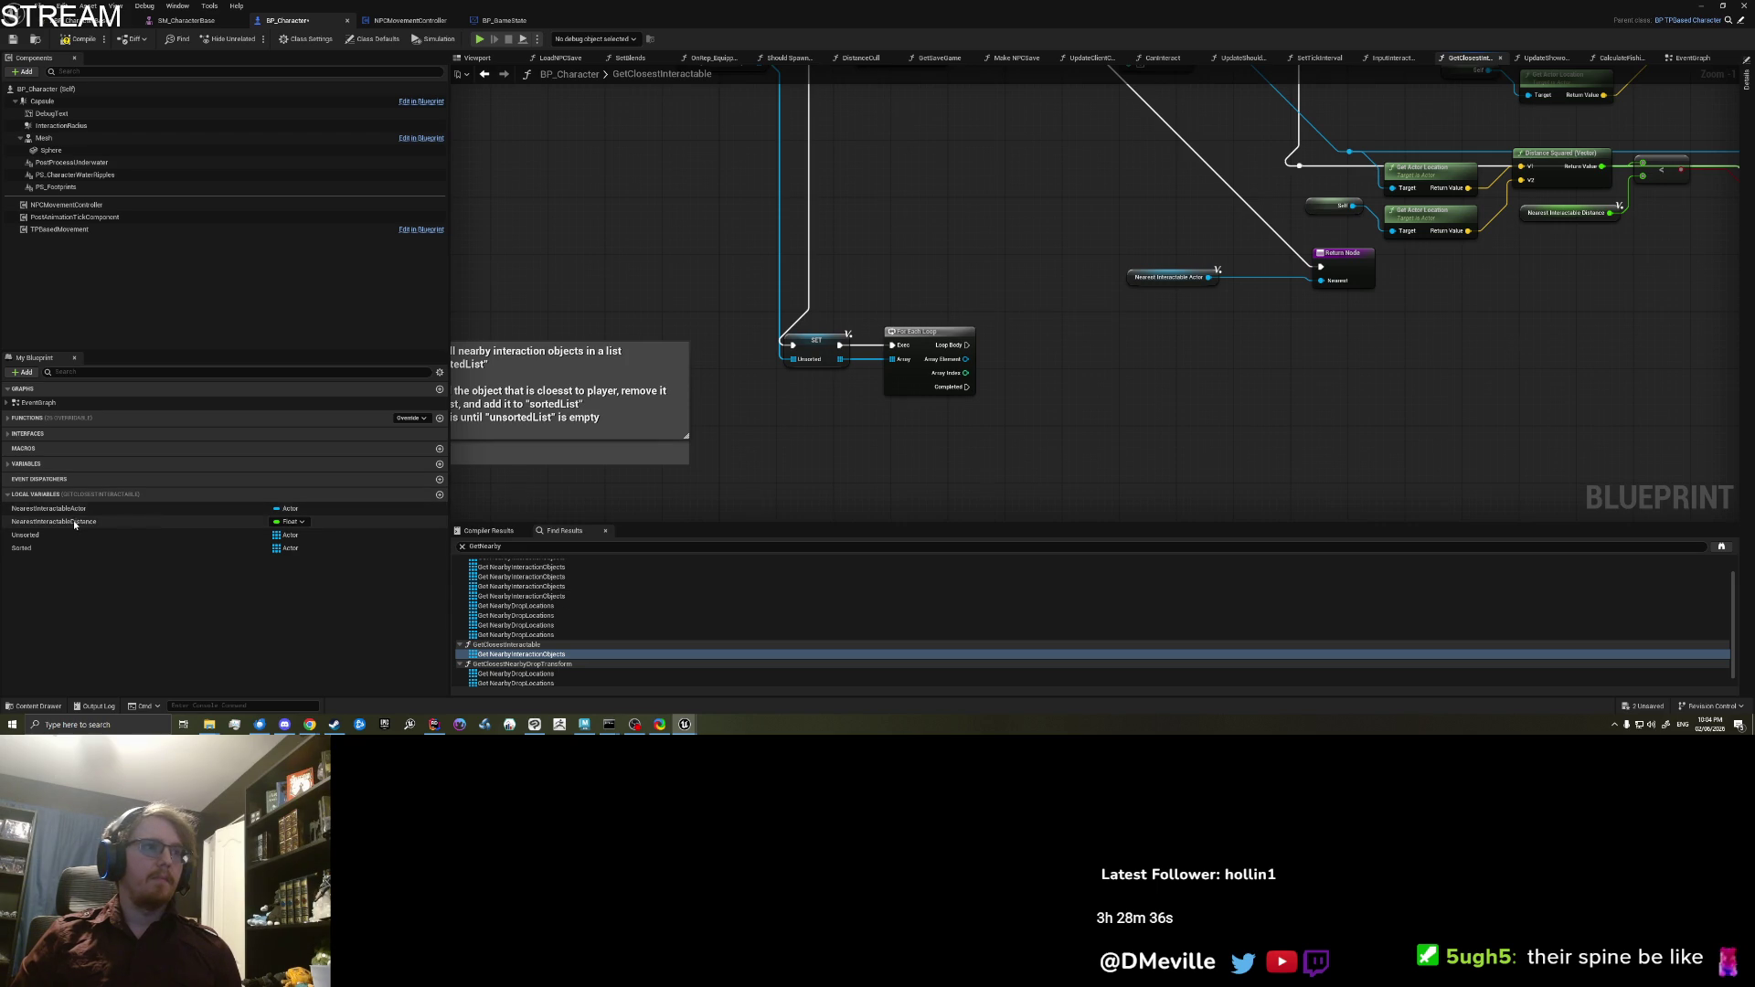
# Step: Insert a SET Nearest Interactable Distance between SET Unsorted and the For Each Loop
pyautogui.moveTo(84, 522)
pyautogui.mouseDown()
pyautogui.moveTo(768, 448)
pyautogui.moveTo(790, 416)
pyautogui.mouseUp()
pyautogui.click(823, 444)
pyautogui.moveTo(926, 330); pyautogui.dragTo(981, 325)
pyautogui.moveTo(840, 345); pyautogui.dragTo(783, 418)
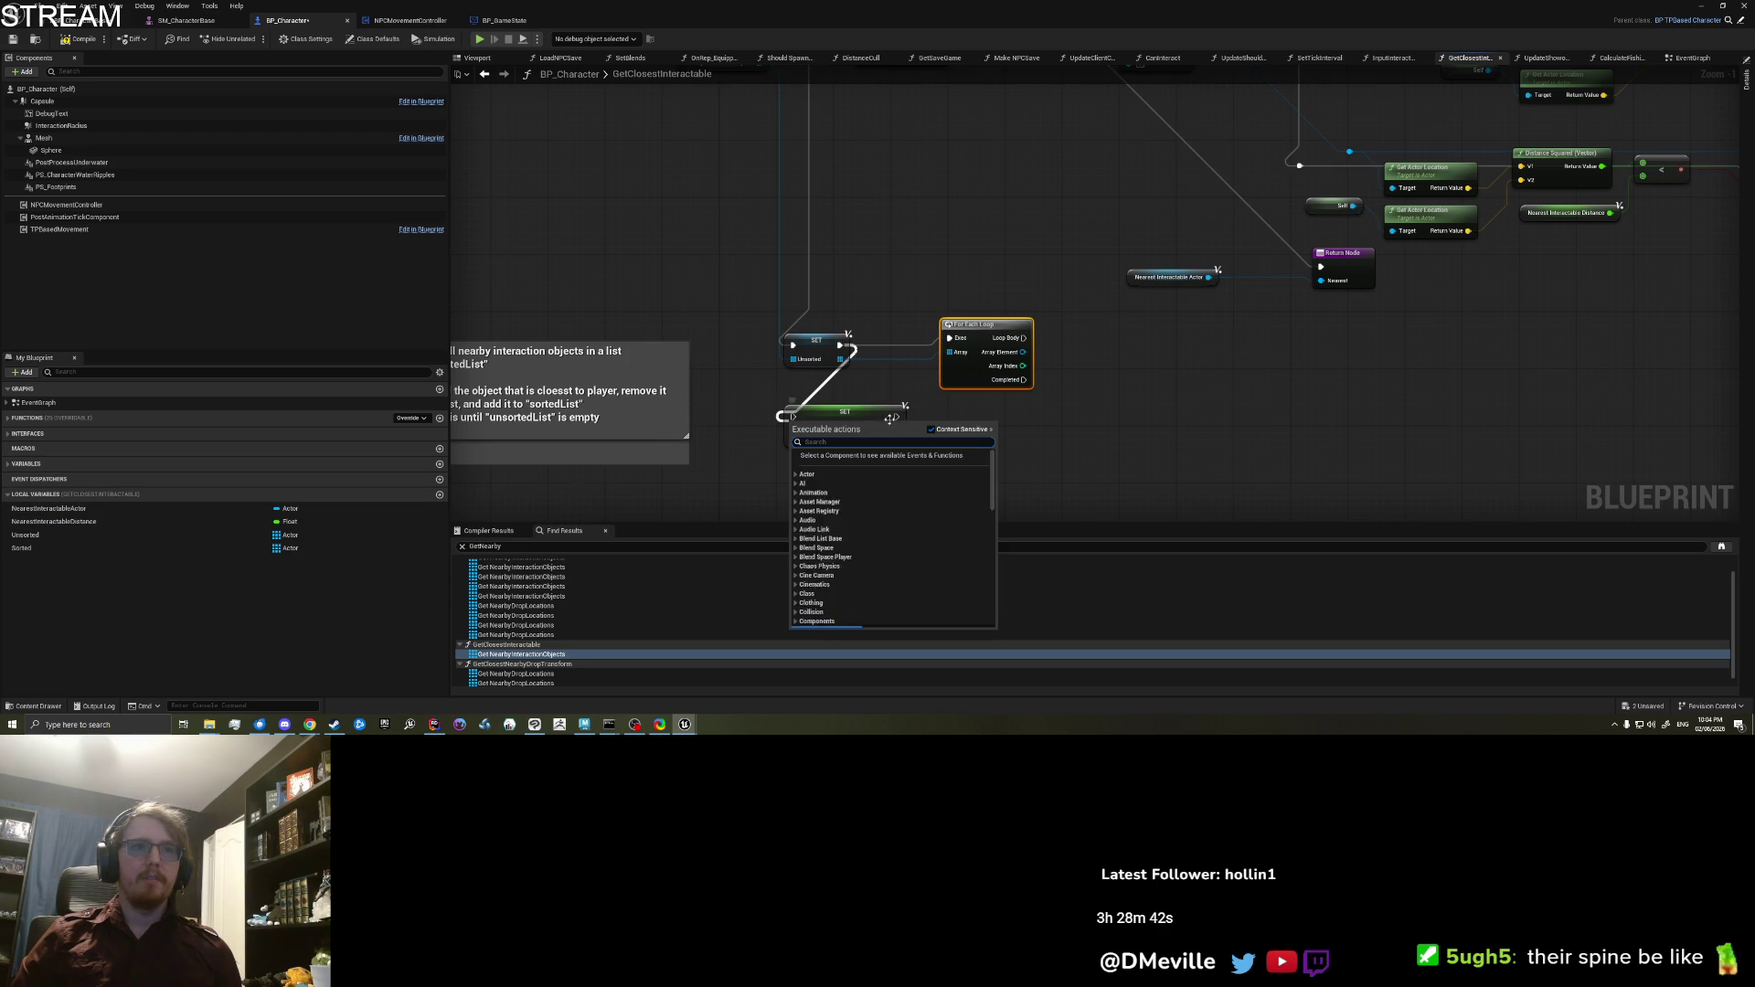
pyautogui.click(837, 391)
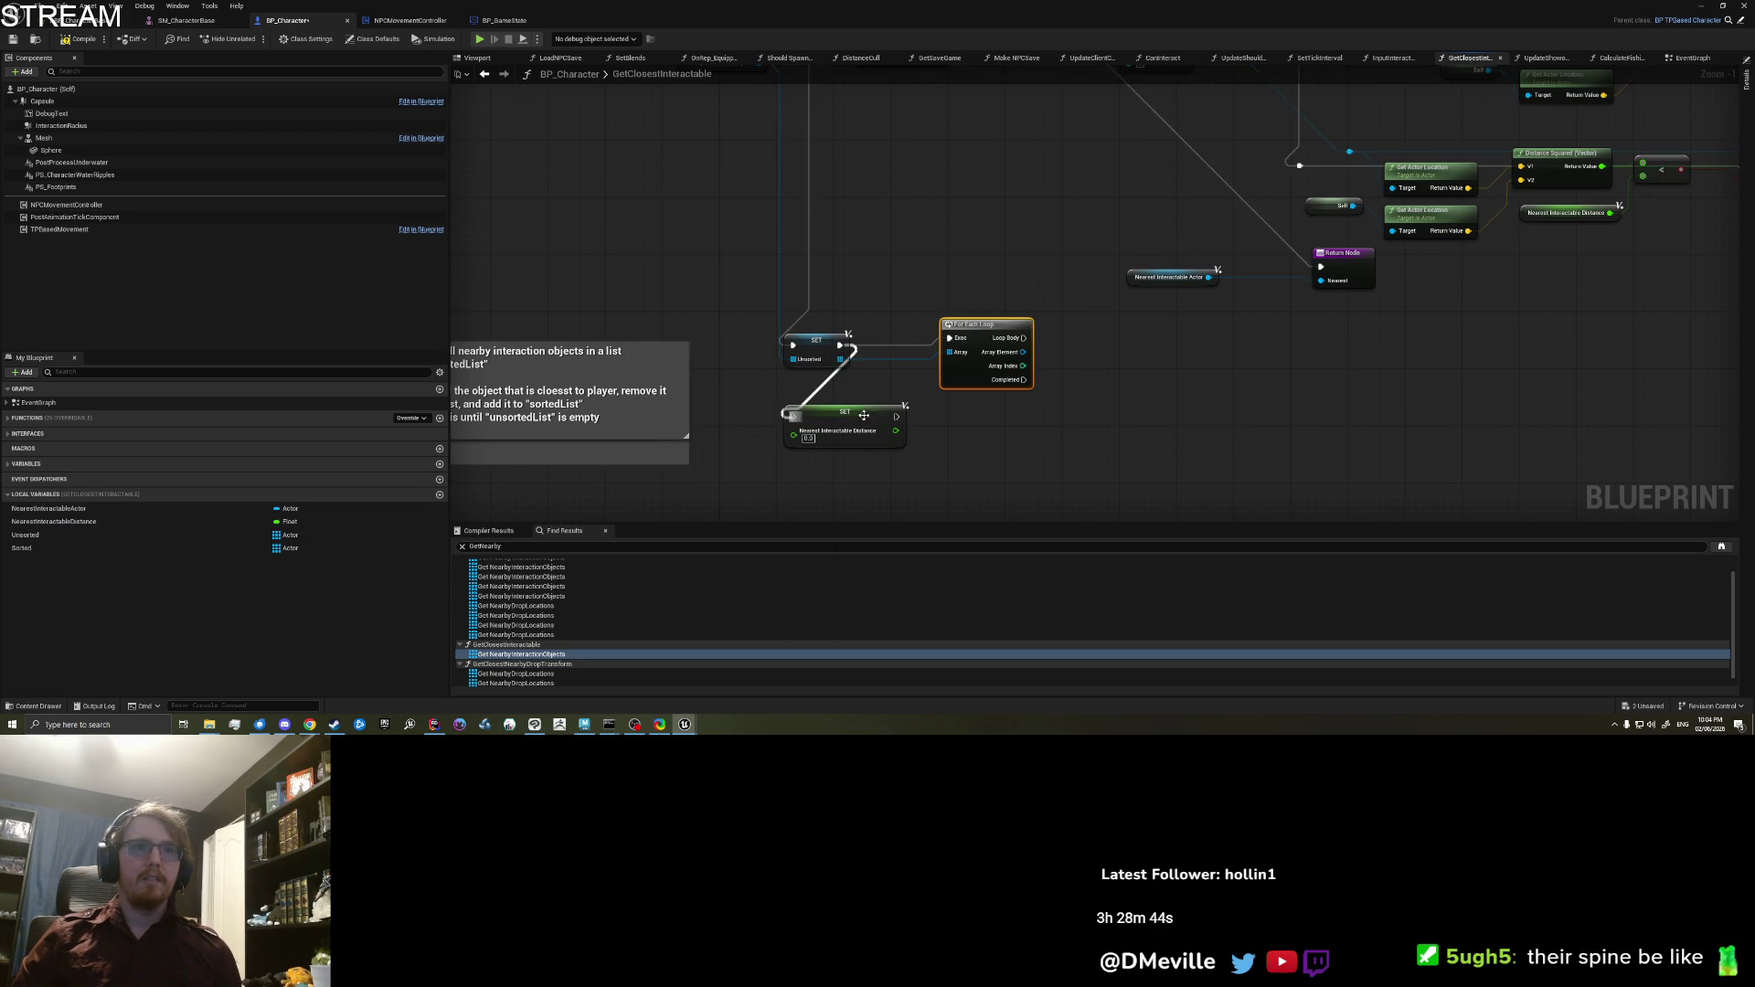
pyautogui.moveTo(948, 338)
pyautogui.mouseDown()
pyautogui.moveTo(896, 416)
pyautogui.moveTo(870, 408)
pyautogui.moveTo(919, 340)
pyautogui.moveTo(1024, 317)
pyautogui.mouseUp()
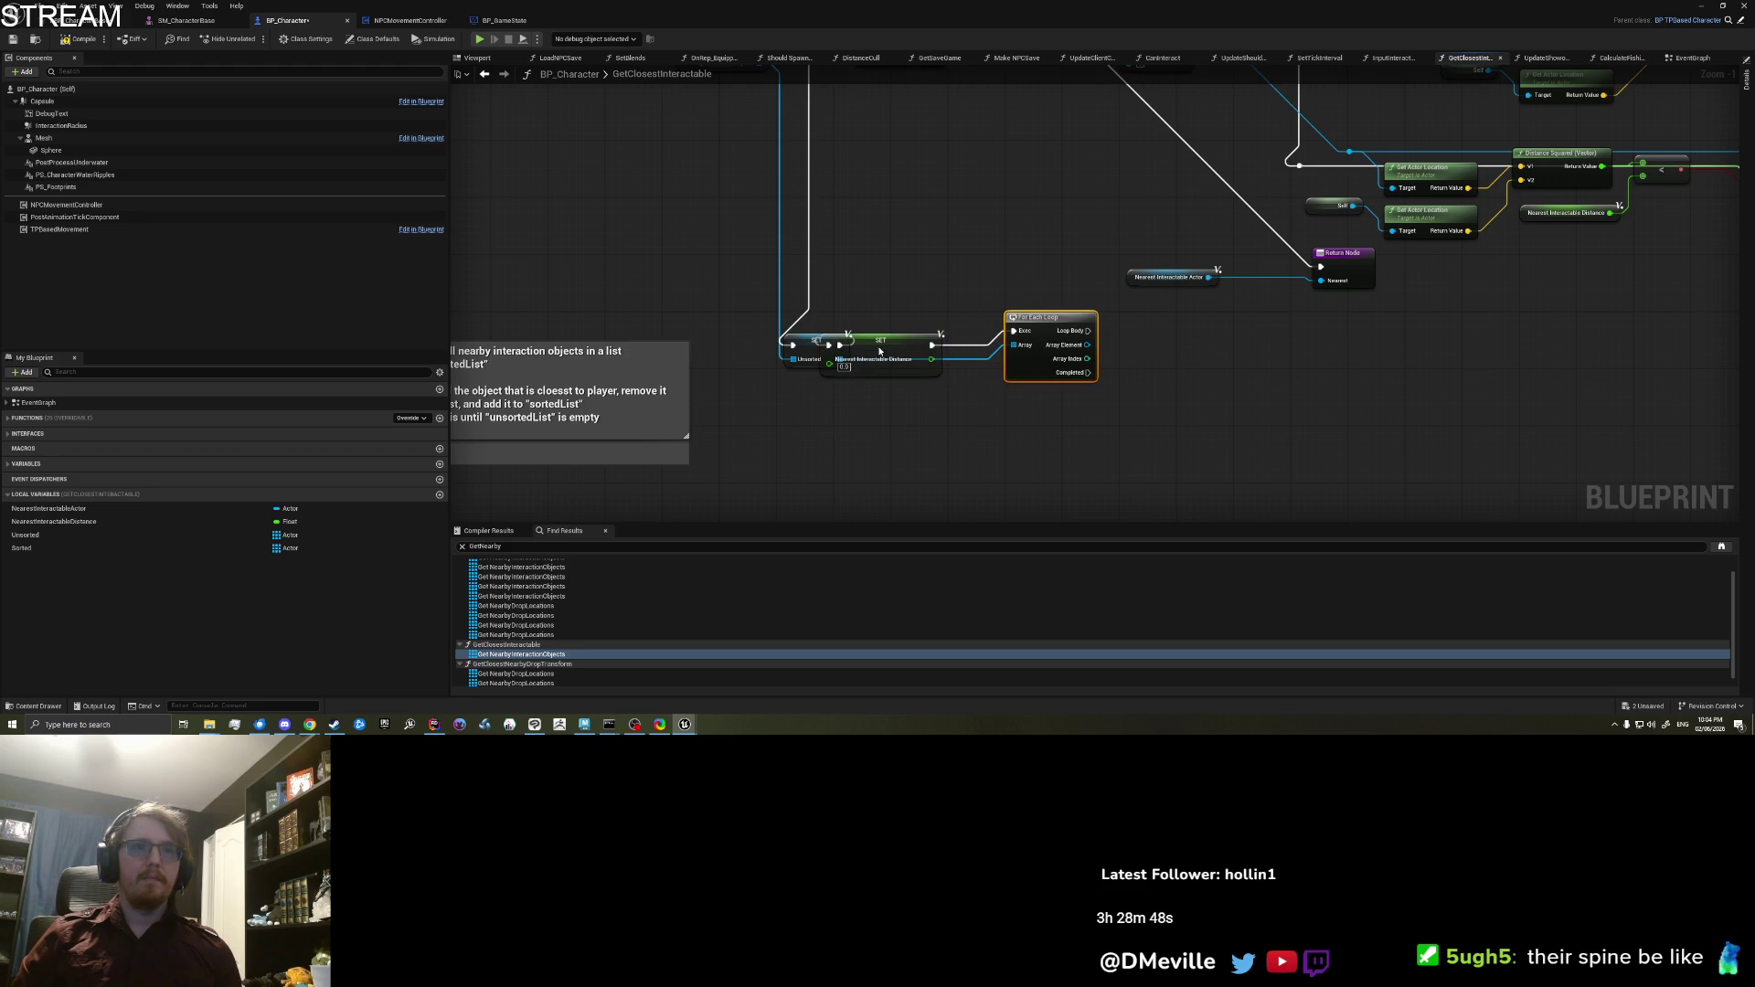
pyautogui.moveTo(879, 350); pyautogui.dragTo(922, 336)
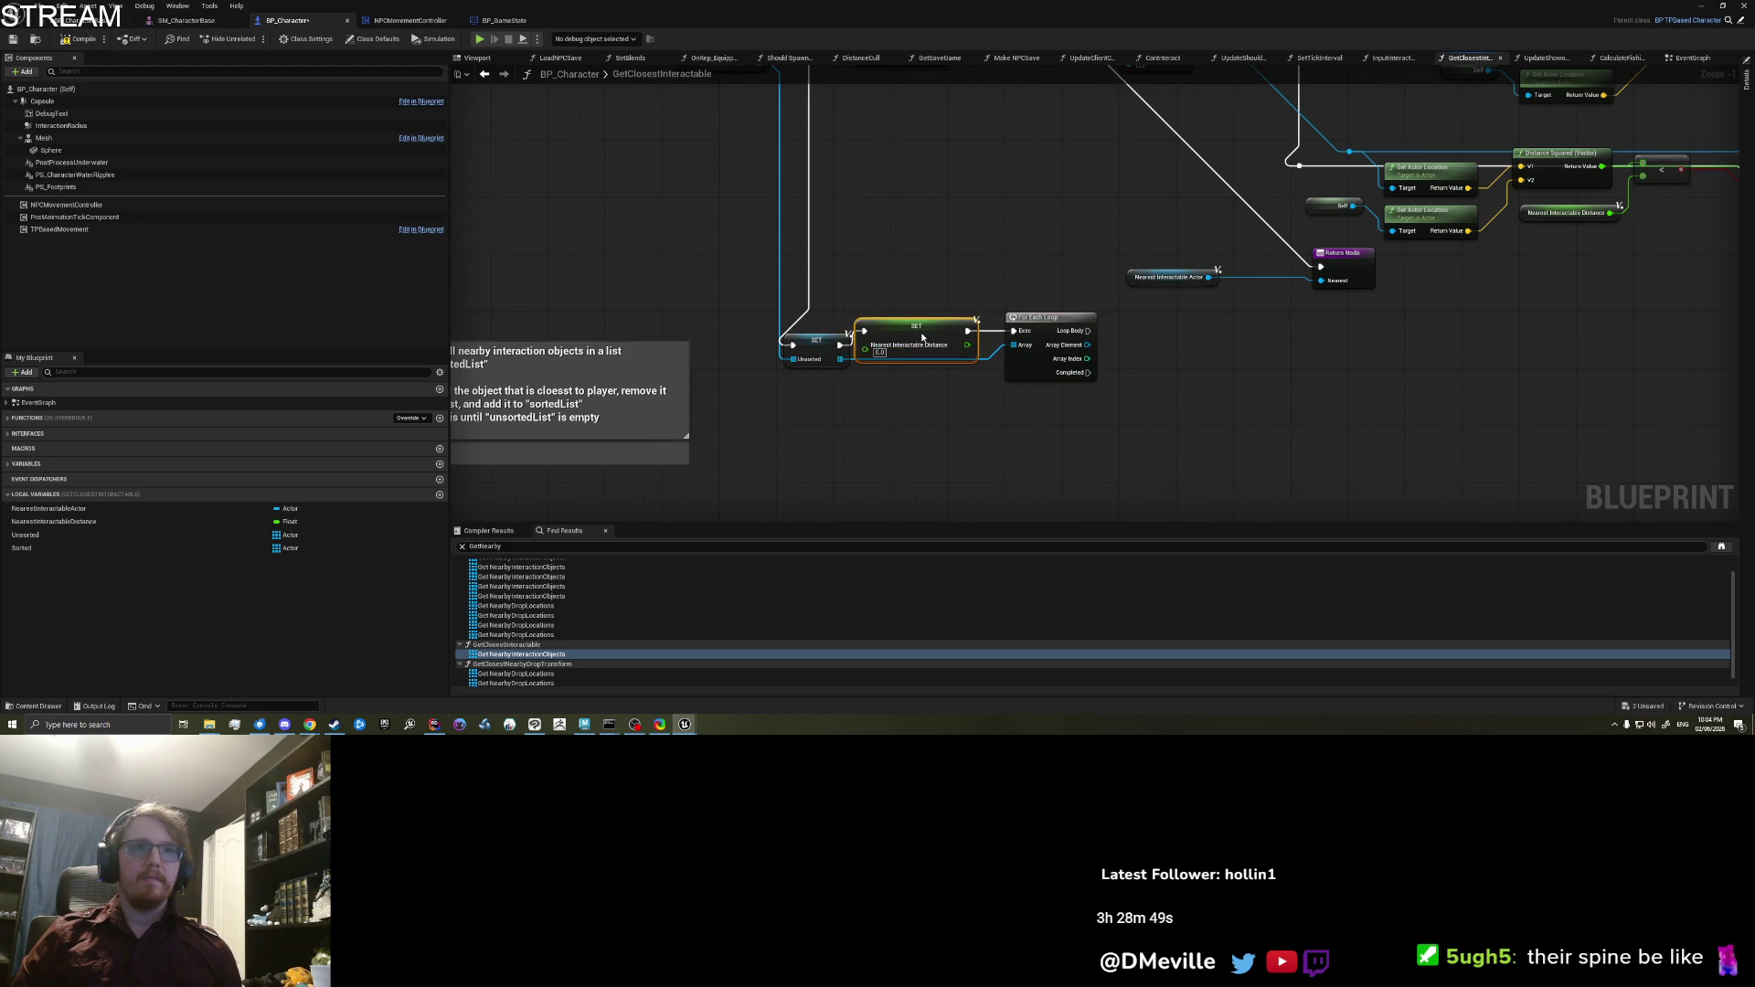
pyautogui.click(871, 394)
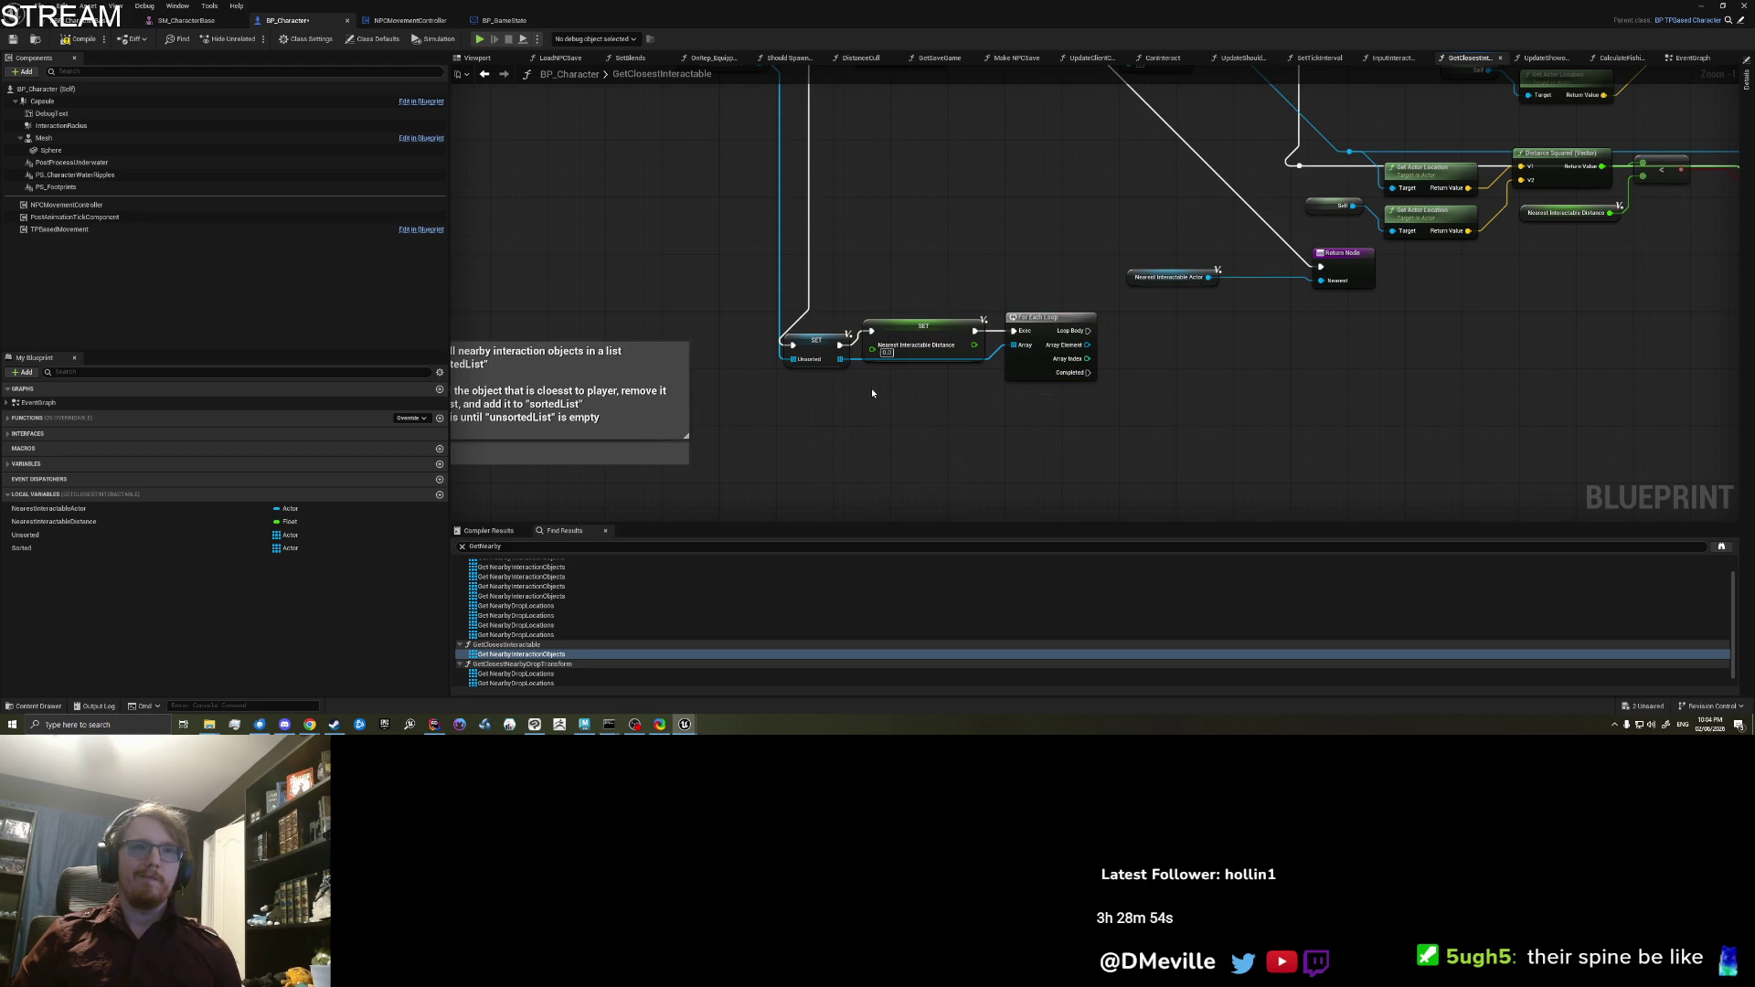
# Step: Delete the Nearest Interactable Distance setter and move the loop back beside SET Unsorted
pyautogui.rightClick(810, 418)
pyautogui.write('float max')
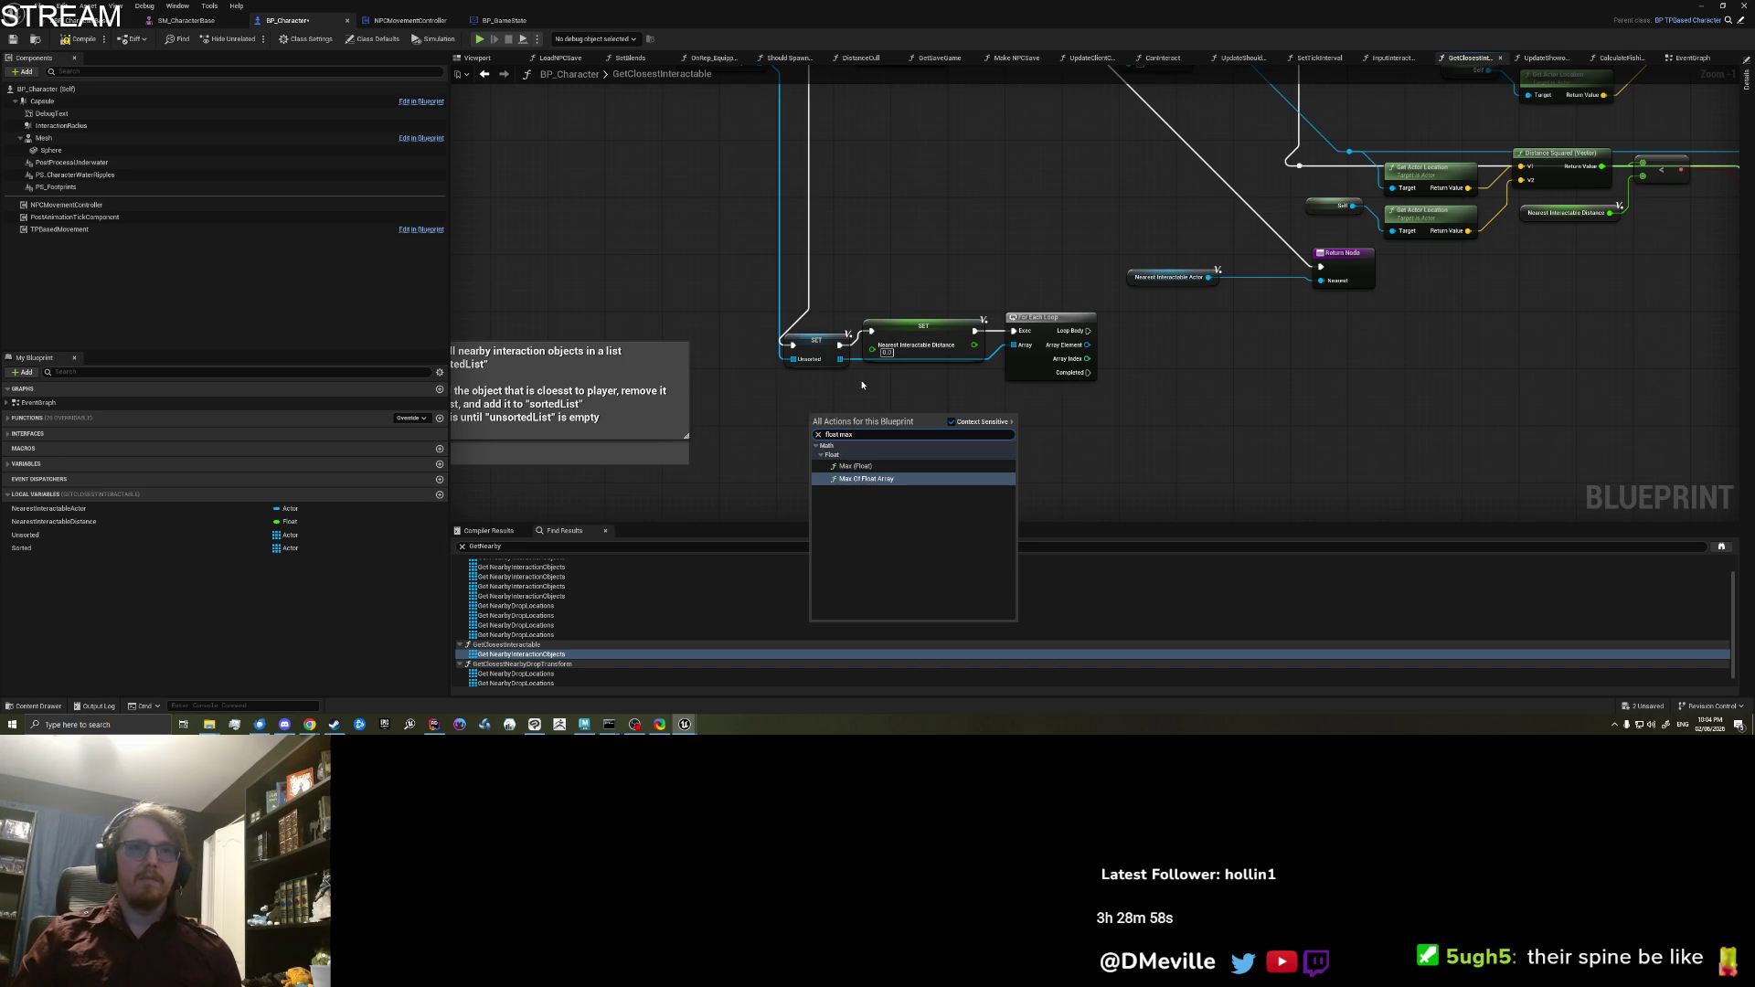
pyautogui.click(918, 347)
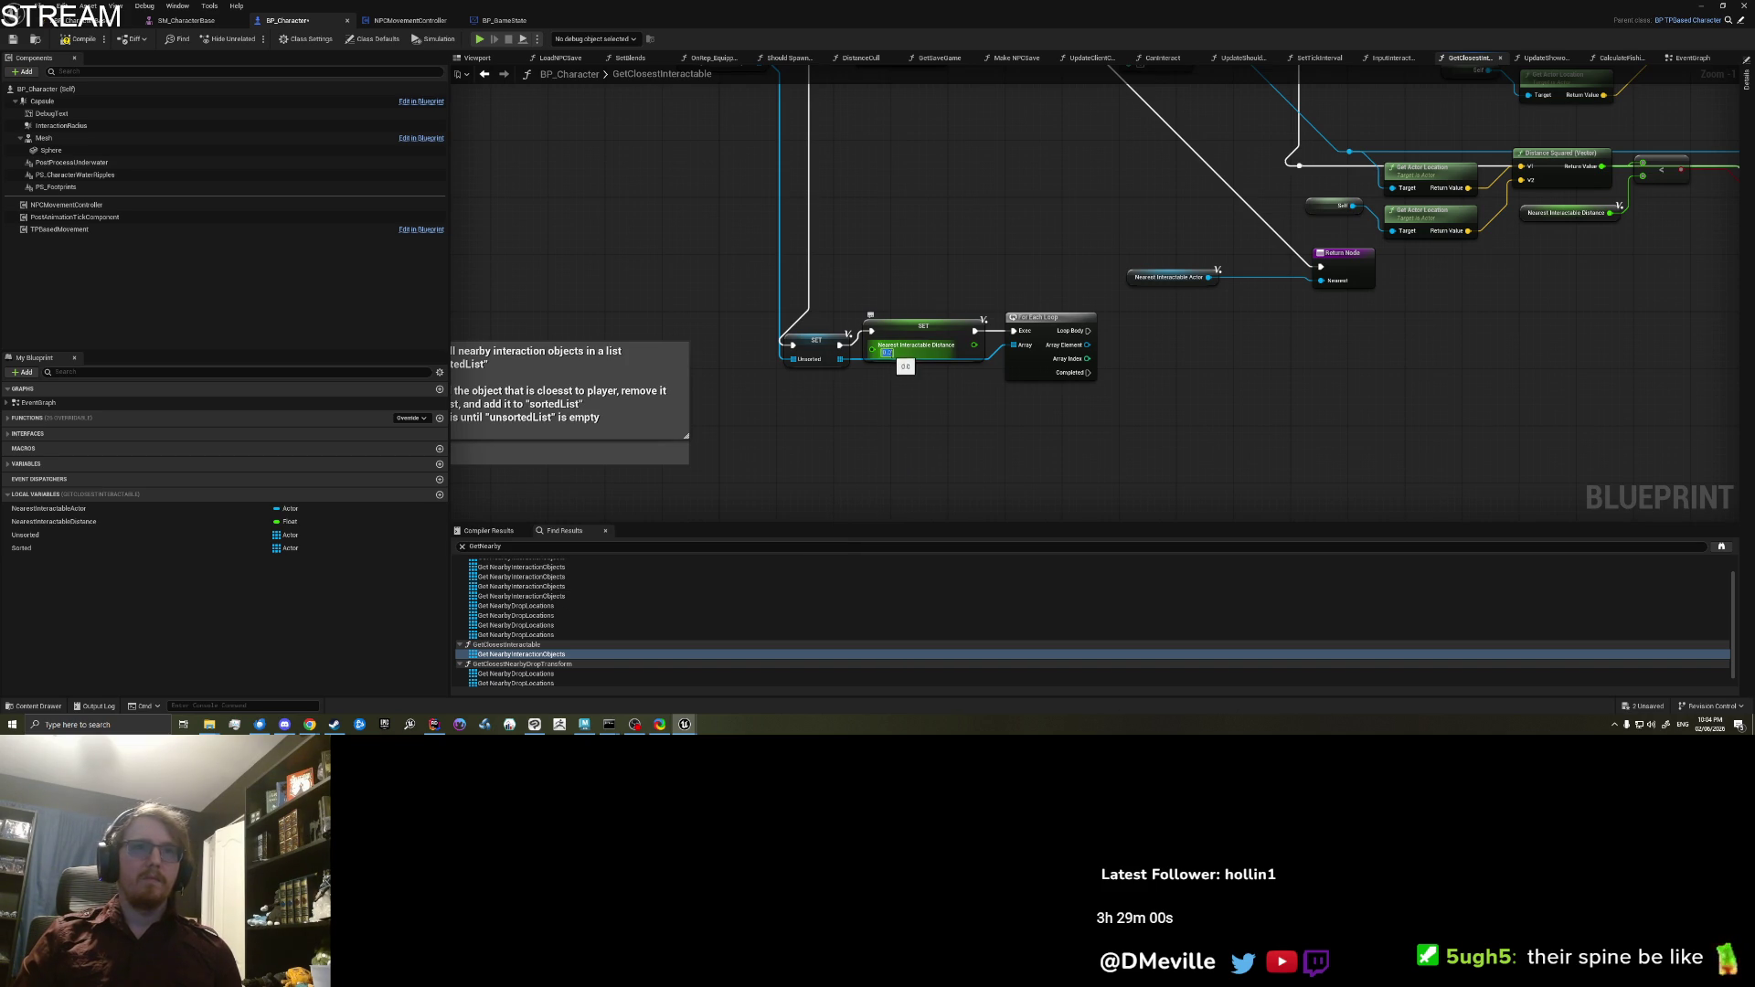
pyautogui.click(911, 326)
pyautogui.press('Delete')
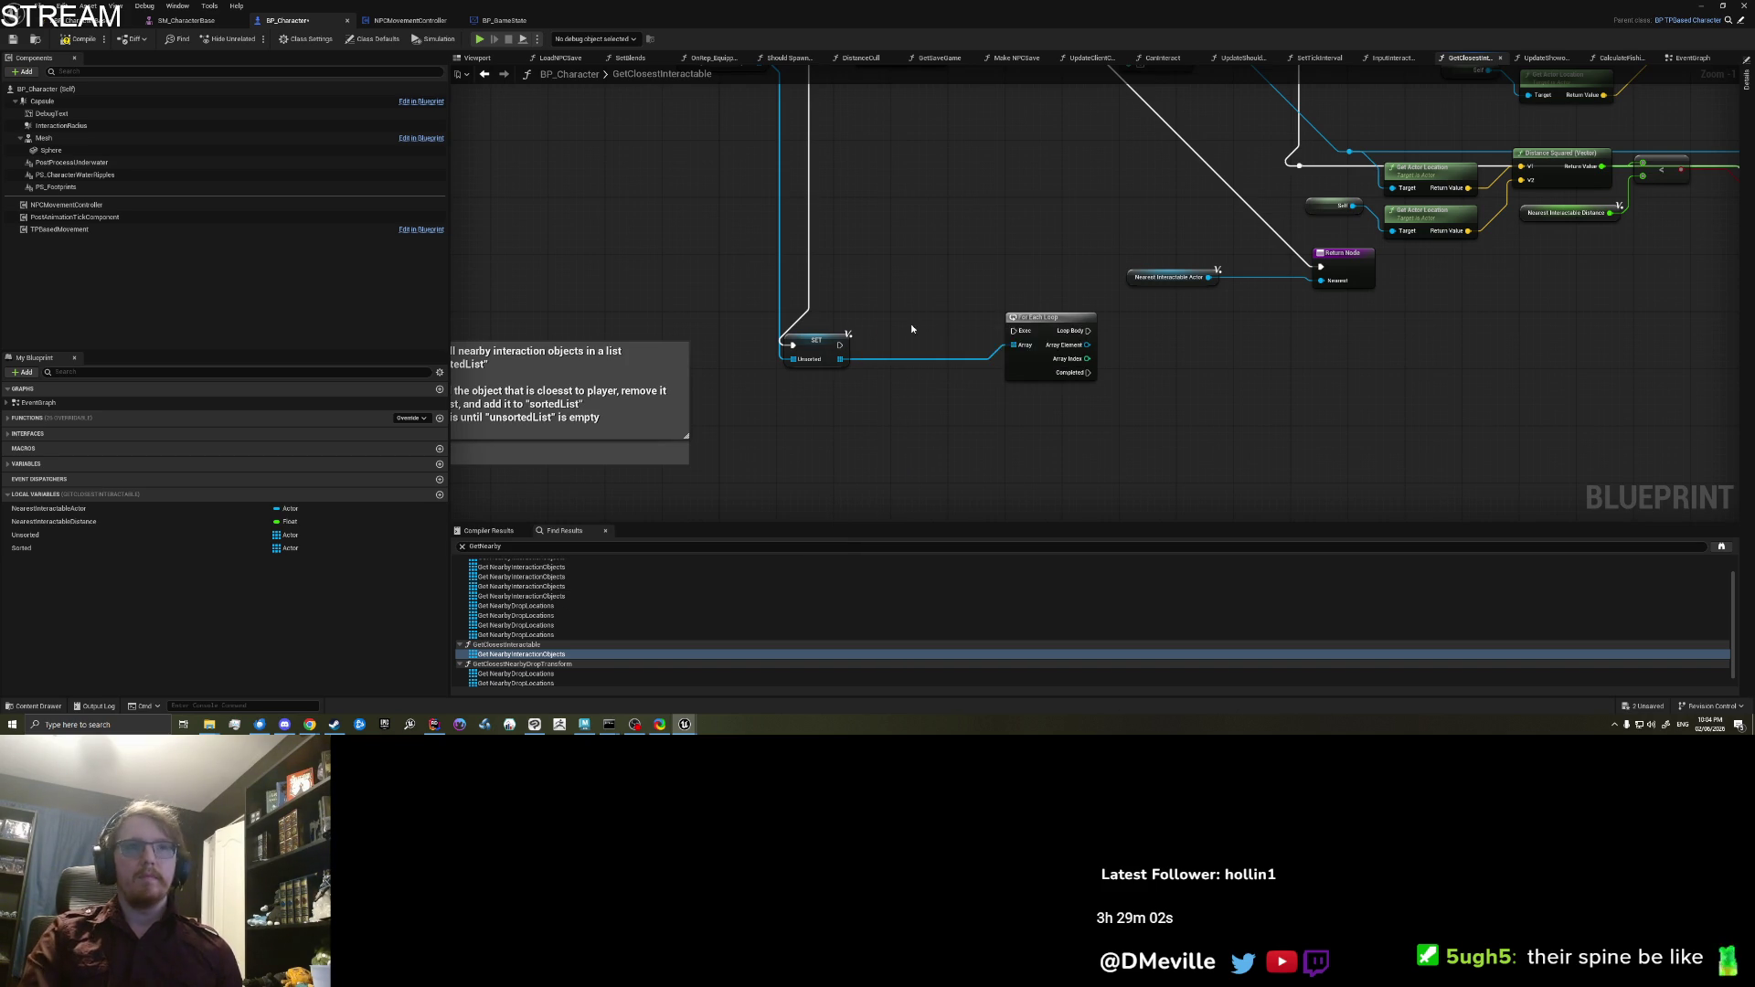
pyautogui.moveTo(1024, 321)
pyautogui.mouseDown()
pyautogui.moveTo(977, 336)
pyautogui.moveTo(908, 318)
pyautogui.moveTo(812, 340)
pyautogui.moveTo(883, 333)
pyautogui.mouseUp()
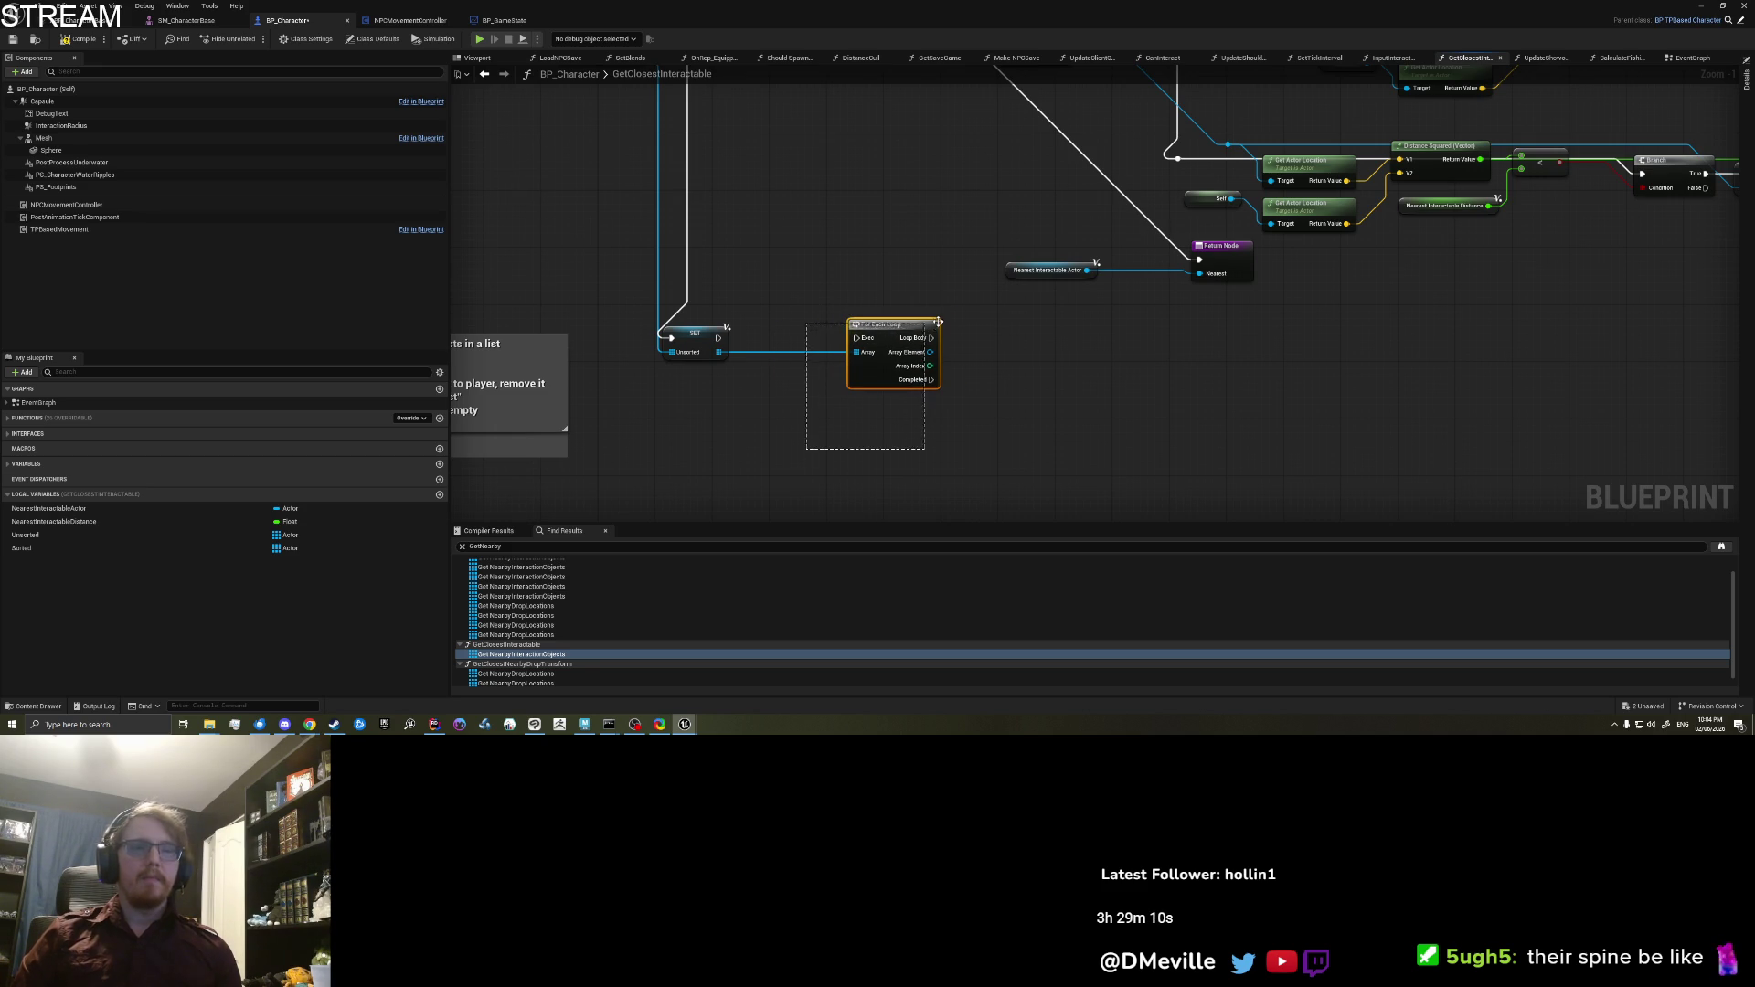
# Step: Delete the For Each Loop, then add and discard an Is Not Empty check on Unsorted
pyautogui.press('Delete')
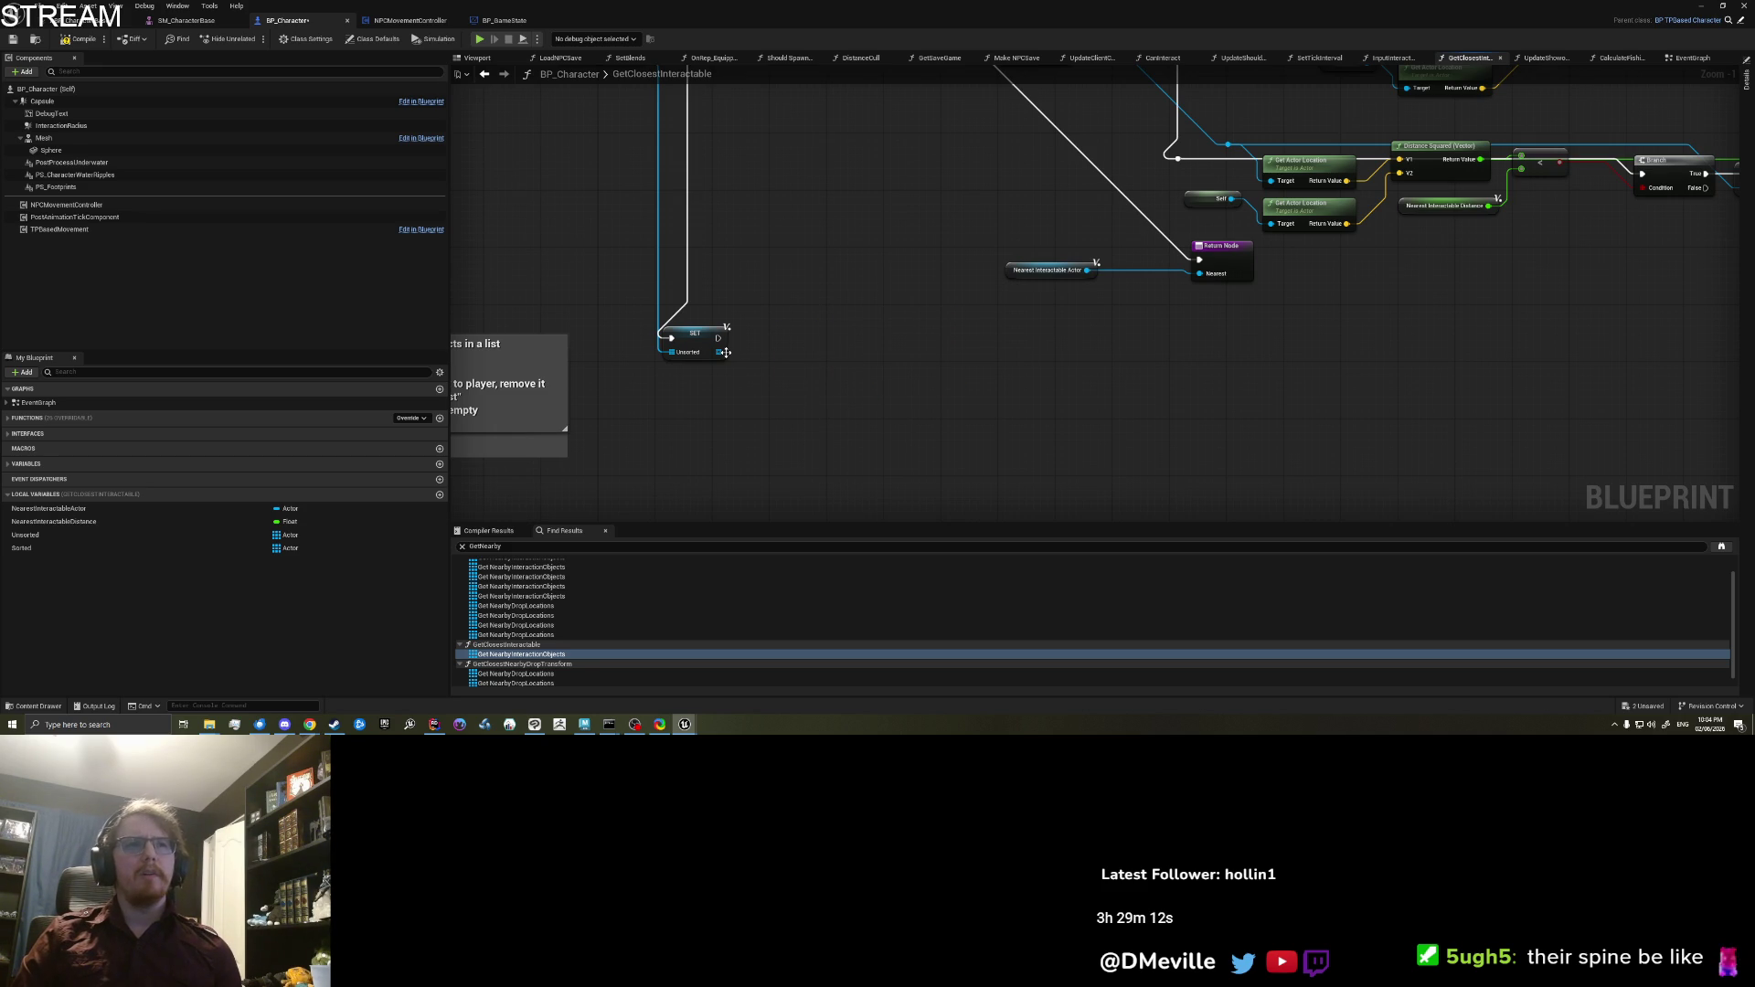
pyautogui.moveTo(718, 352); pyautogui.dragTo(763, 369)
pyautogui.write('is')
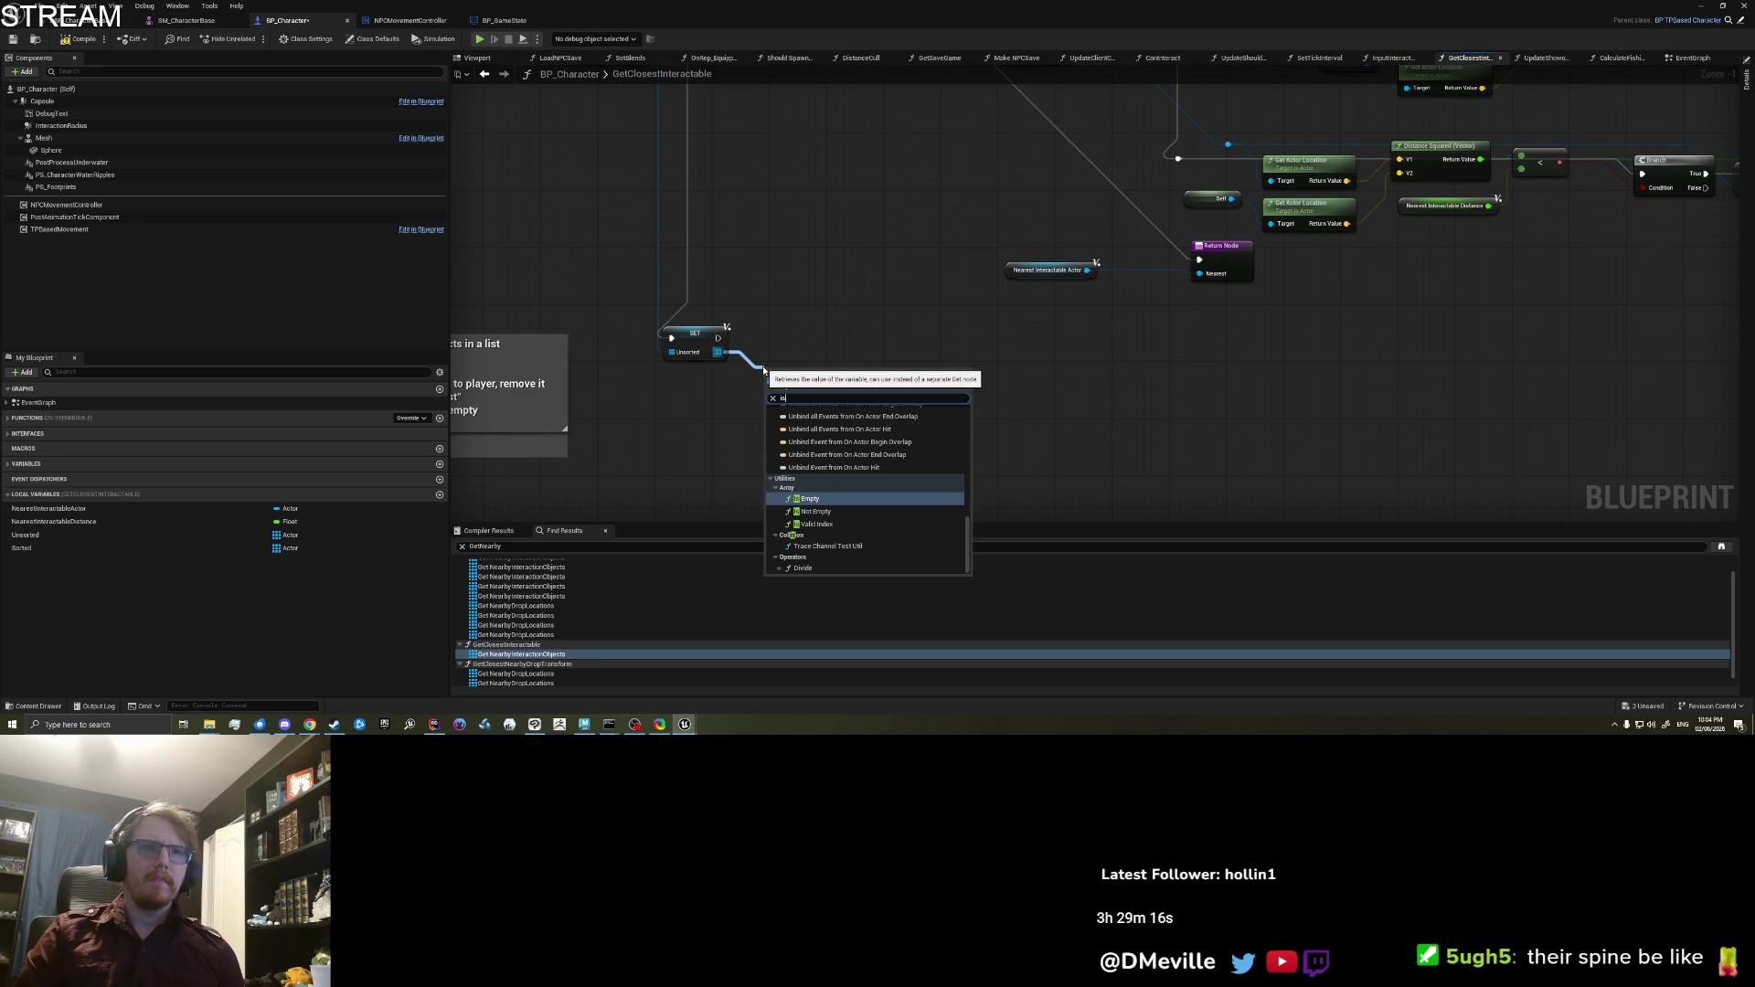
pyautogui.press('Down')
pyautogui.press('Return')
pyautogui.moveTo(782, 357); pyautogui.dragTo(782, 373)
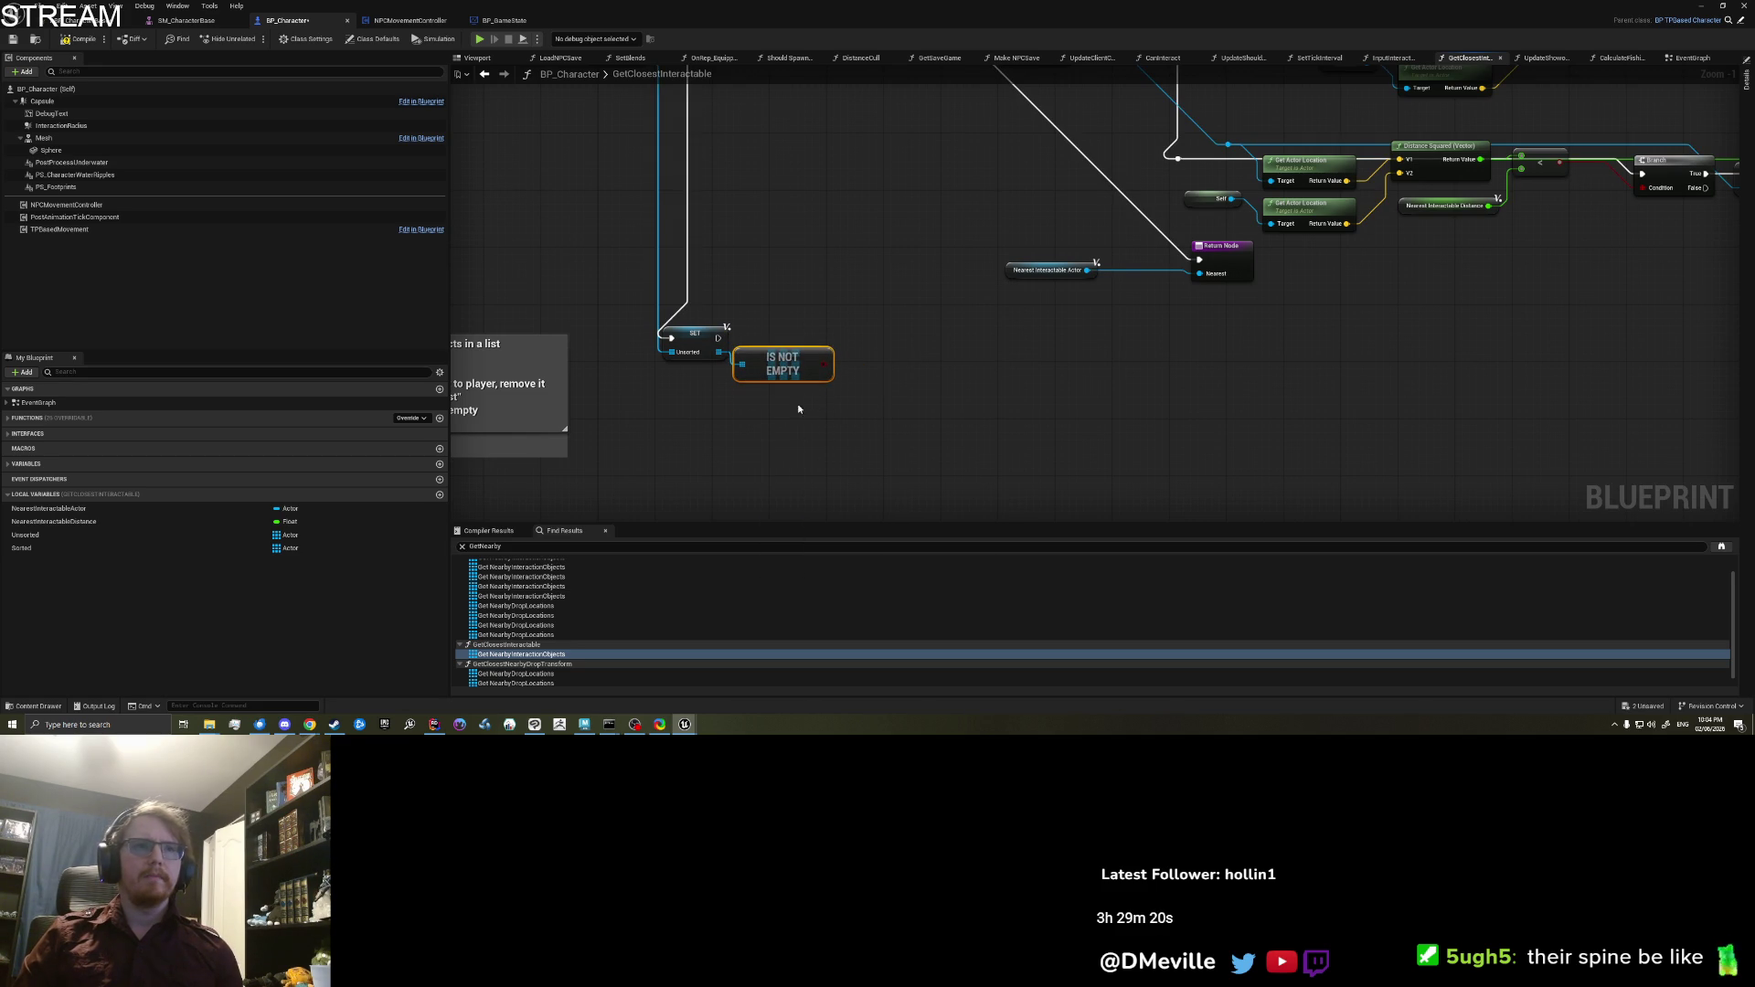
pyautogui.press('Delete')
# Step: Add an Is Empty check on the Unsorted array beside SET
pyautogui.moveTo(721, 352); pyautogui.dragTo(771, 375)
pyautogui.write('branch')
pyautogui.press('BackSpace')
pyautogui.press('BackSpace')
pyautogui.press('BackSpace')
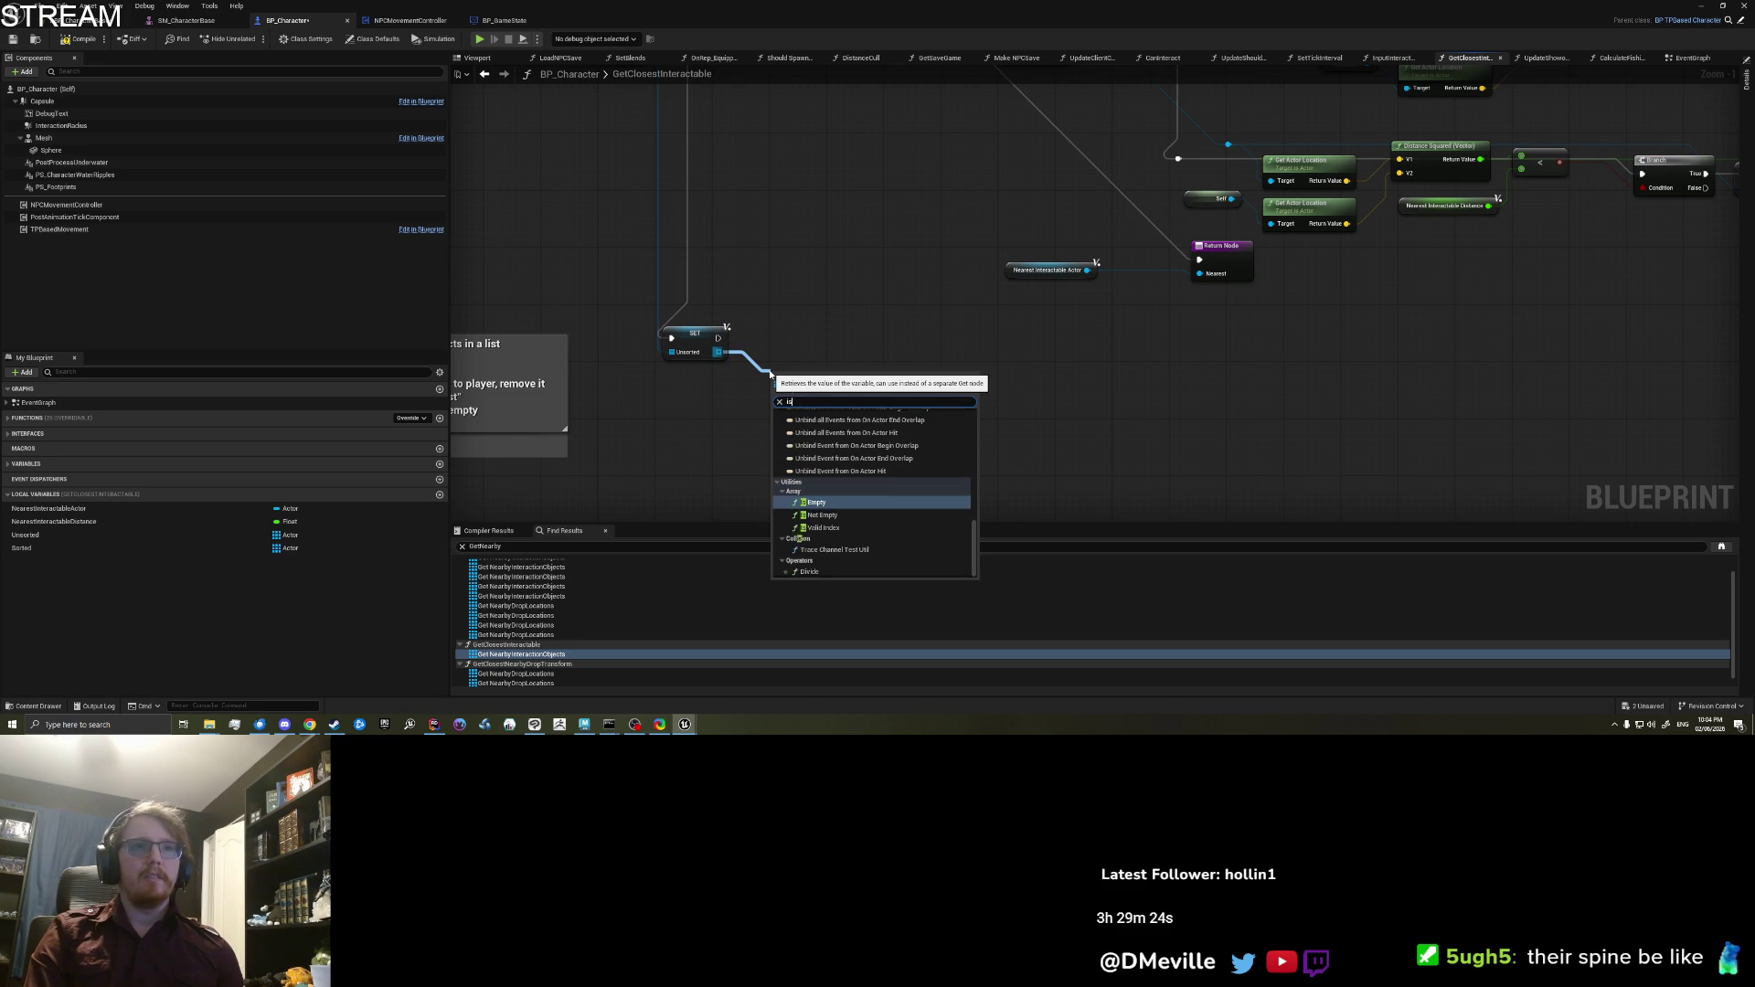
pyautogui.write('is em')
pyautogui.press('Return')
pyautogui.moveTo(791, 375)
pyautogui.mouseDown()
pyautogui.moveTo(773, 347)
pyautogui.moveTo(898, 353)
pyautogui.moveTo(730, 344)
pyautogui.mouseUp()
# Step: Add a Branch driven by Is Empty and wire SET Unsorted's execution into it
pyautogui.click(941, 395)
pyautogui.moveTo(906, 367); pyautogui.dragTo(719, 337)
pyautogui.moveTo(914, 357); pyautogui.dragTo(885, 327)
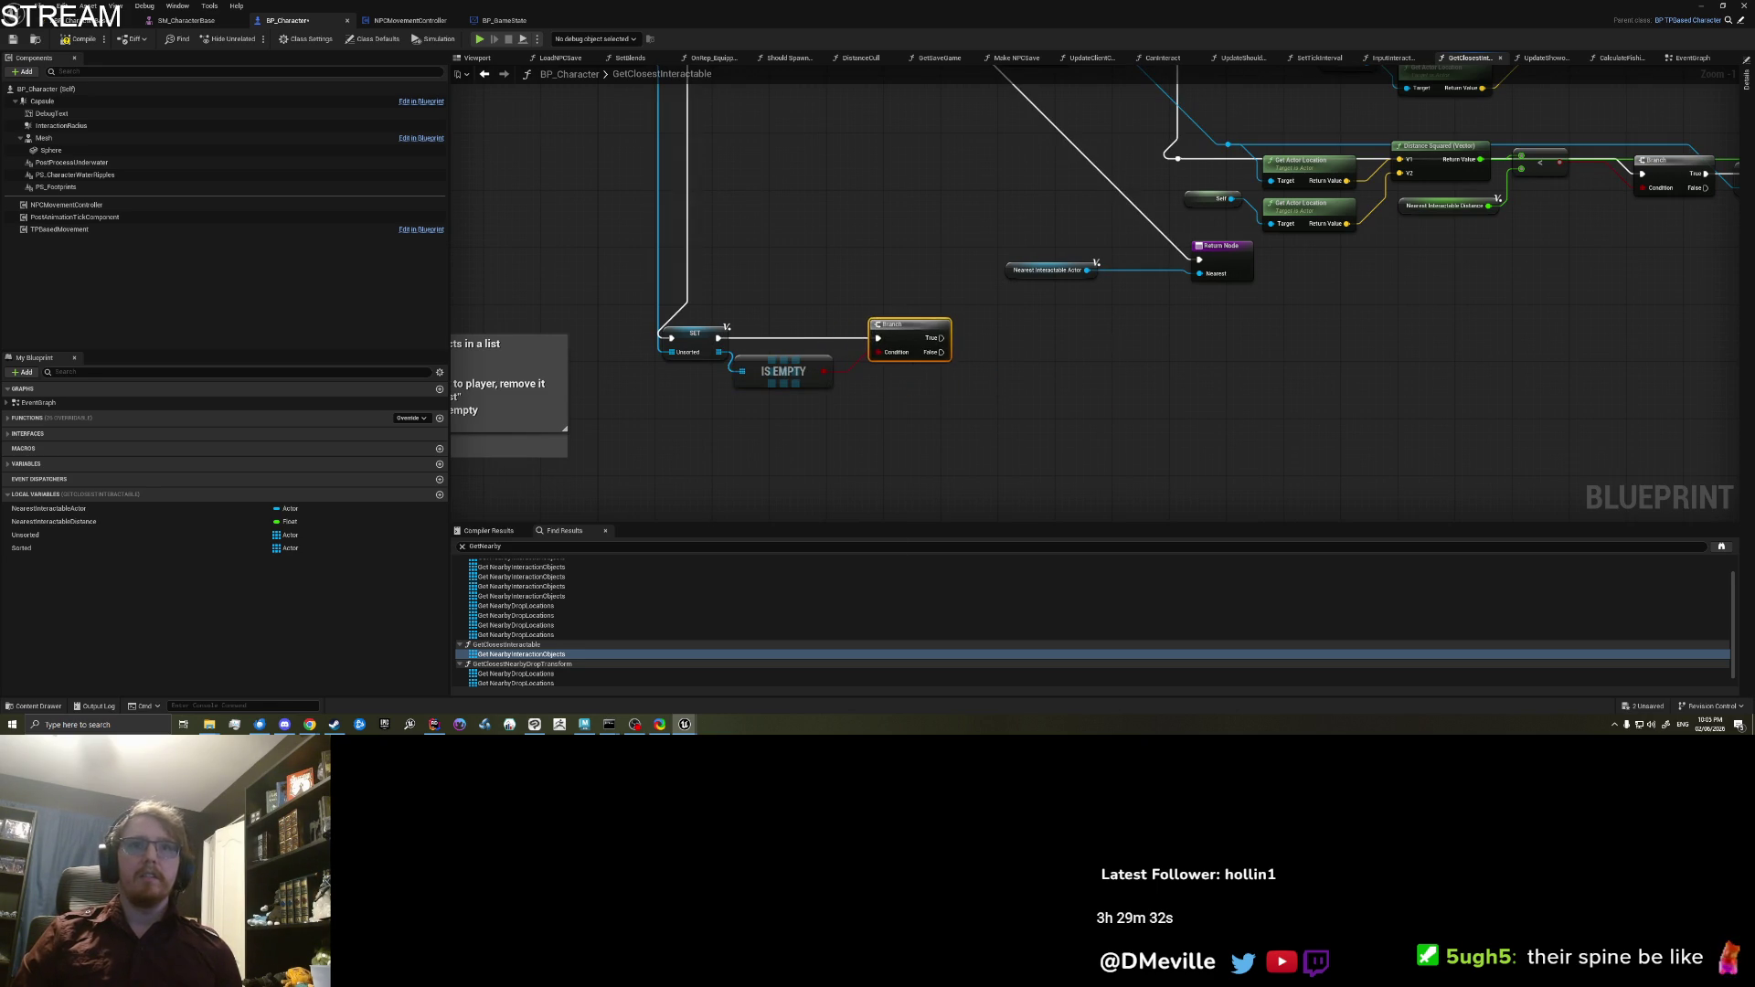
pyautogui.scroll(-1, 1071, 459)
pyautogui.moveTo(1125, 448); pyautogui.dragTo(1314, 458)
# Step: Add a new Return Node to the graph
pyautogui.scroll(2, 1016, 485)
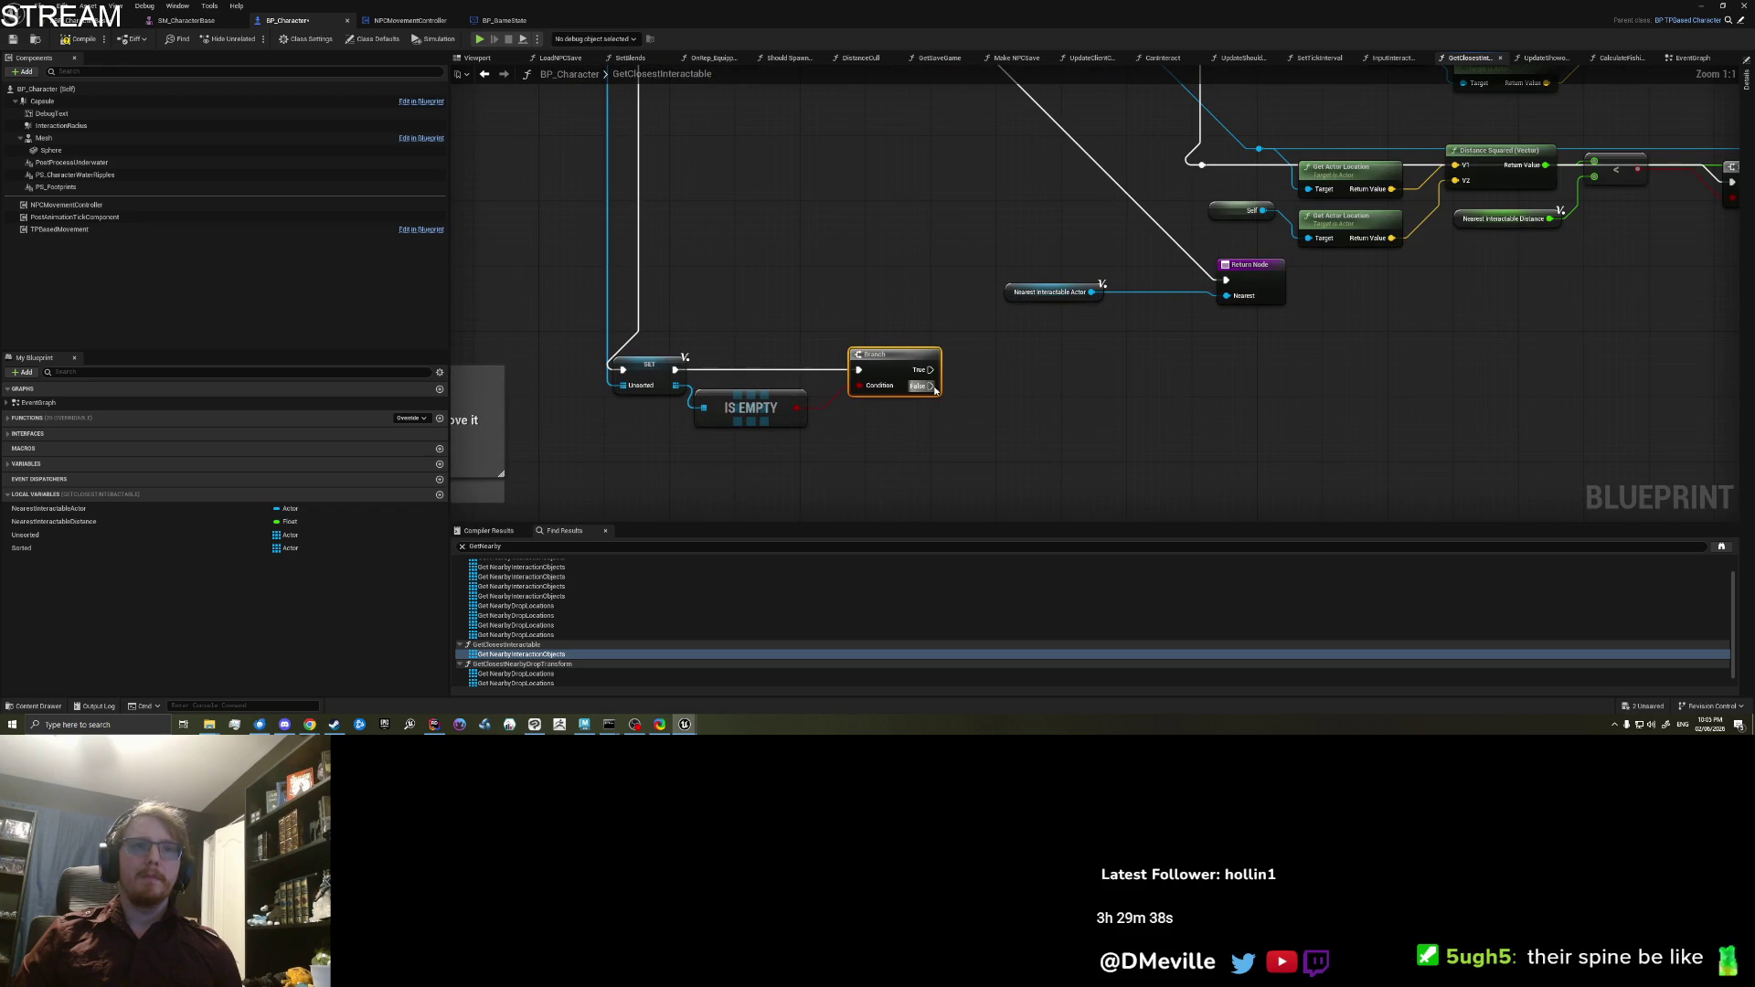
pyautogui.moveTo(929, 369); pyautogui.dragTo(1123, 361)
pyautogui.write('retu')
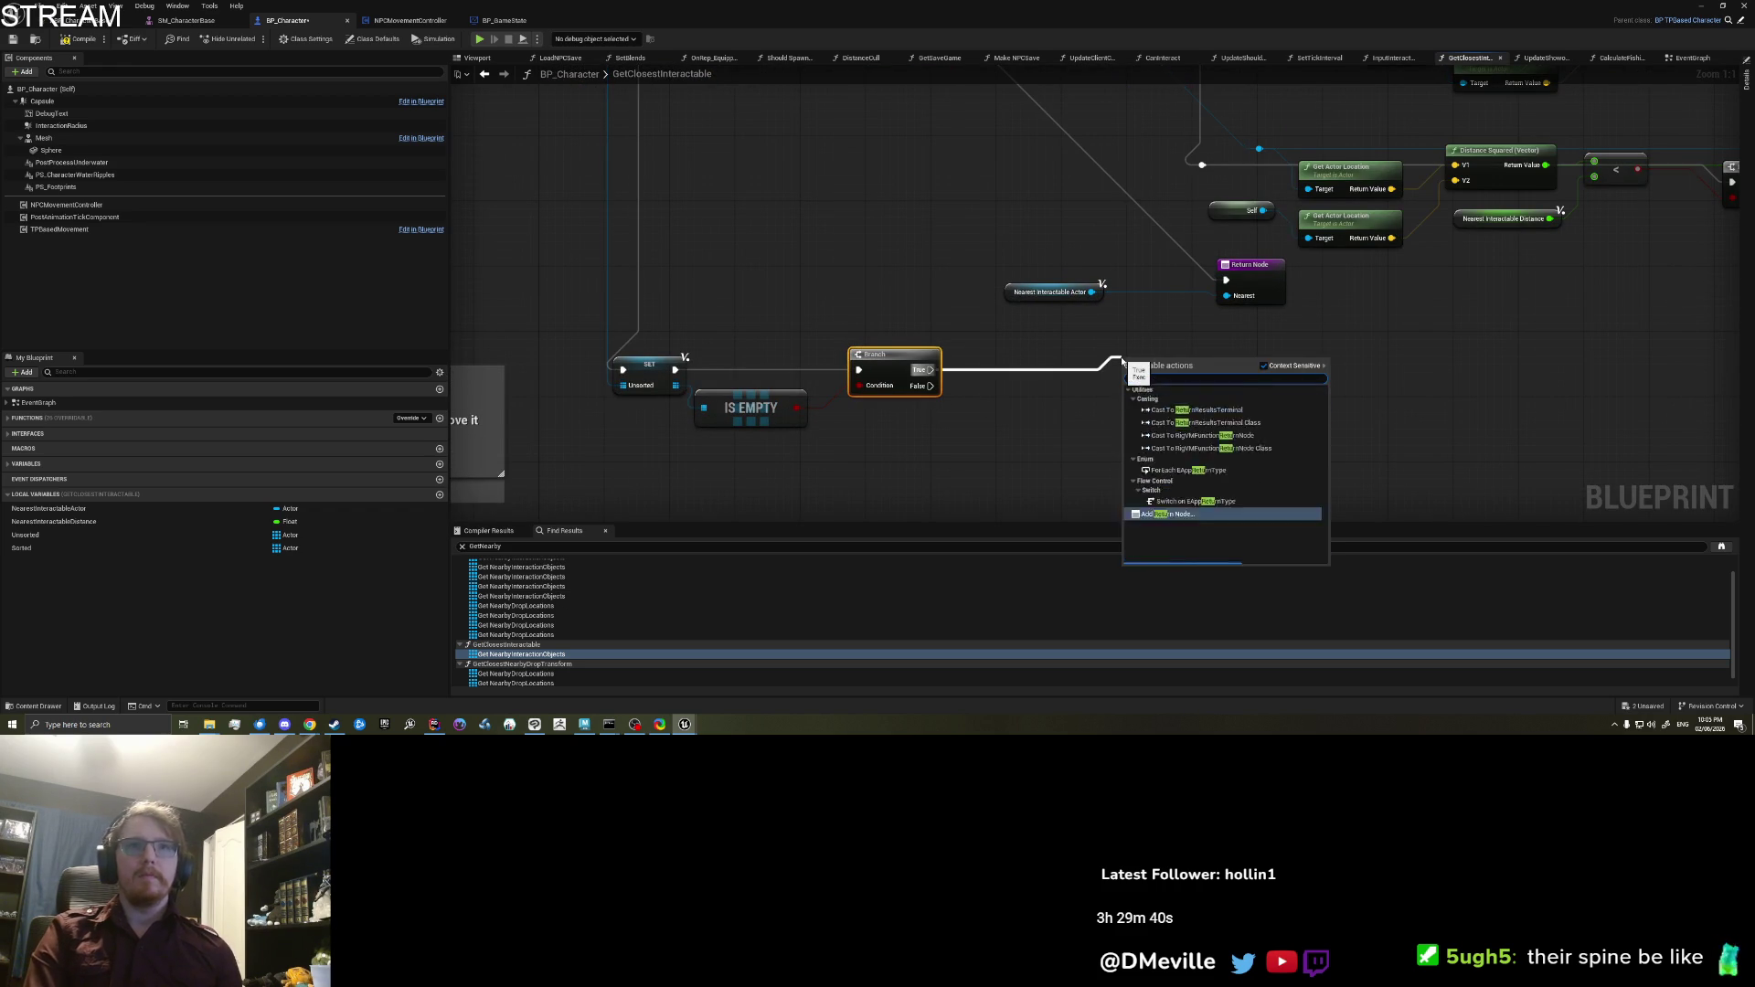
pyautogui.click(1120, 363)
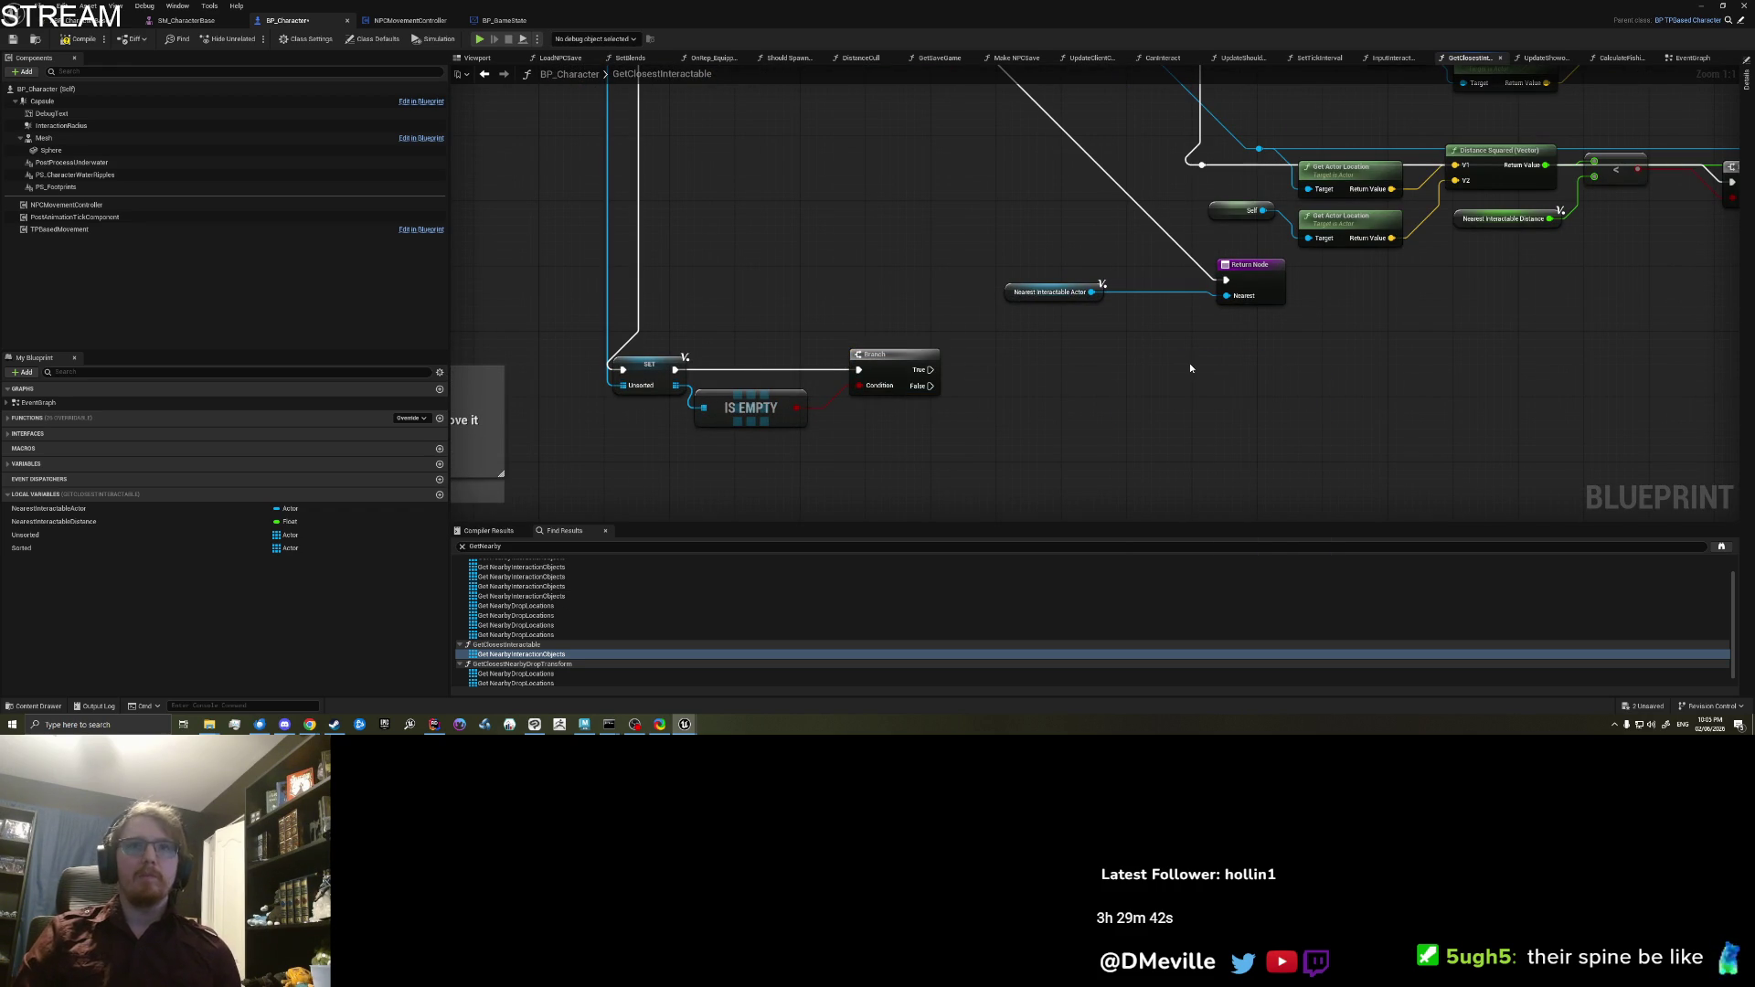
pyautogui.rightClick(1191, 368)
pyautogui.write('return o')
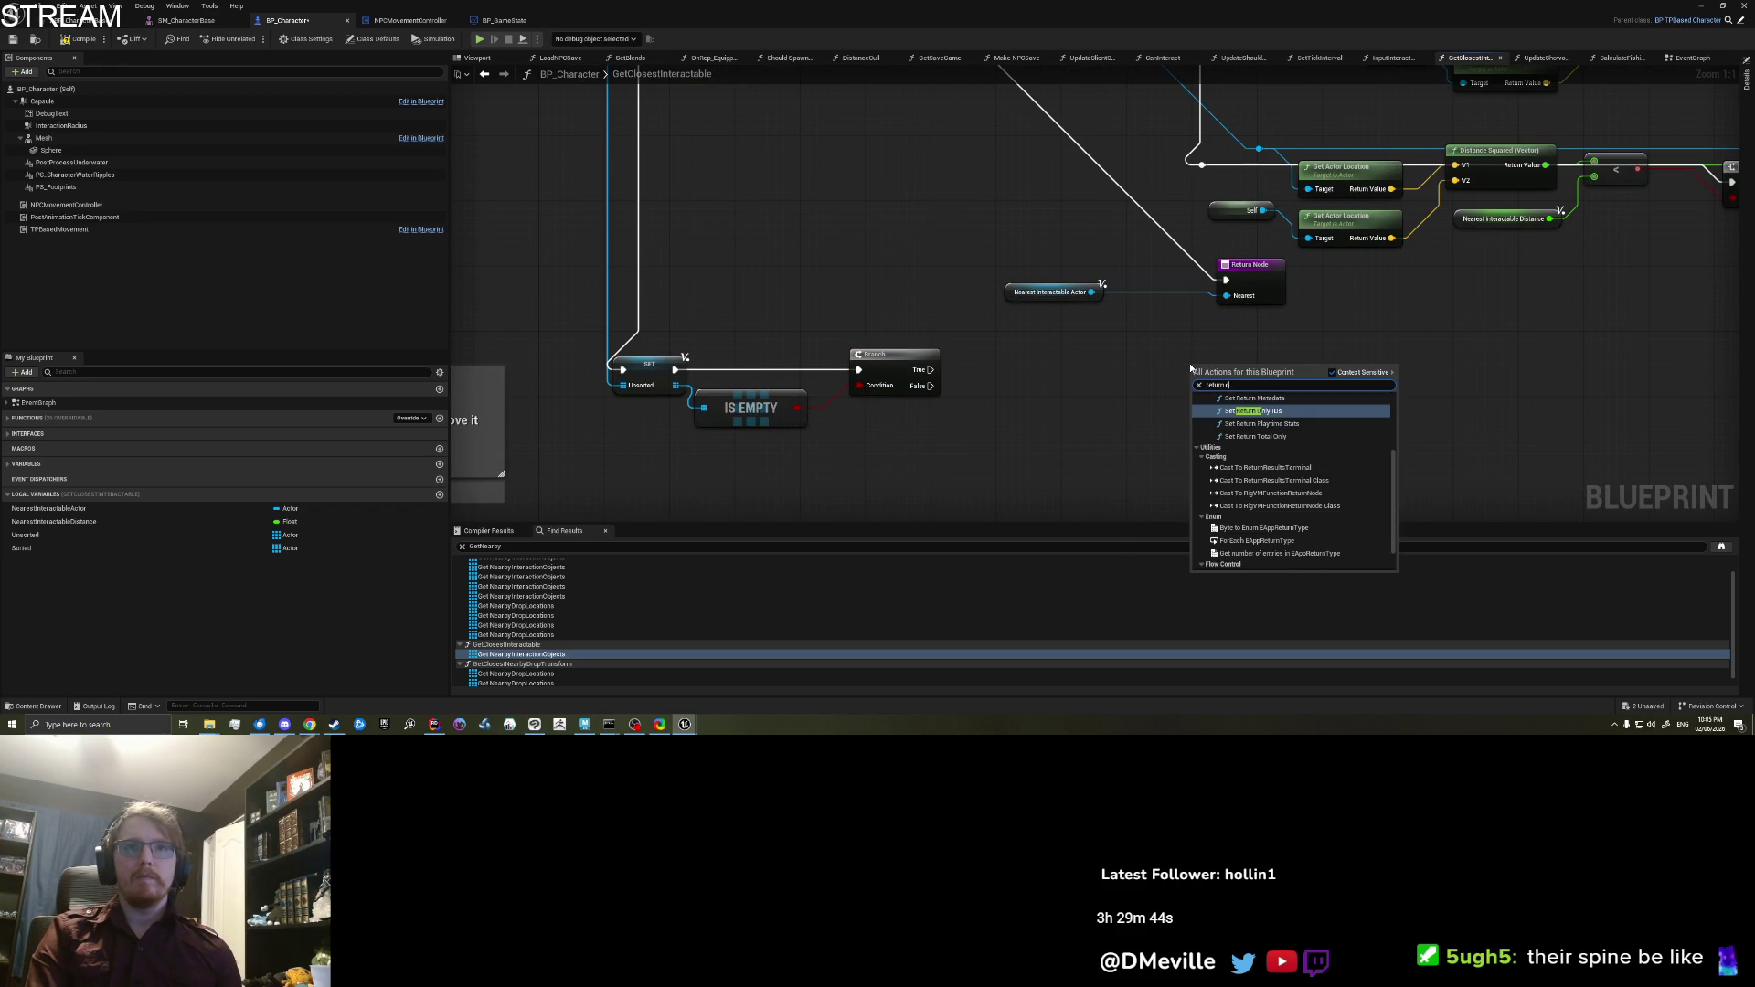
pyautogui.press('BackSpace')
pyautogui.write('nod')
pyautogui.press('Return')
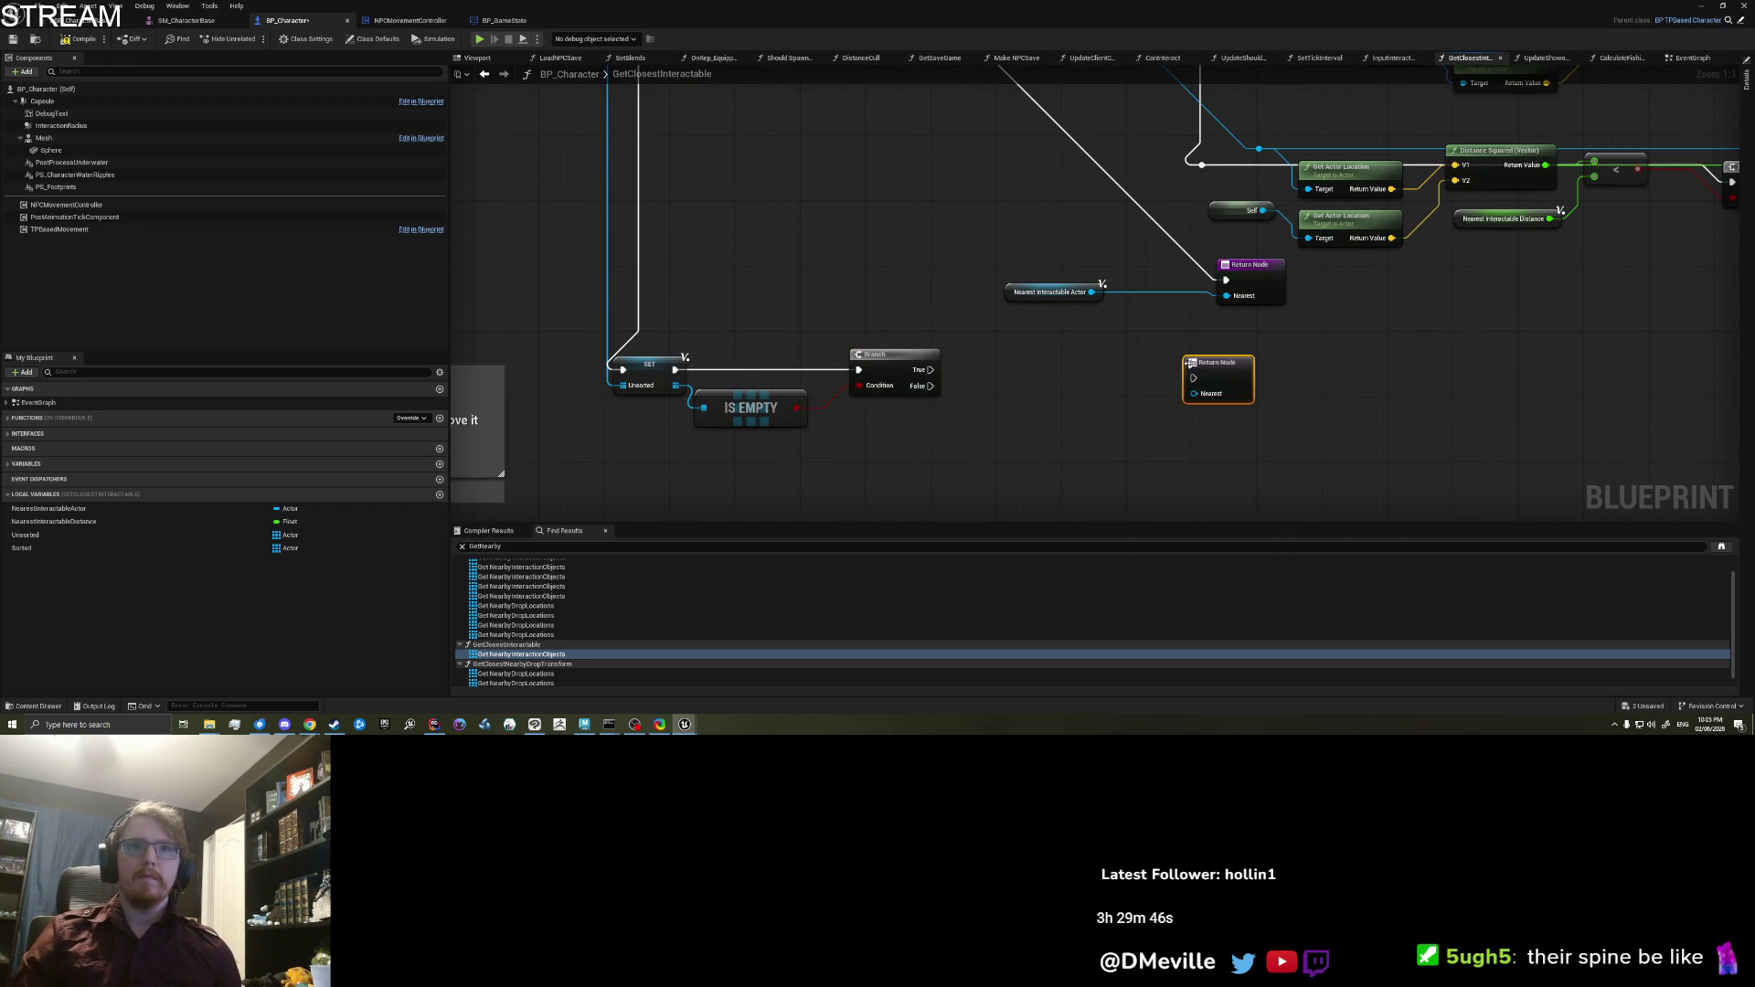
# Step: Wire the Branch True output to the Return Node beside Nearest Interactable Actor
pyautogui.moveTo(930, 369); pyautogui.dragTo(1193, 377)
pyautogui.moveTo(1225, 363); pyautogui.dragTo(1059, 322)
pyautogui.moveTo(1148, 364); pyautogui.dragTo(1143, 459)
pyautogui.moveTo(1260, 426)
pyautogui.mouseDown()
pyautogui.moveTo(1262, 391)
pyautogui.moveTo(914, 407)
pyautogui.mouseUp()
pyautogui.moveTo(1330, 393)
pyautogui.mouseDown()
pyautogui.moveTo(976, 386)
pyautogui.moveTo(1580, 469)
pyautogui.mouseUp()
pyautogui.moveTo(1313, 424)
pyautogui.mouseDown()
pyautogui.moveTo(1452, 136)
pyautogui.moveTo(1499, 142)
pyautogui.mouseUp()
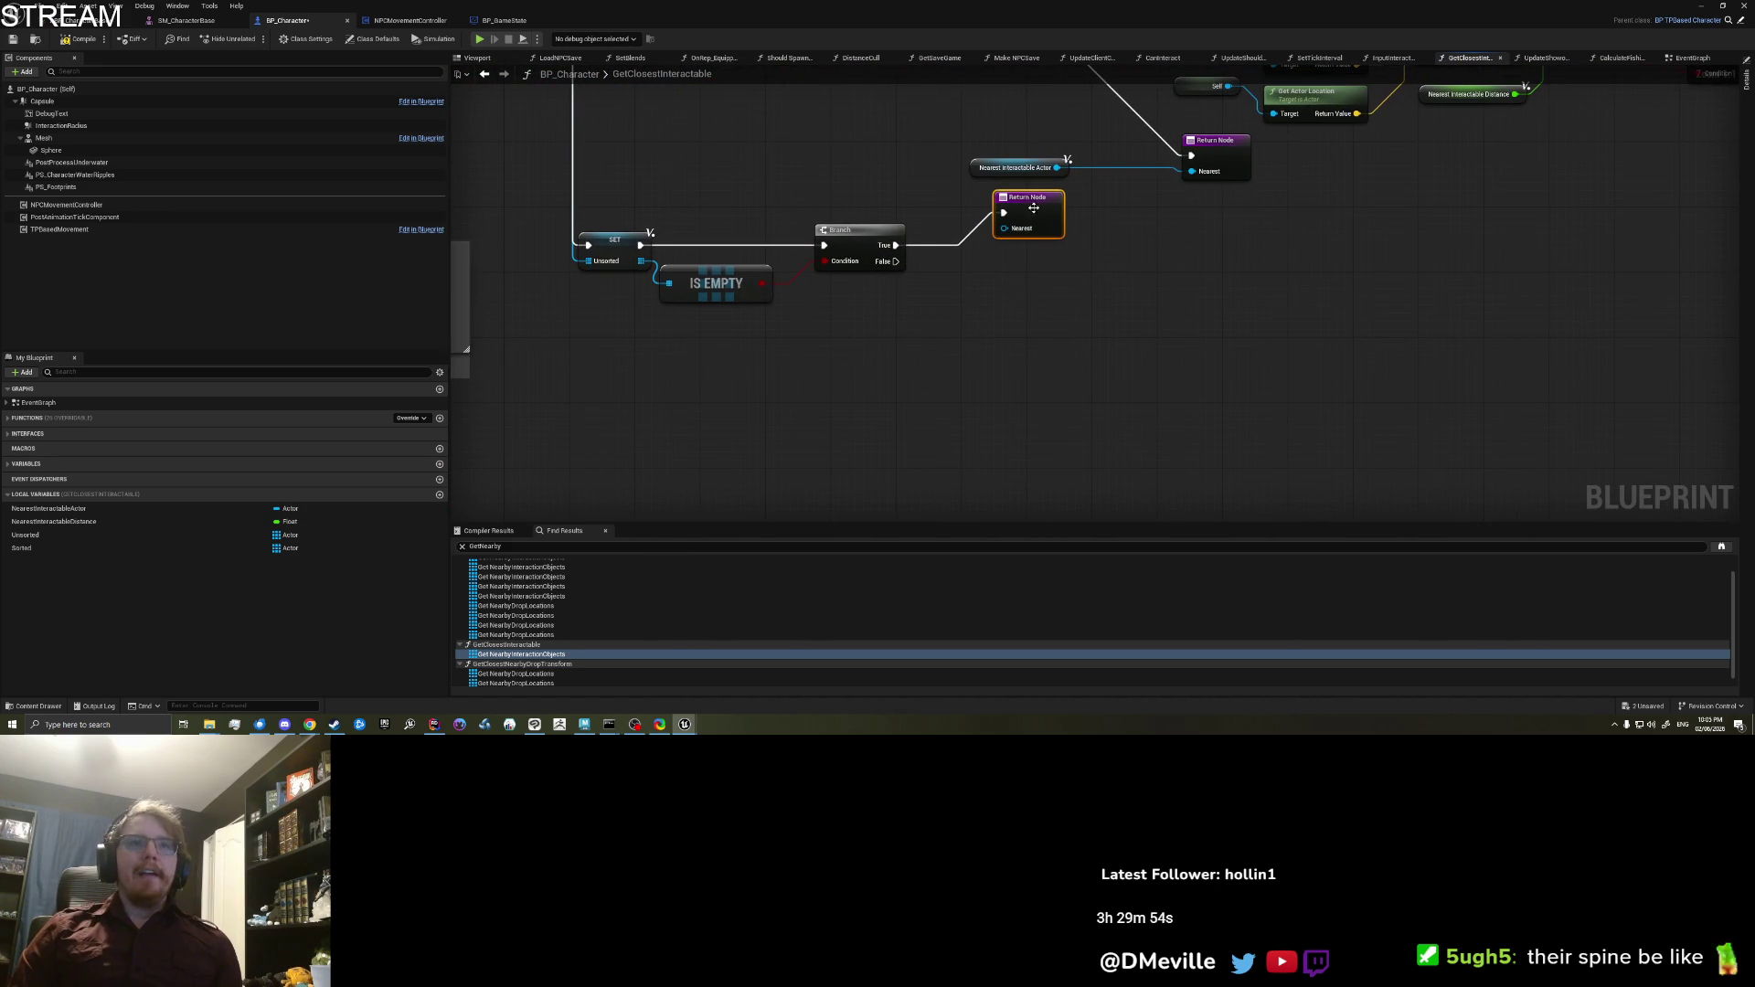
pyautogui.moveTo(637, 255)
pyautogui.mouseDown()
pyautogui.moveTo(610, 308)
pyautogui.moveTo(842, 379)
pyautogui.mouseUp()
# Step: Add a GET (a copy) node on the Unsorted array
pyautogui.write('get')
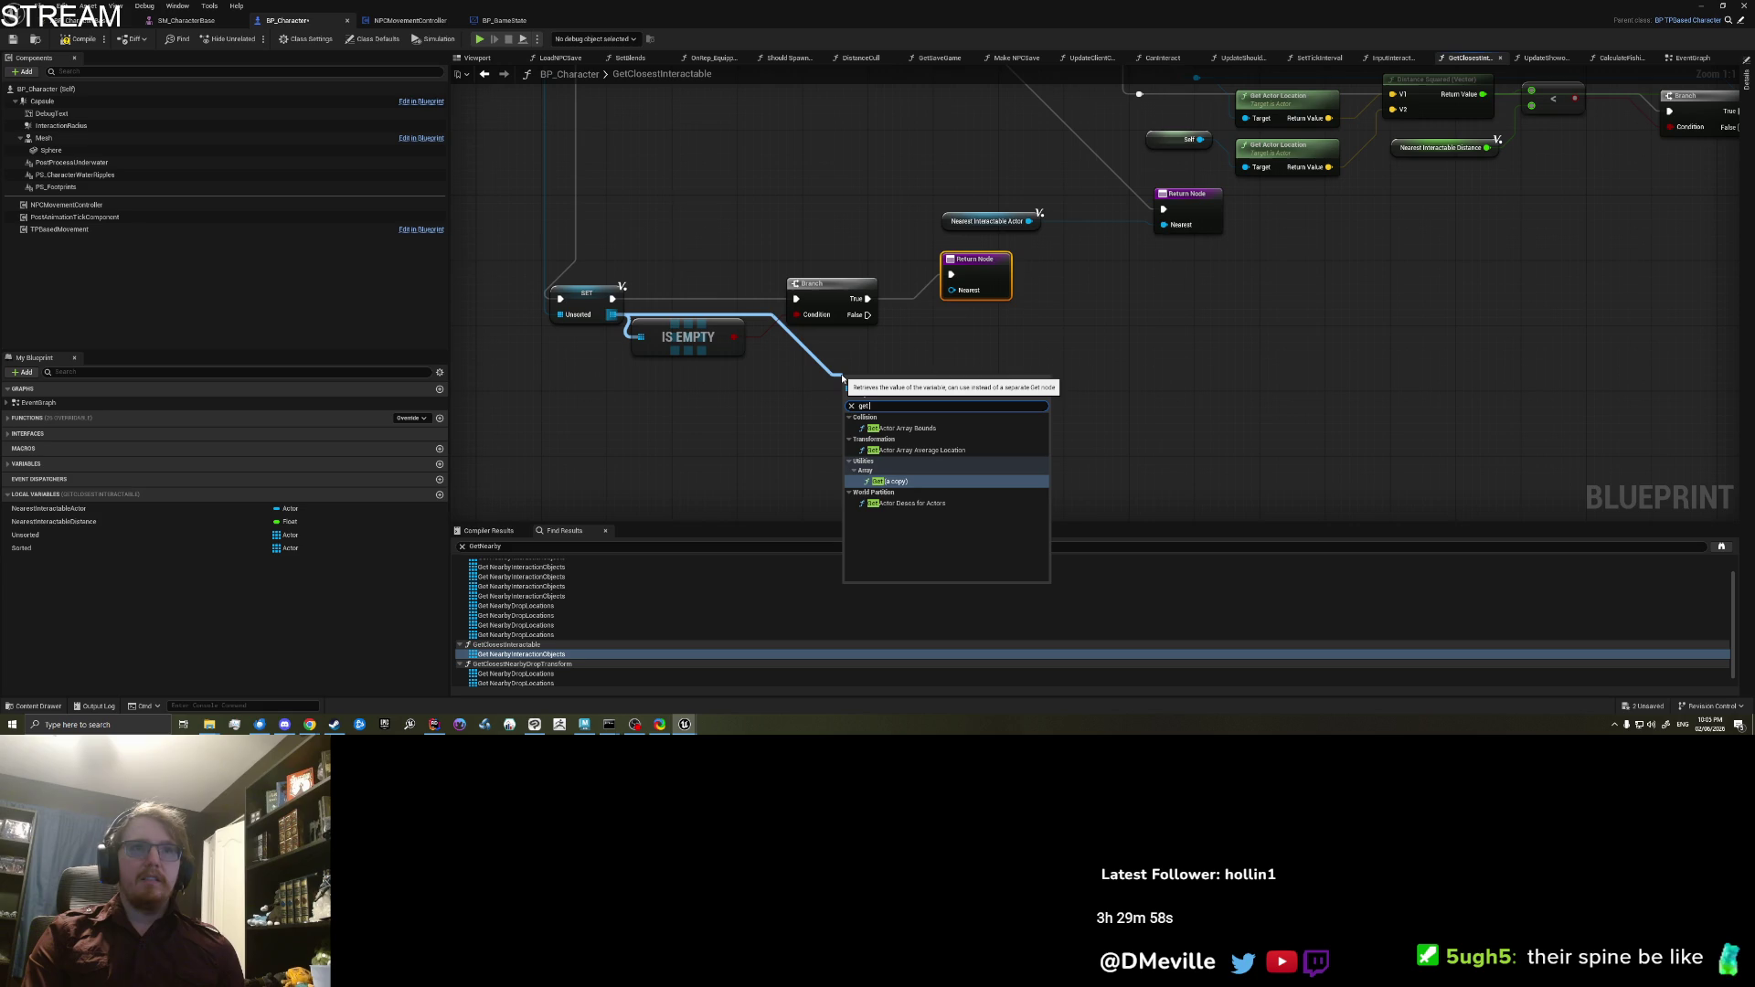
pyautogui.press('Return')
pyautogui.moveTo(846, 376); pyautogui.dragTo(903, 384)
pyautogui.moveTo(847, 469); pyautogui.dragTo(770, 455)
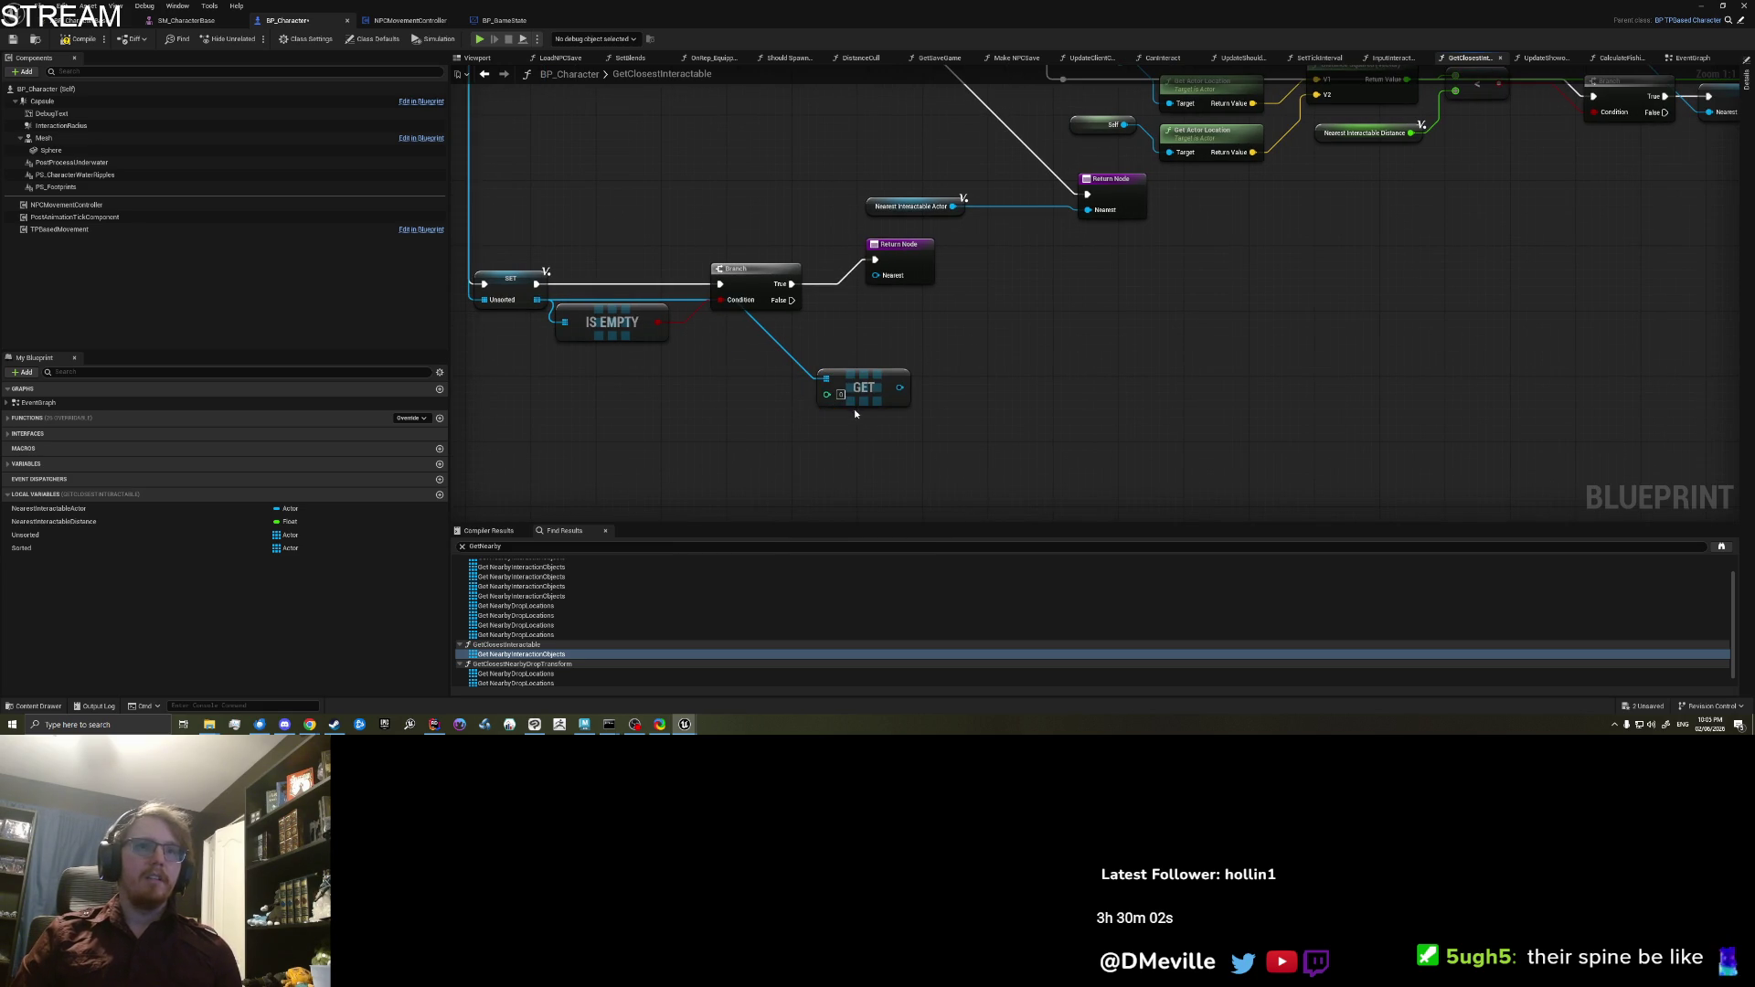
pyautogui.moveTo(901, 393)
pyautogui.mouseDown()
pyautogui.moveTo(869, 402)
pyautogui.moveTo(980, 395)
pyautogui.mouseUp()
# Step: Add and then remove a Get Squared Distance To node
pyautogui.write('distance')
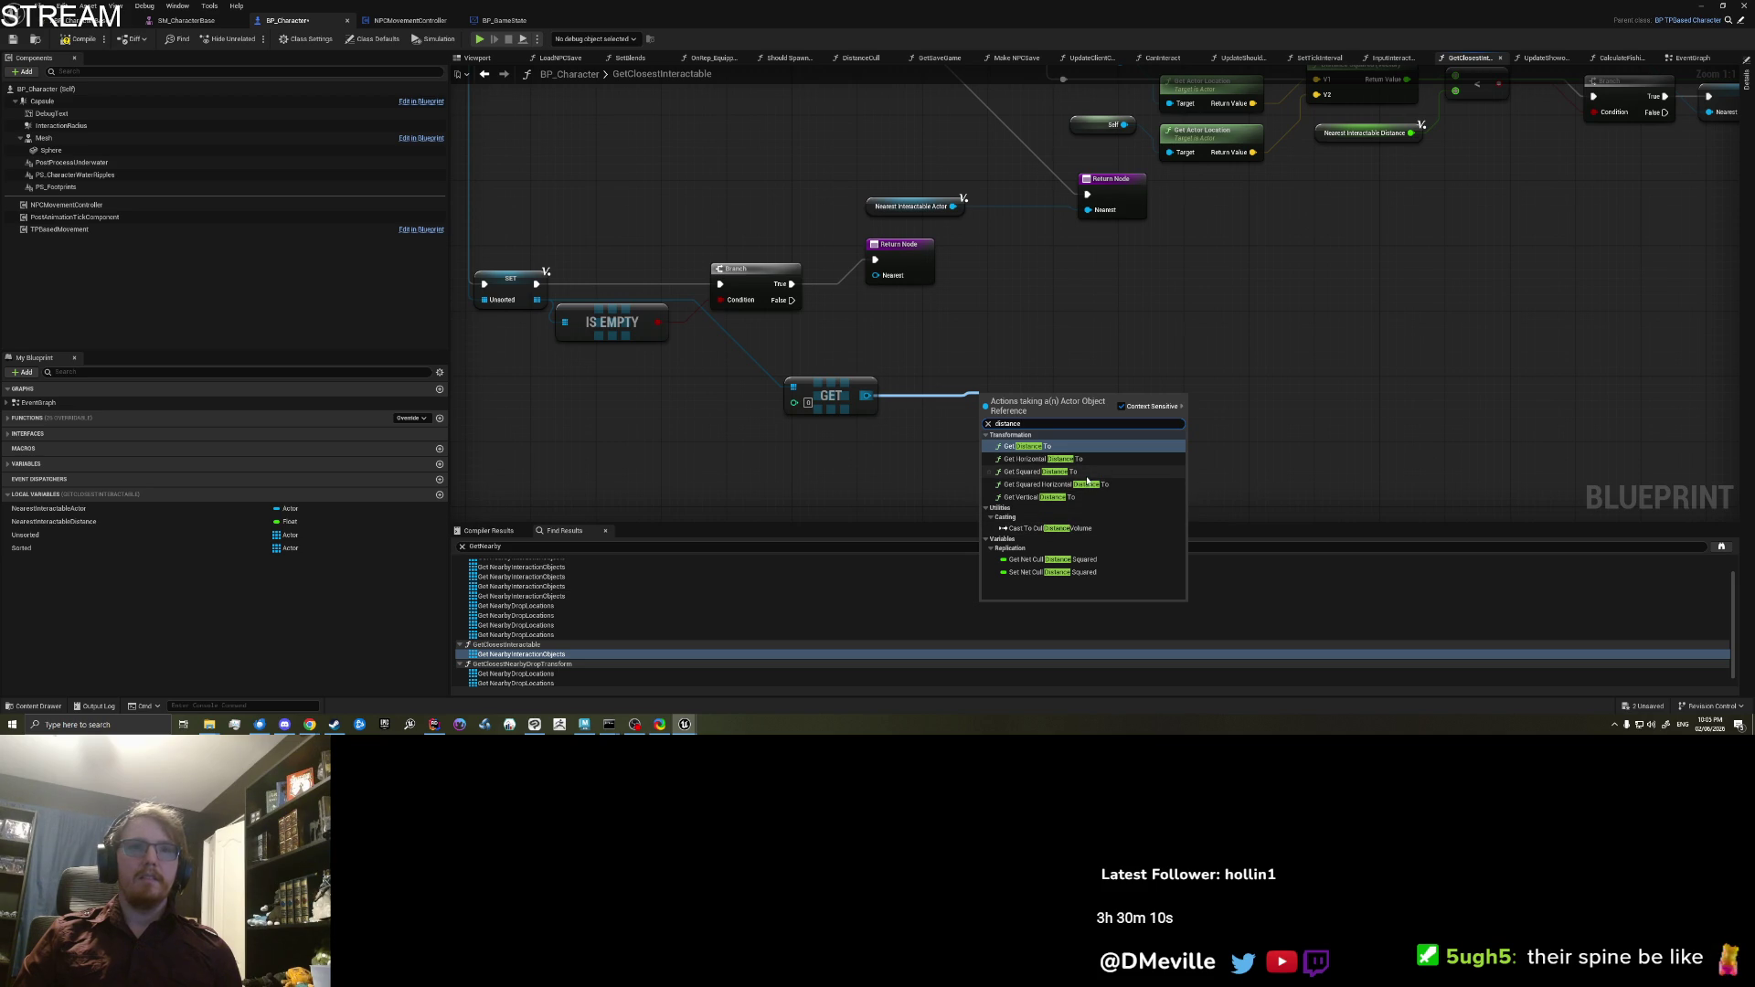
pyautogui.click(1051, 472)
pyautogui.moveTo(1023, 400); pyautogui.dragTo(958, 399)
pyautogui.moveTo(1024, 304)
pyautogui.mouseDown()
pyautogui.moveTo(966, 430)
pyautogui.moveTo(1042, 330)
pyautogui.mouseUp()
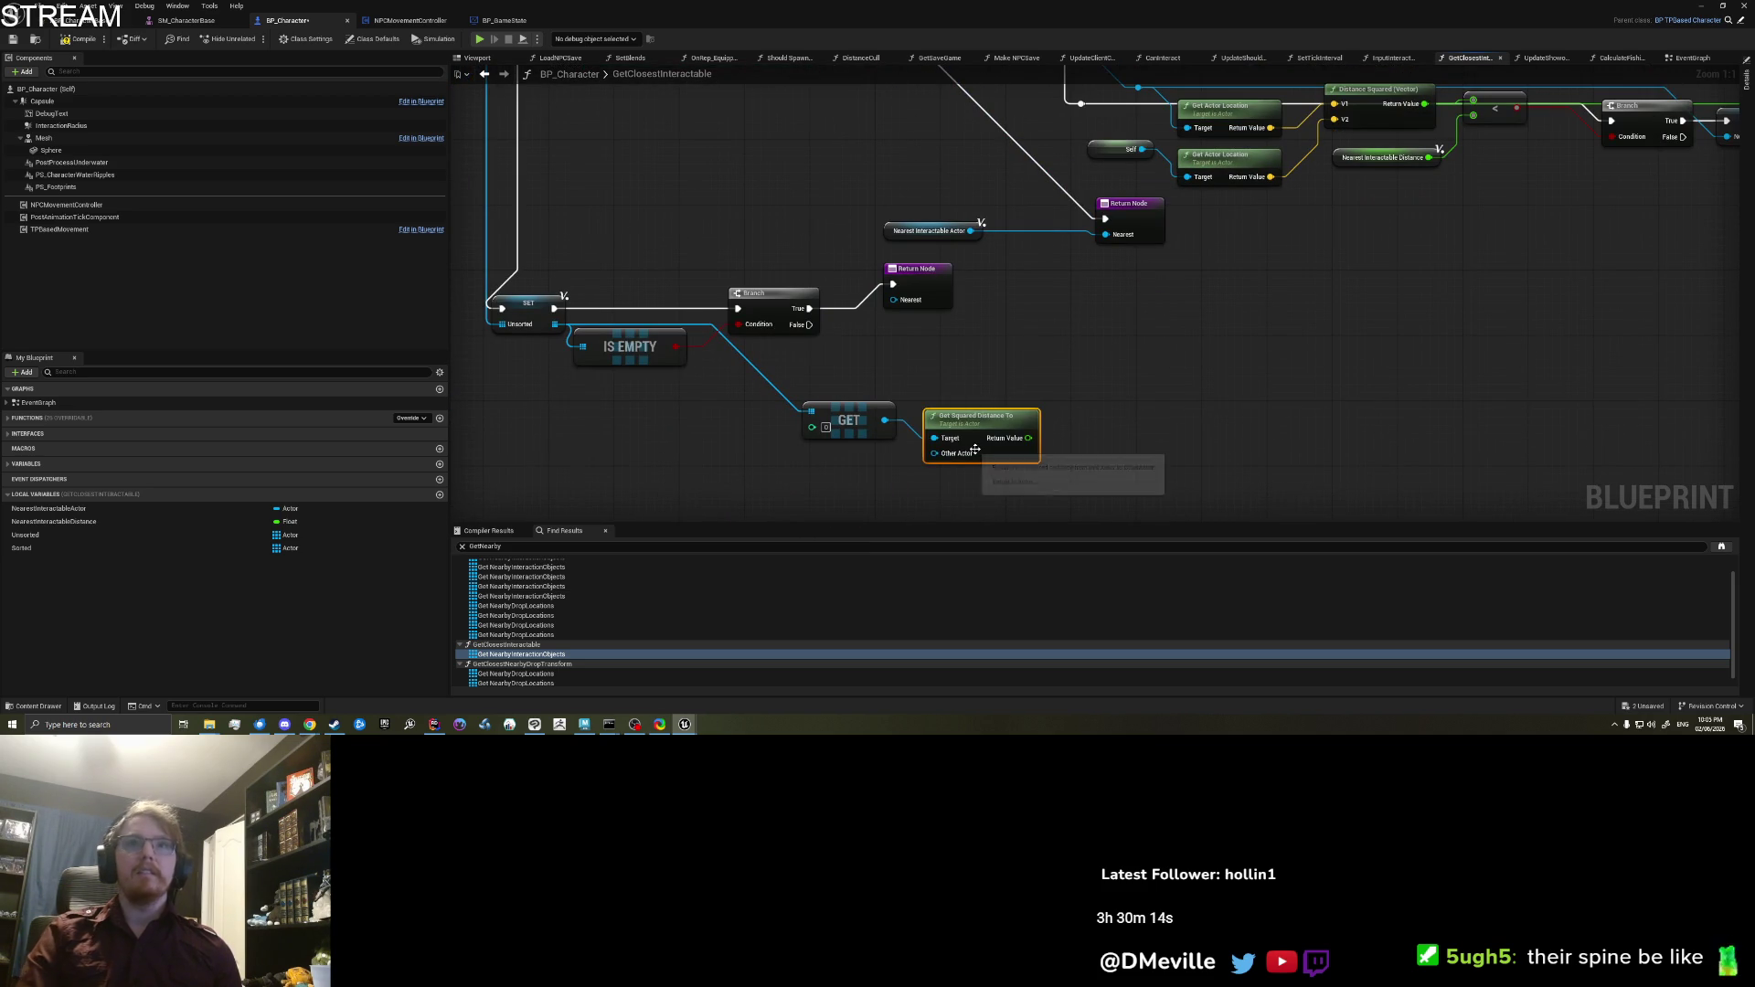
pyautogui.press('Delete')
# Step: Add Get Actor Location for the array element and duplicate the Self / Get Actor Location pair
pyautogui.moveTo(884, 420); pyautogui.dragTo(927, 425)
pyautogui.write('get actor loc')
pyautogui.press('Return')
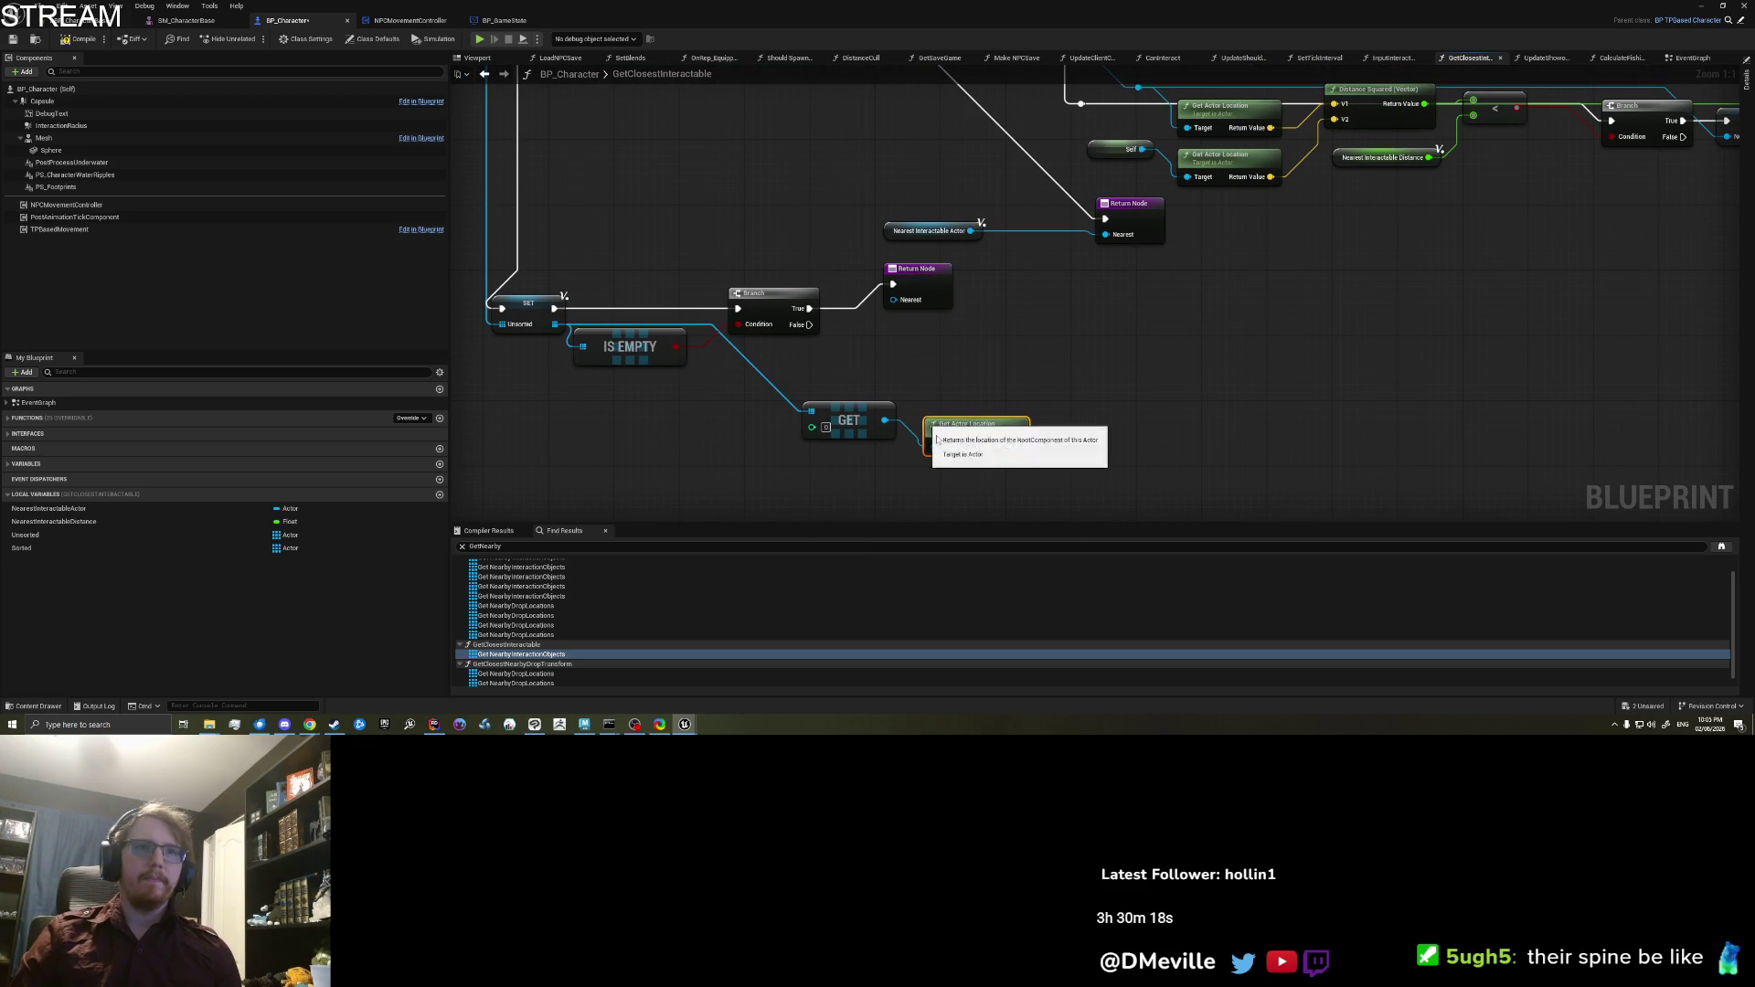
pyautogui.rightClick(832, 482)
pyautogui.click(1378, 284)
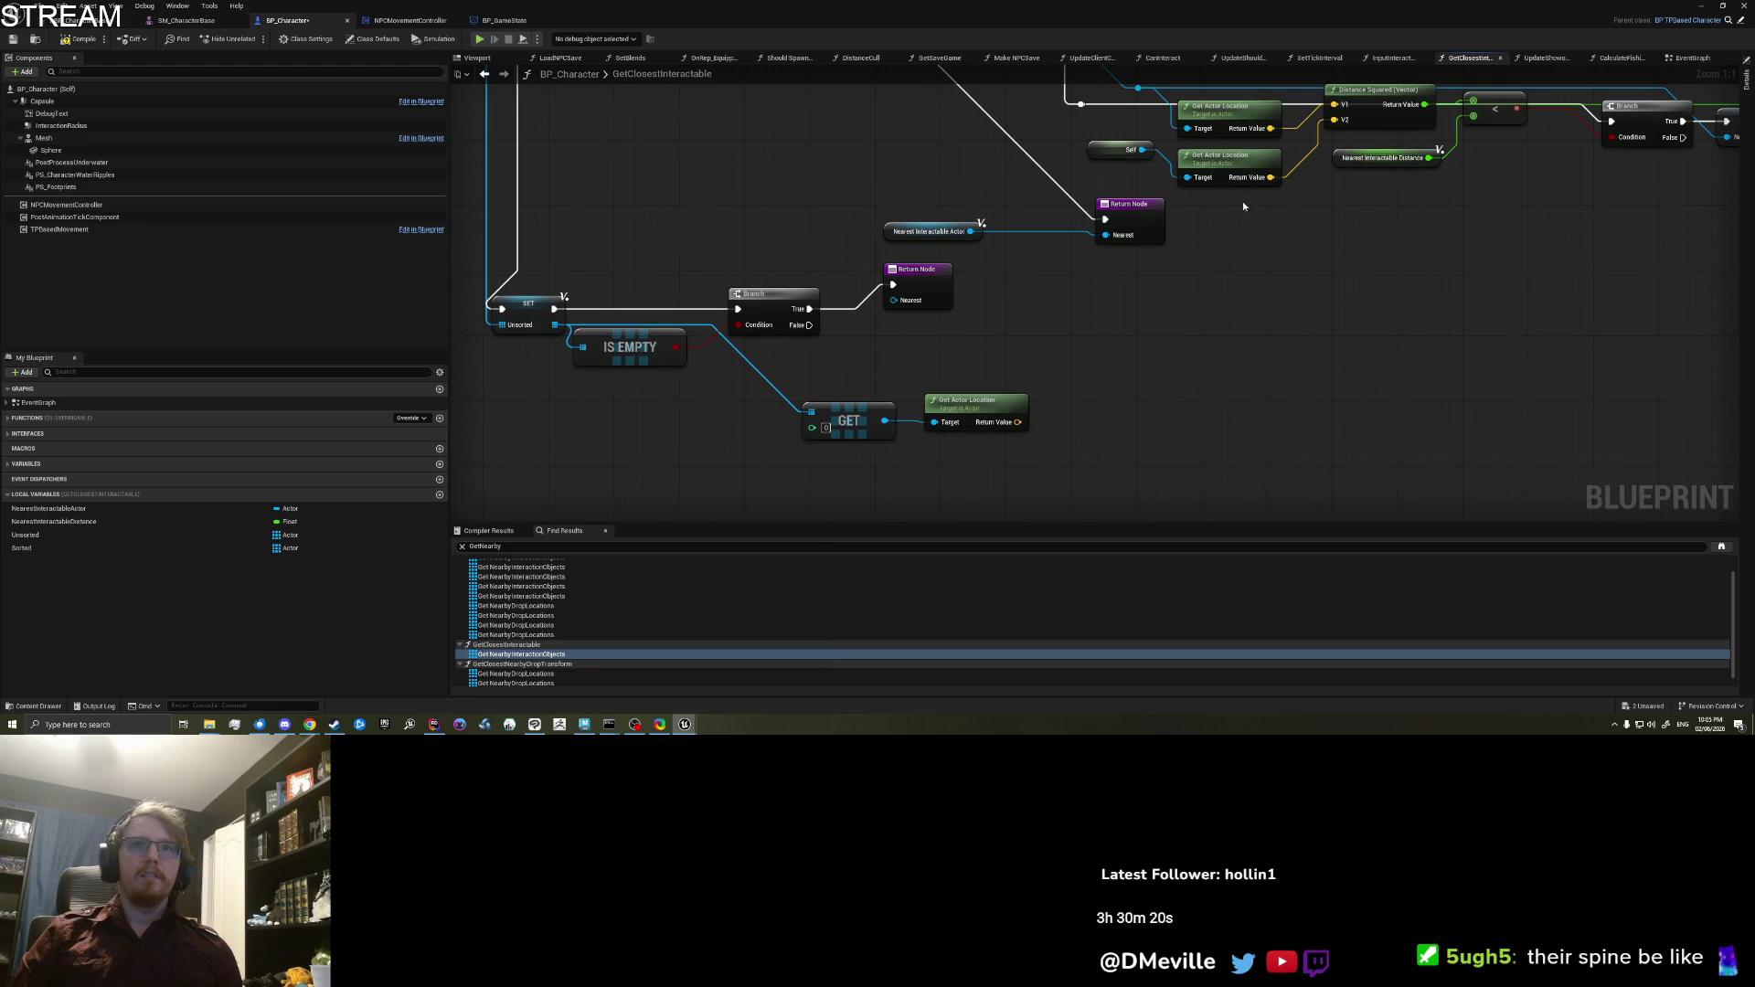
pyautogui.keyDown('ctrl'); pyautogui.click(1226, 162); pyautogui.keyUp('ctrl')
pyautogui.hotkey('ctrl', 'c')
pyautogui.hotkey('ctrl', 'v')
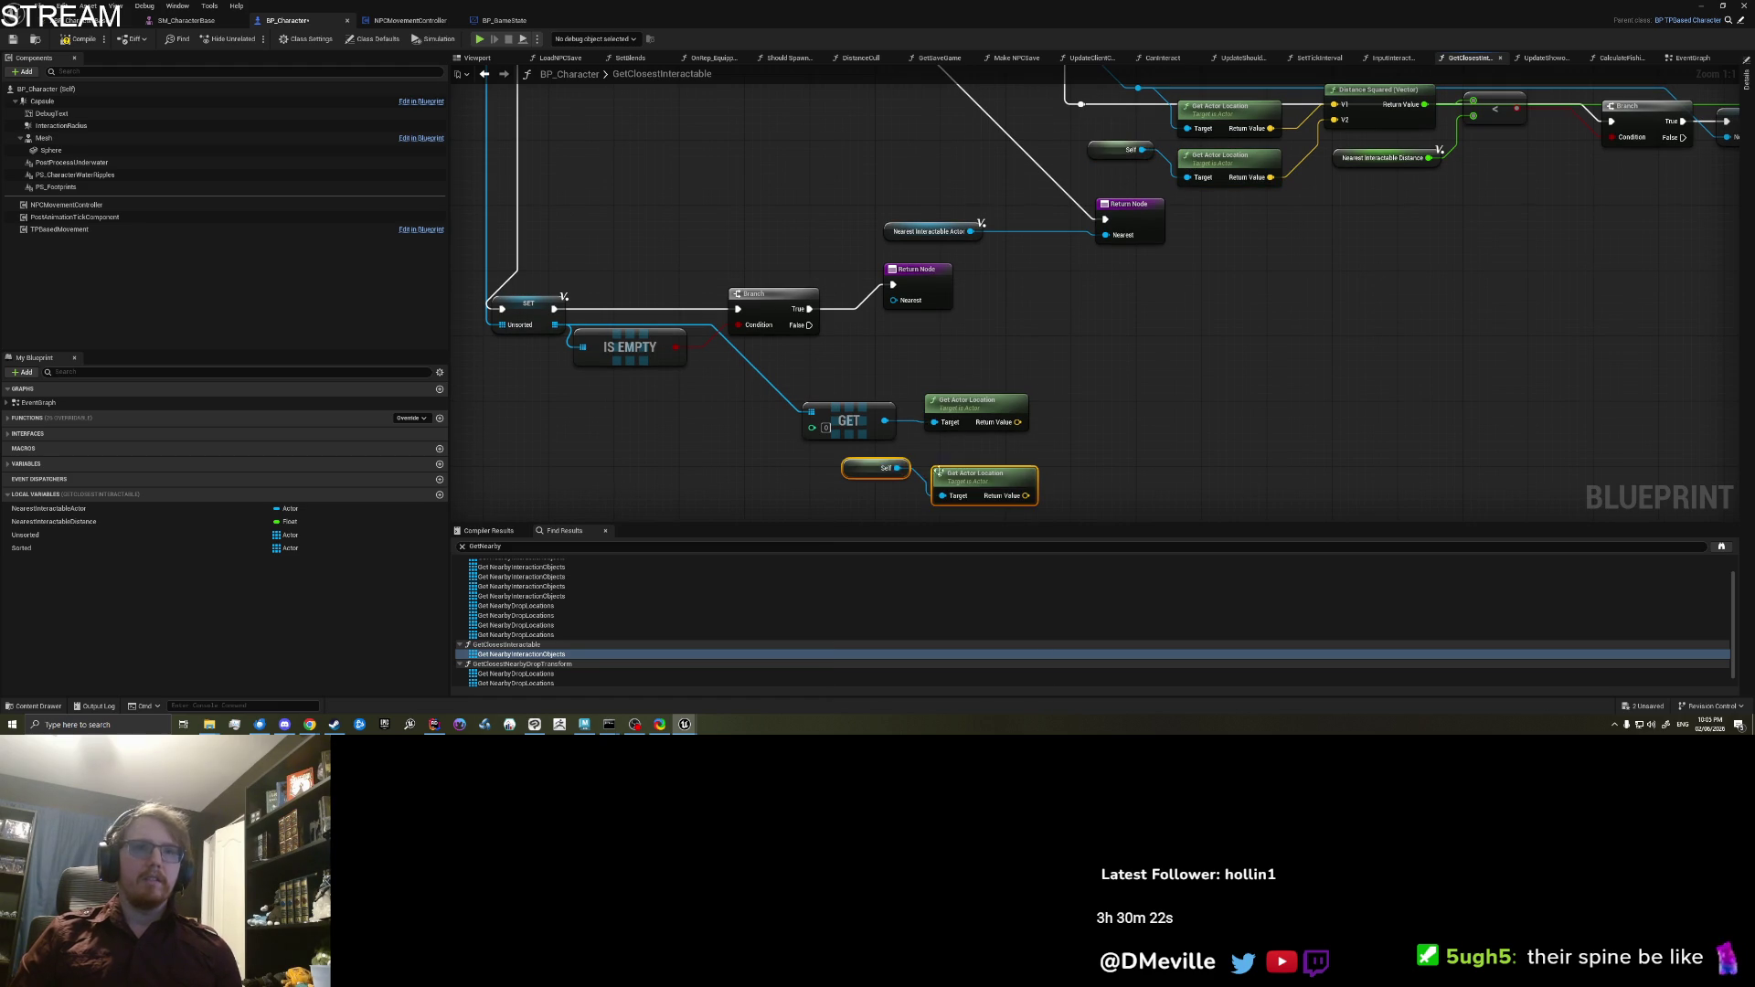
pyautogui.click(992, 453)
# Step: Compute Distance (Vector) between the element's location and the character's location
pyautogui.moveTo(1018, 422); pyautogui.dragTo(1054, 445)
pyautogui.write('dist')
pyautogui.press('Return')
pyautogui.moveTo(993, 496); pyautogui.dragTo(1057, 470)
# Step: Store the distance in a SET Nearest Interactable Distance wired from the Branch False path
pyautogui.moveTo(55, 521)
pyautogui.mouseDown()
pyautogui.moveTo(1185, 426)
pyautogui.moveTo(1188, 447)
pyautogui.mouseUp()
pyautogui.click(1213, 456)
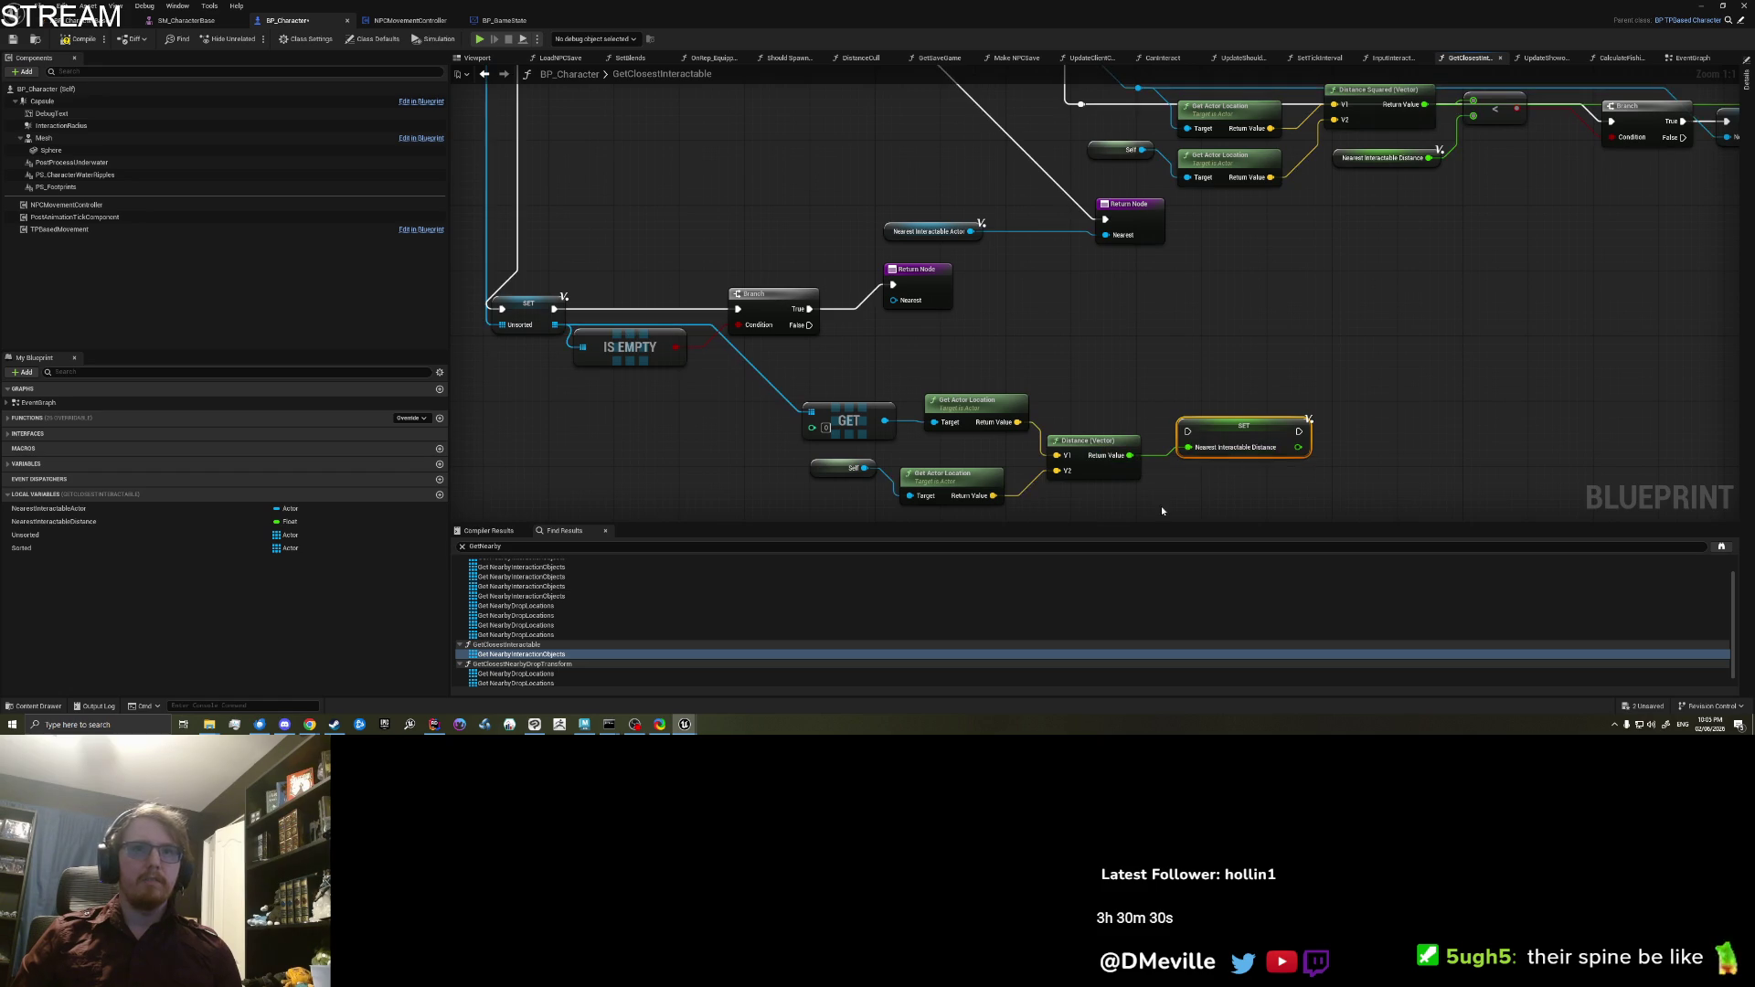
pyautogui.moveTo(893, 483)
pyautogui.mouseDown()
pyautogui.moveTo(1051, 462)
pyautogui.moveTo(1134, 403)
pyautogui.moveTo(1008, 445)
pyautogui.moveTo(1033, 445)
pyautogui.mouseUp()
pyautogui.moveTo(1317, 422); pyautogui.dragTo(1170, 438)
pyautogui.click(932, 334)
pyautogui.scroll(-1, 872, 291)
pyautogui.moveTo(889, 284); pyautogui.dragTo(1110, 393)
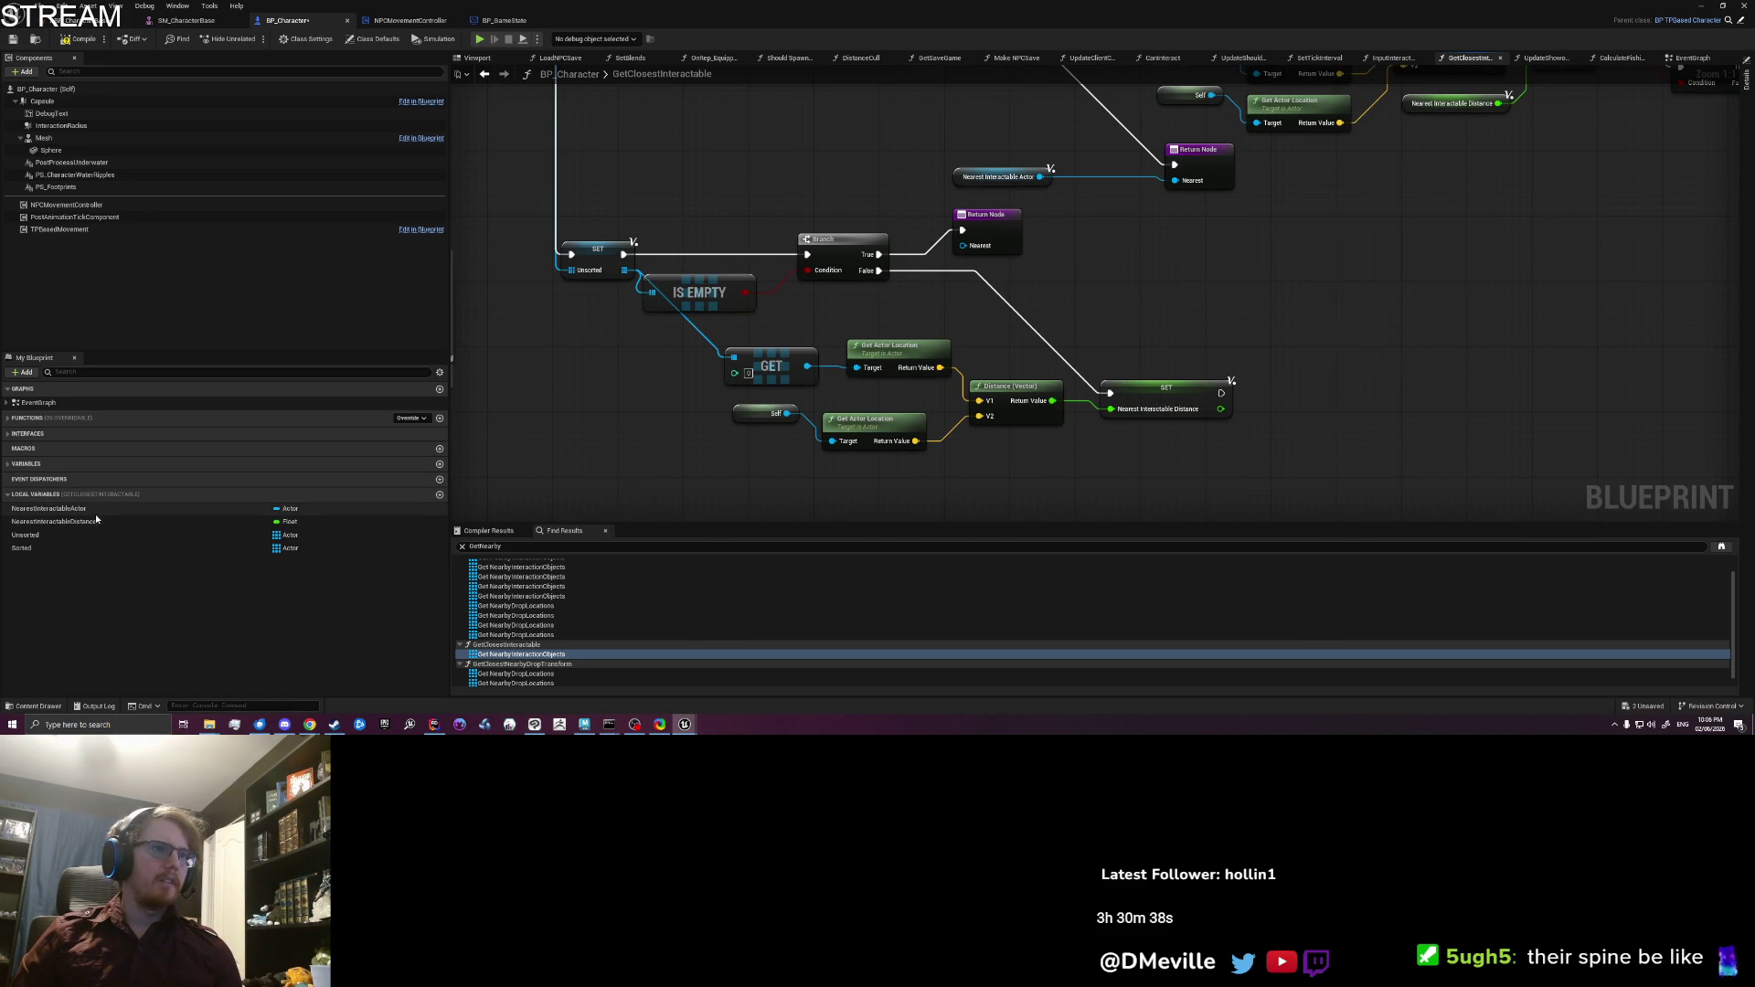
# Step: Add a SET Nearest Interactable Actor fed by the GET element, chained after the distance SET
pyautogui.moveTo(95, 512); pyautogui.dragTo(1132, 443)
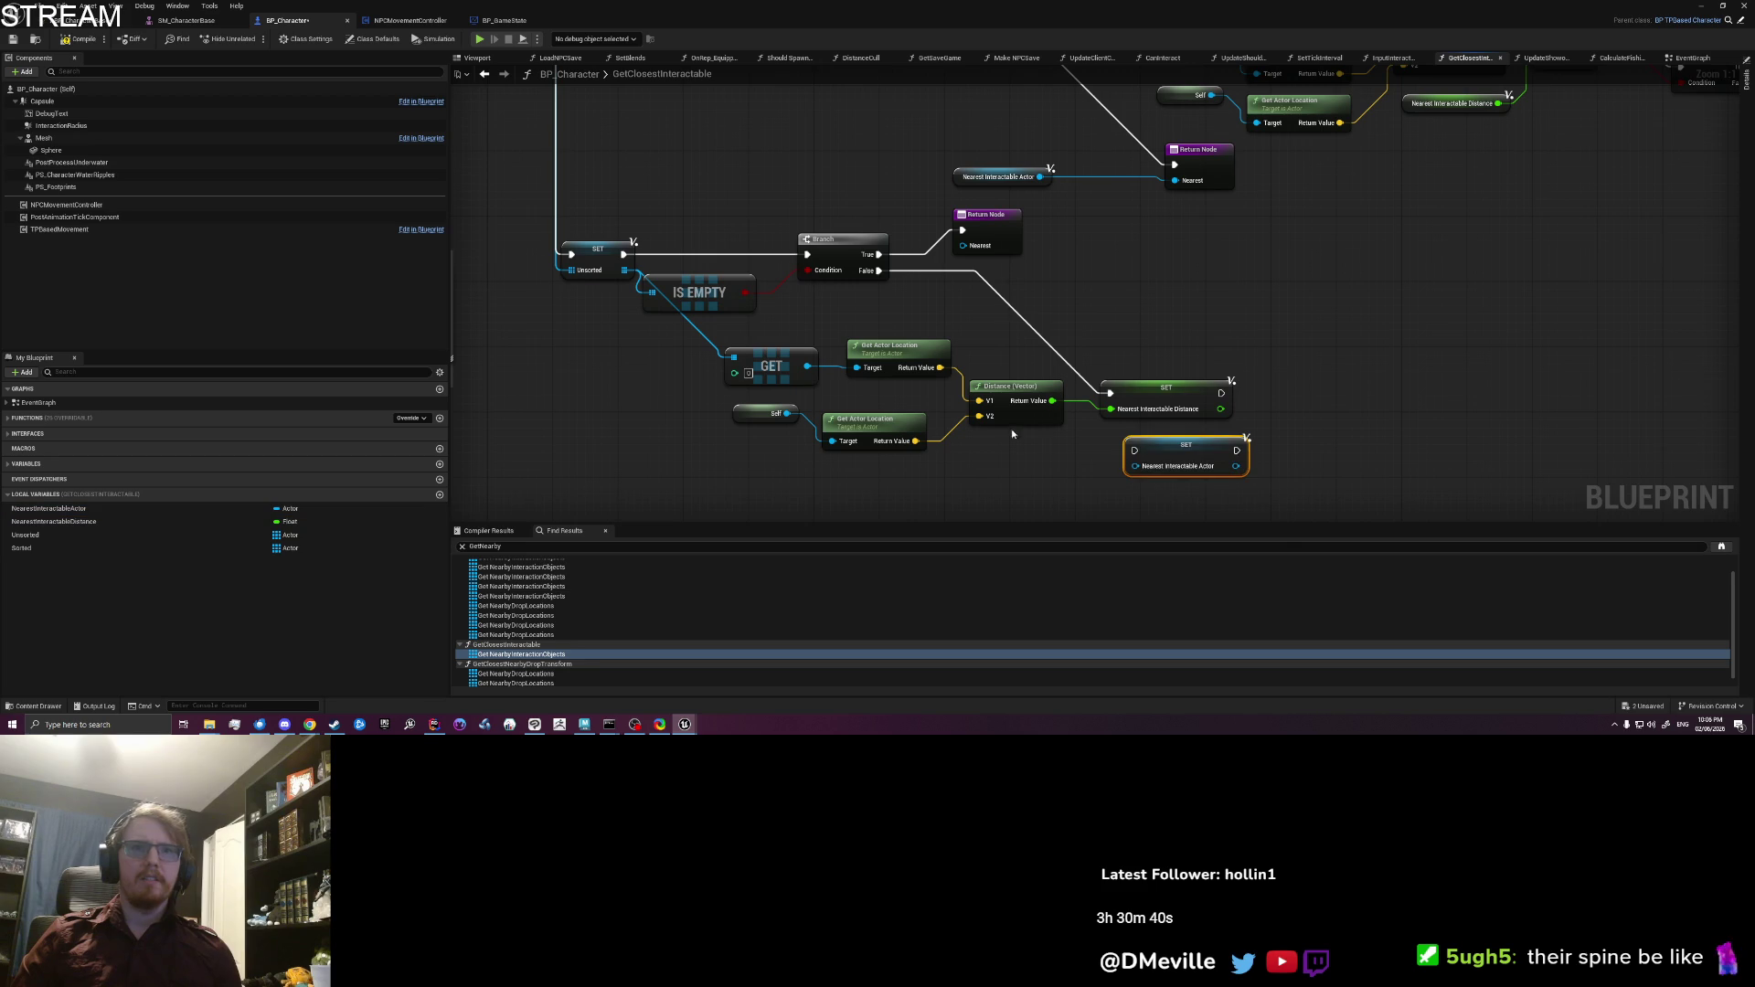
pyautogui.moveTo(1135, 467); pyautogui.dragTo(807, 366)
pyautogui.moveTo(1220, 395); pyautogui.dragTo(1143, 445)
pyautogui.moveTo(1257, 475)
pyautogui.mouseDown()
pyautogui.moveTo(1128, 362)
pyautogui.moveTo(1001, 369)
pyautogui.mouseUp()
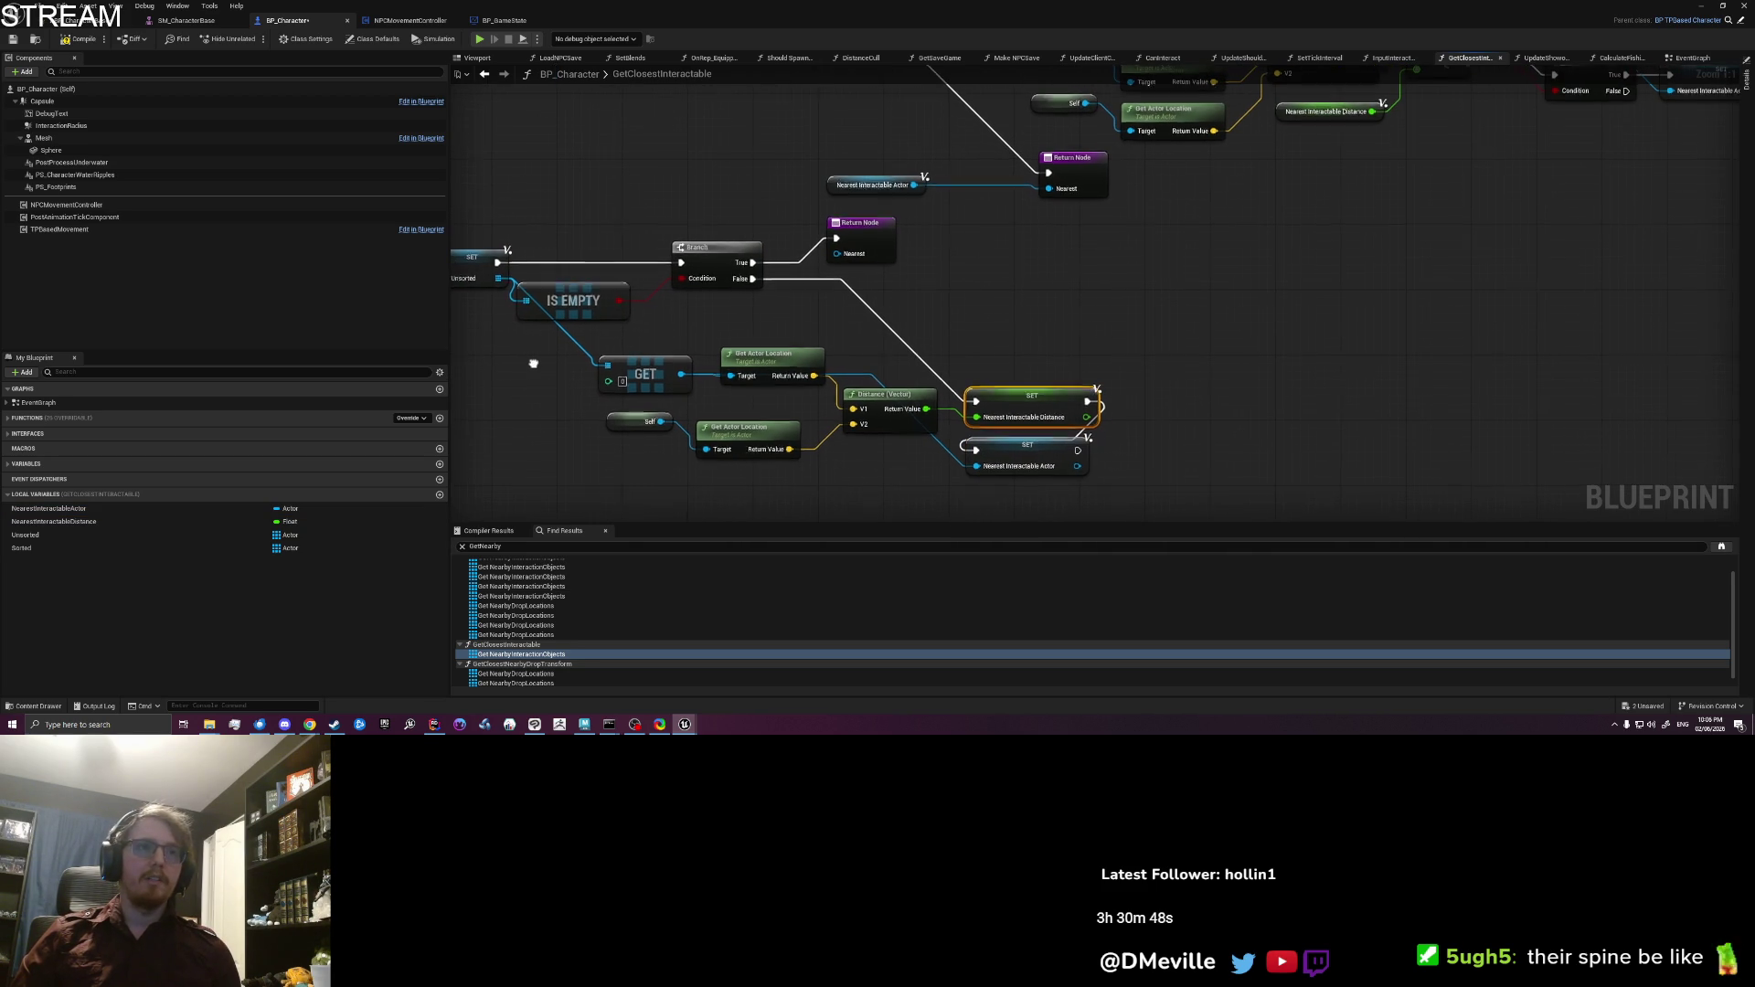
pyautogui.moveTo(530, 362); pyautogui.dragTo(588, 376)
pyautogui.moveTo(1060, 509)
pyautogui.mouseDown()
pyautogui.moveTo(1077, 406)
pyautogui.moveTo(1064, 416)
pyautogui.mouseUp()
pyautogui.click(1054, 364)
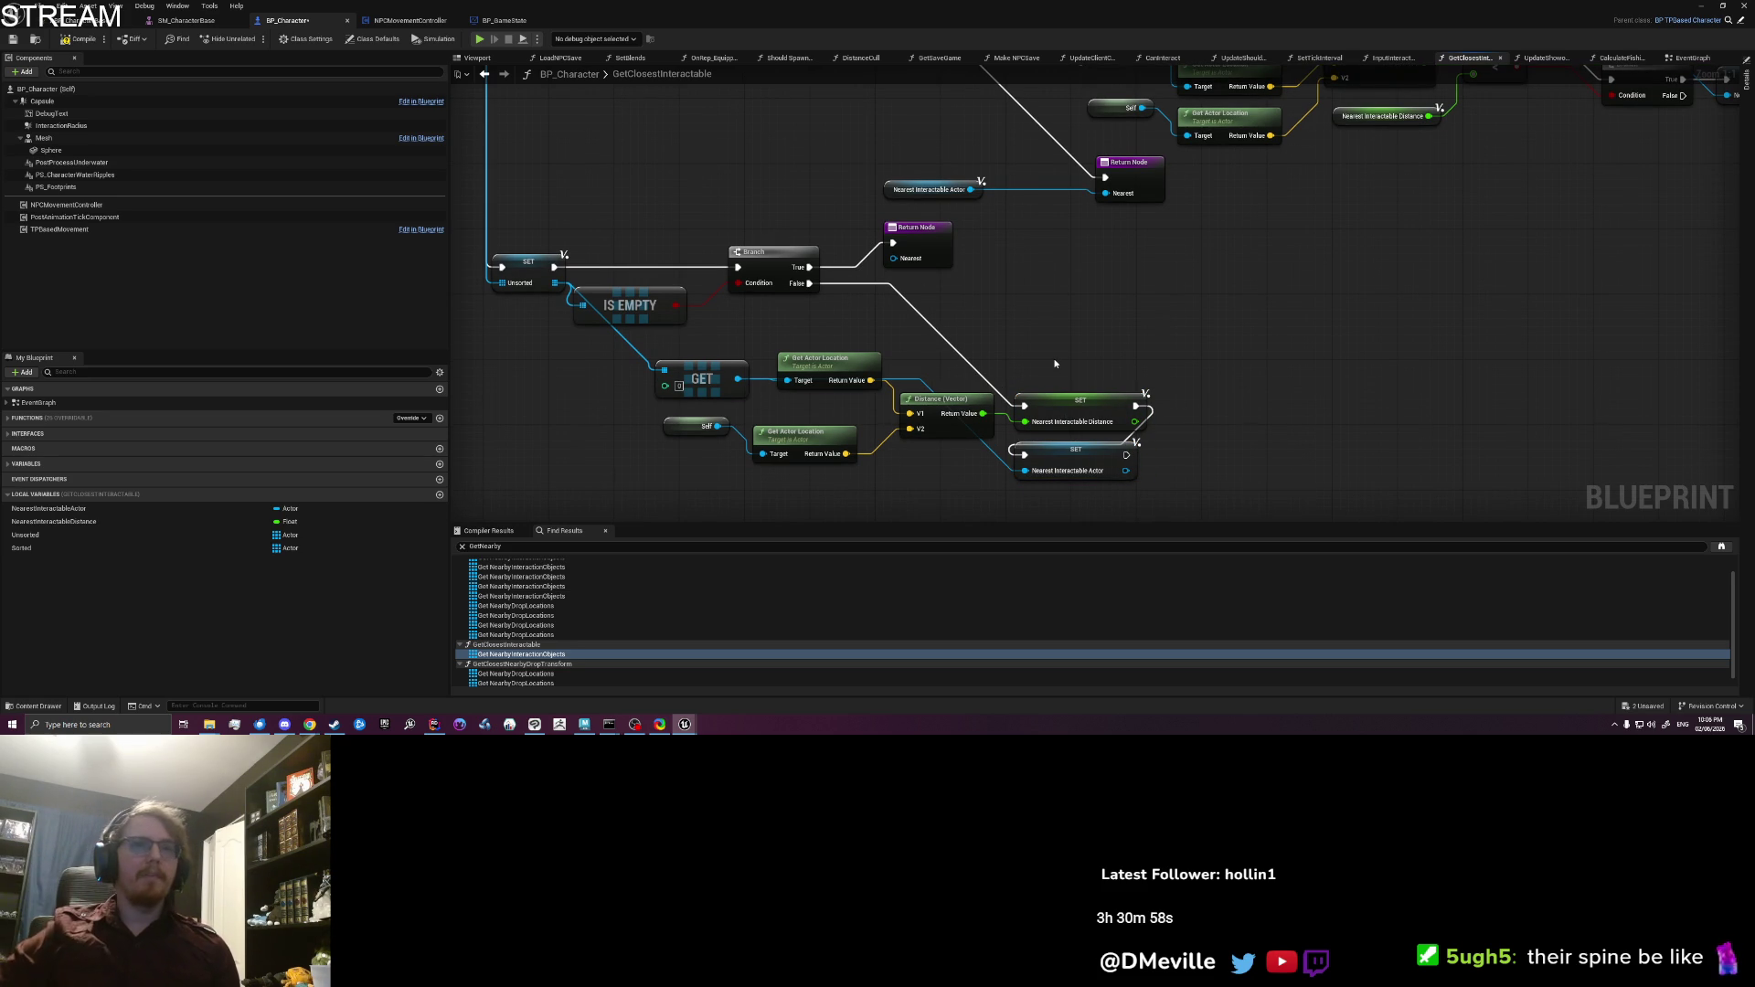
pyautogui.moveTo(1056, 363); pyautogui.dragTo(971, 345)
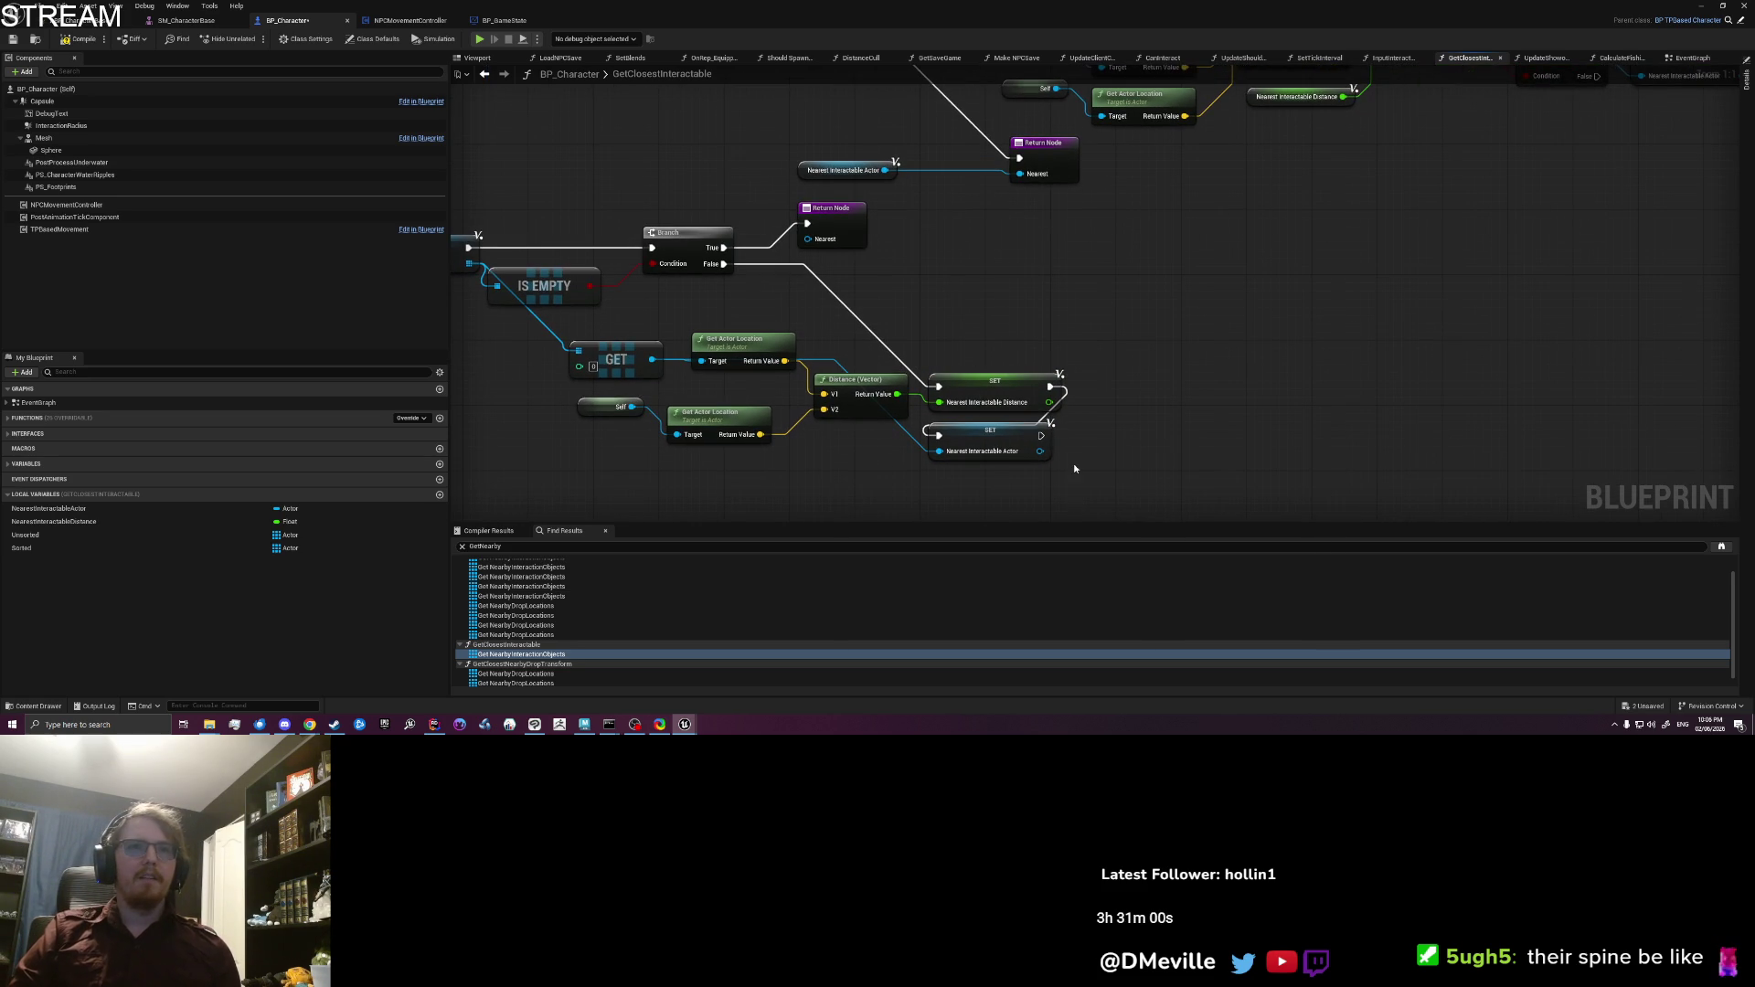
pyautogui.moveTo(1089, 463)
pyautogui.mouseDown()
pyautogui.moveTo(1044, 460)
pyautogui.moveTo(1131, 480)
pyautogui.mouseUp()
# Step: Add a For Each Loop from the Unsorted array, then delete it
pyautogui.moveTo(667, 324); pyautogui.dragTo(673, 325)
pyautogui.moveTo(517, 281); pyautogui.dragTo(1192, 340)
pyautogui.write('fo')
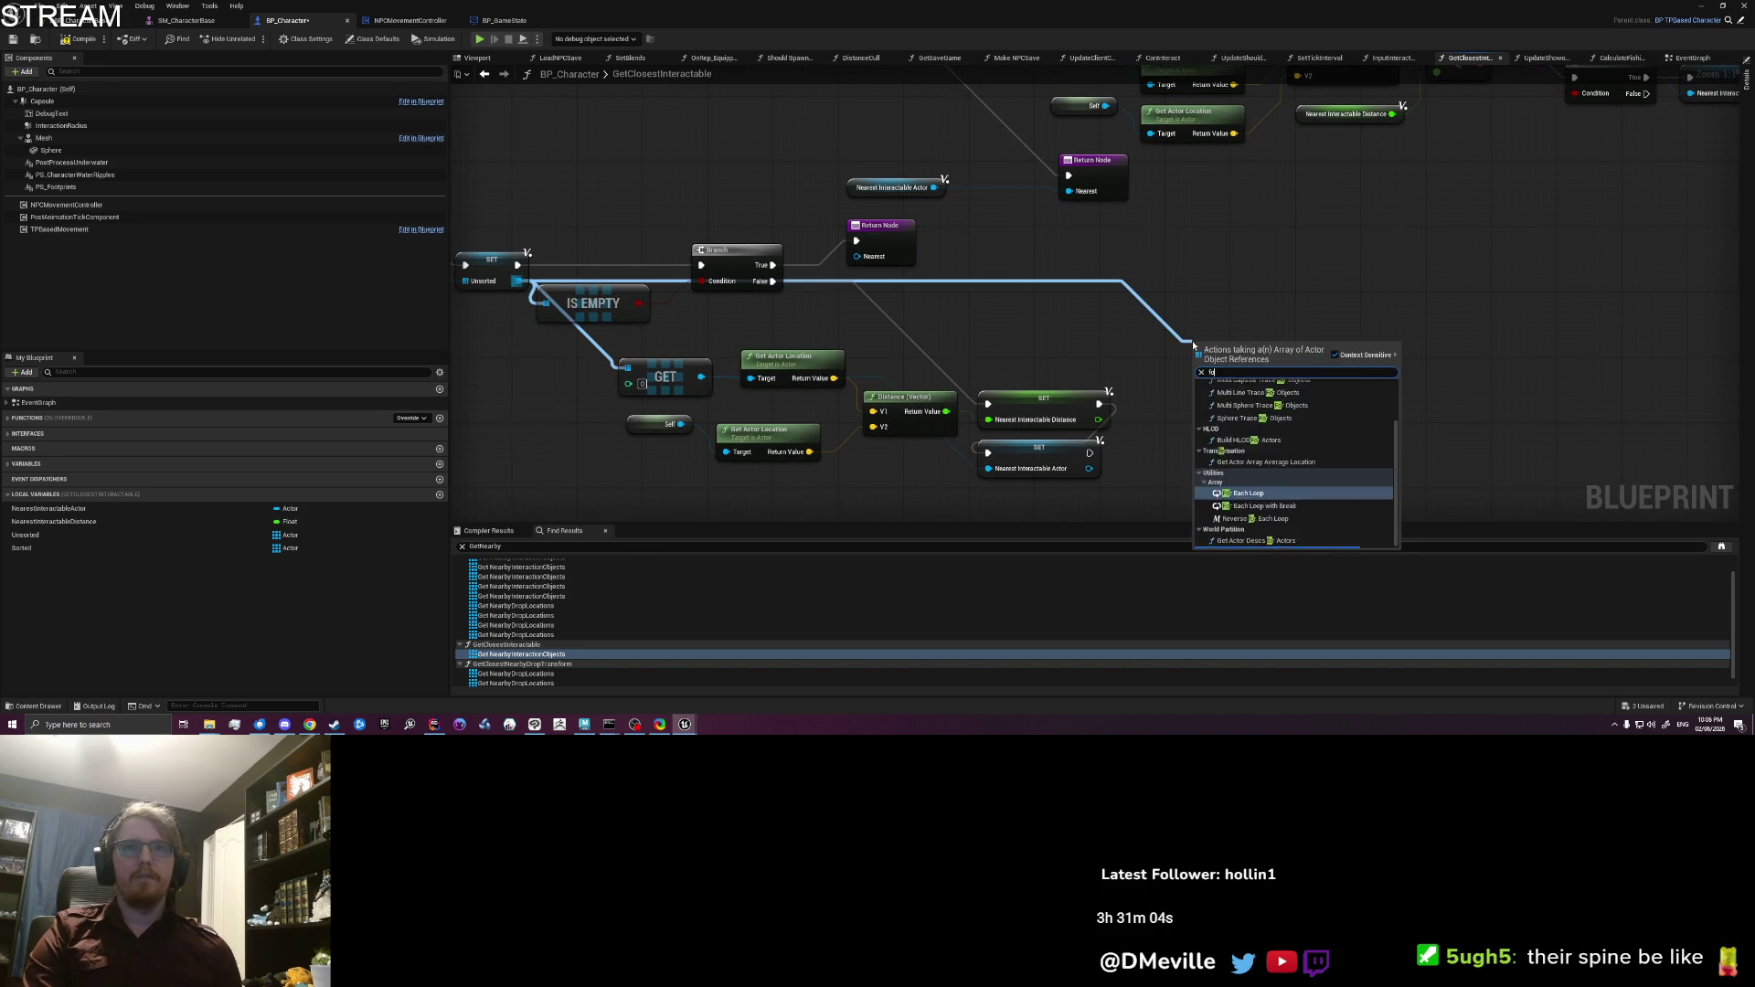
pyautogui.write('r each')
pyautogui.press('Return')
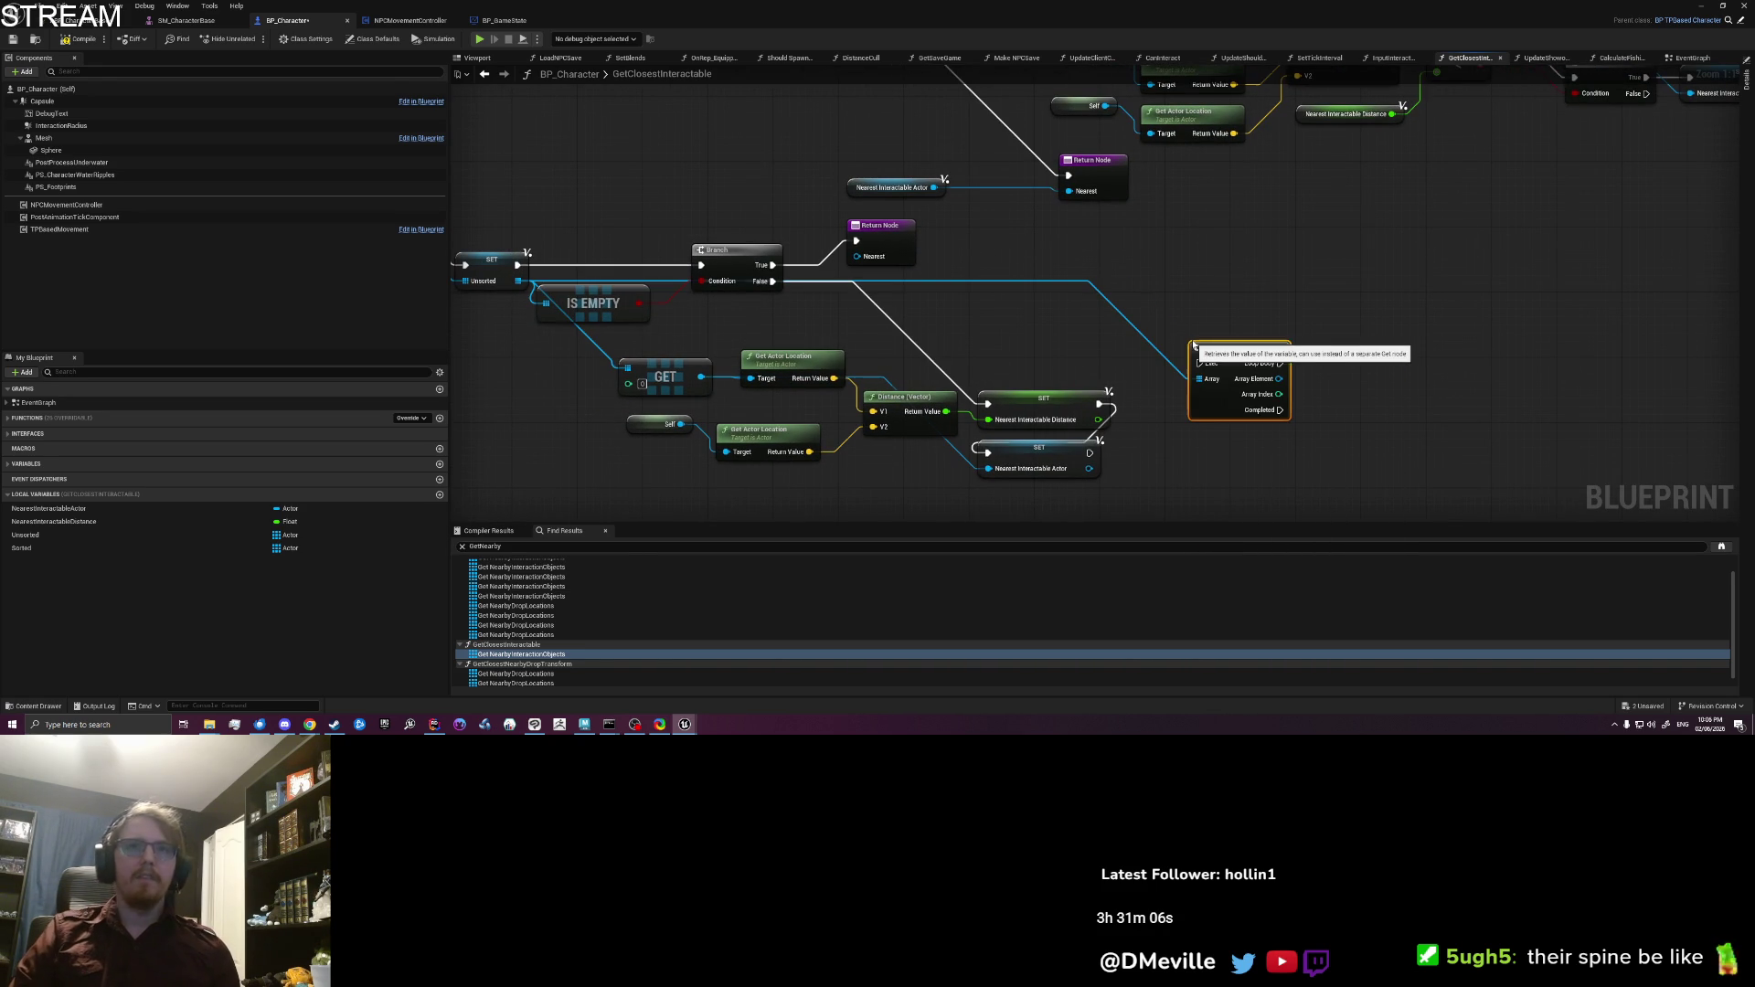
pyautogui.click(1206, 304)
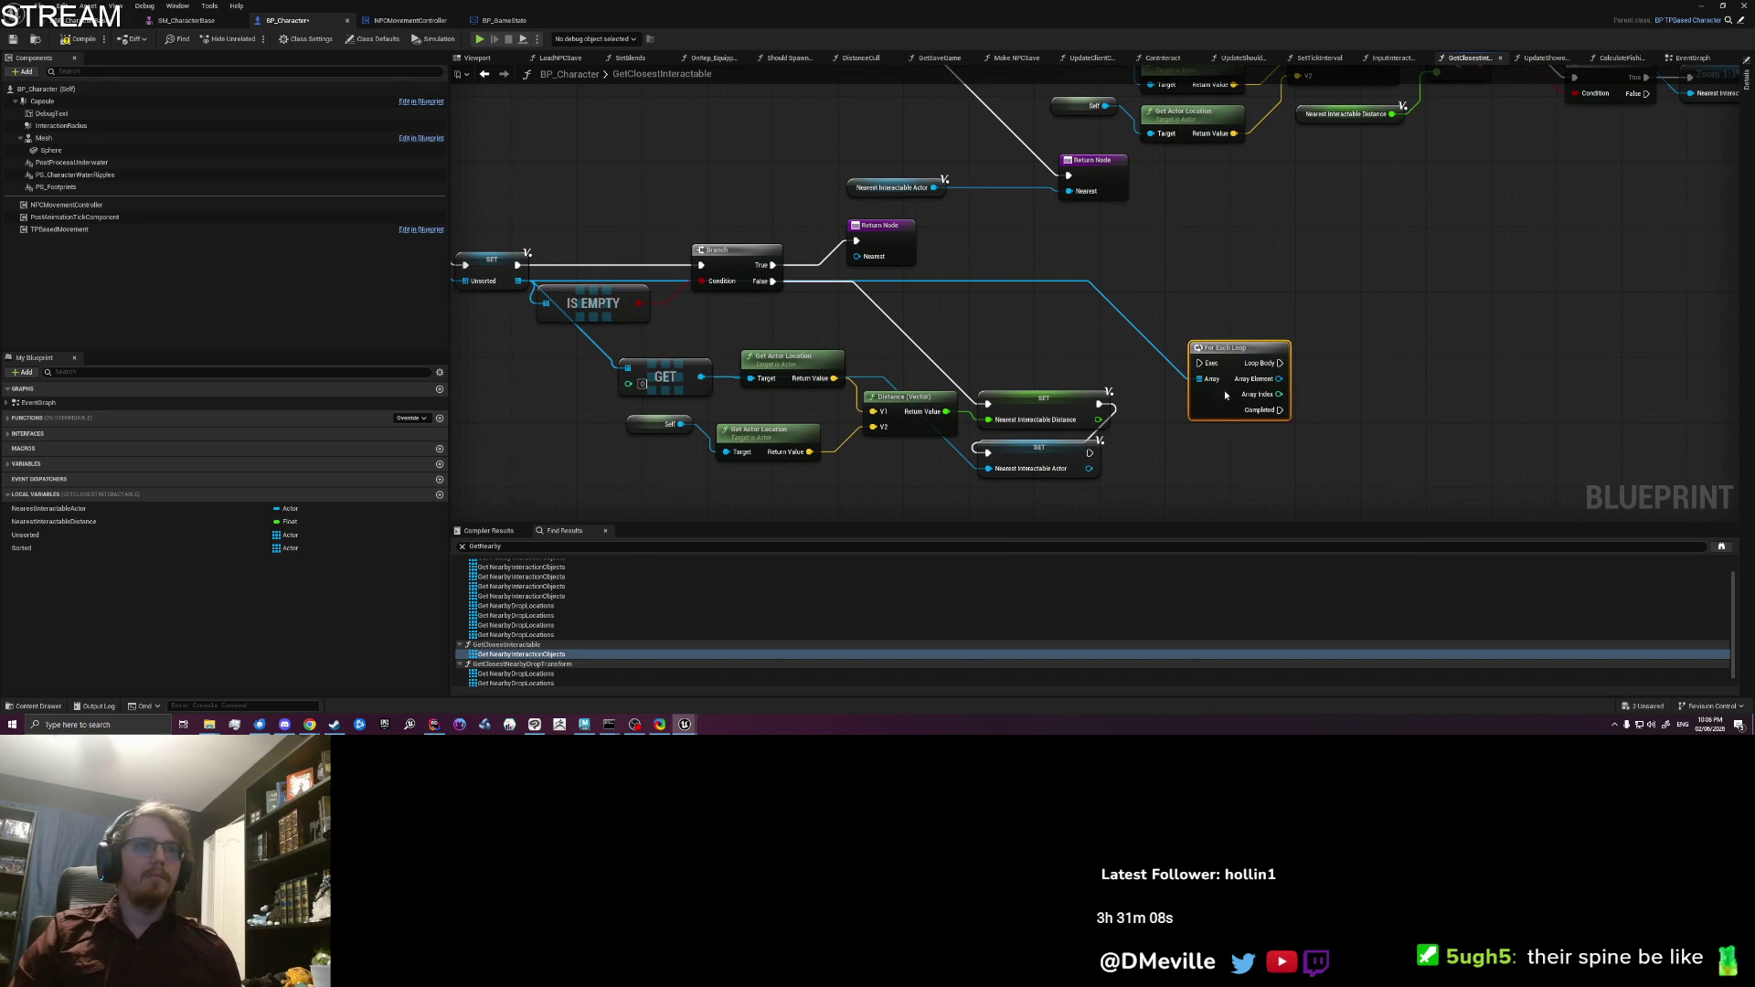
pyautogui.press('Delete')
# Step: Place a For Loop node from the action list, then delete it as unwanted
pyautogui.moveTo(517, 280); pyautogui.dragTo(1092, 294)
pyautogui.write('for loop')
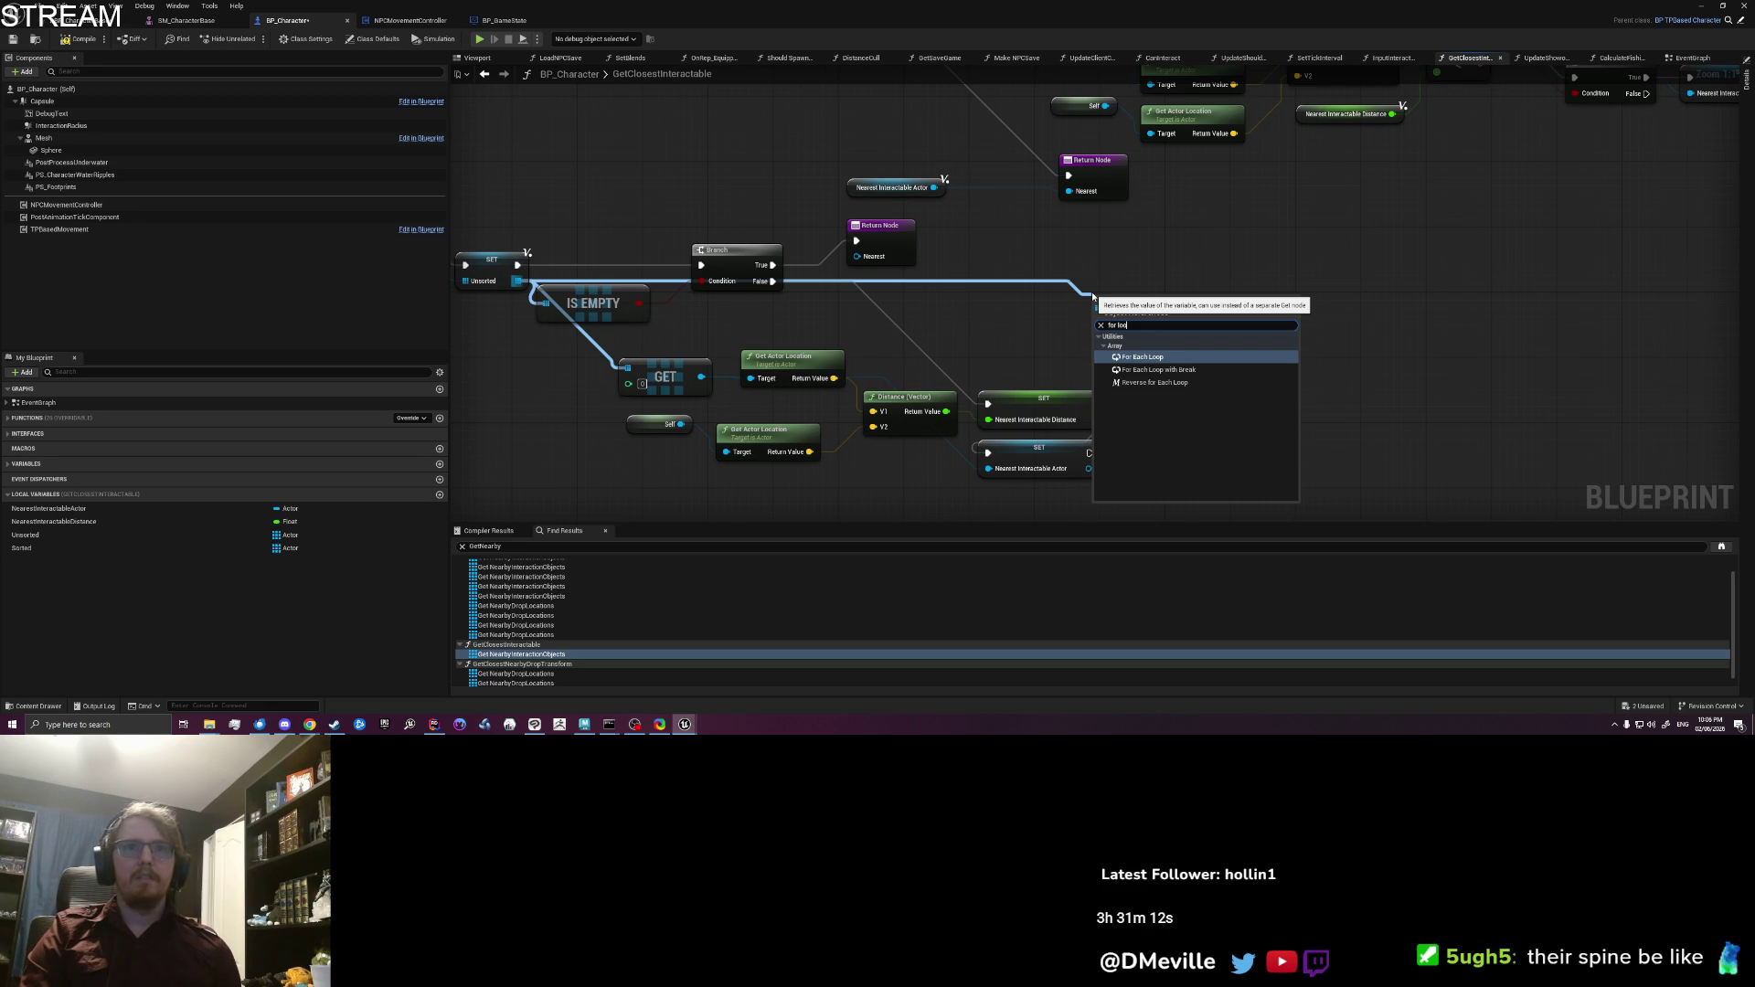
pyautogui.press('BackSpace')
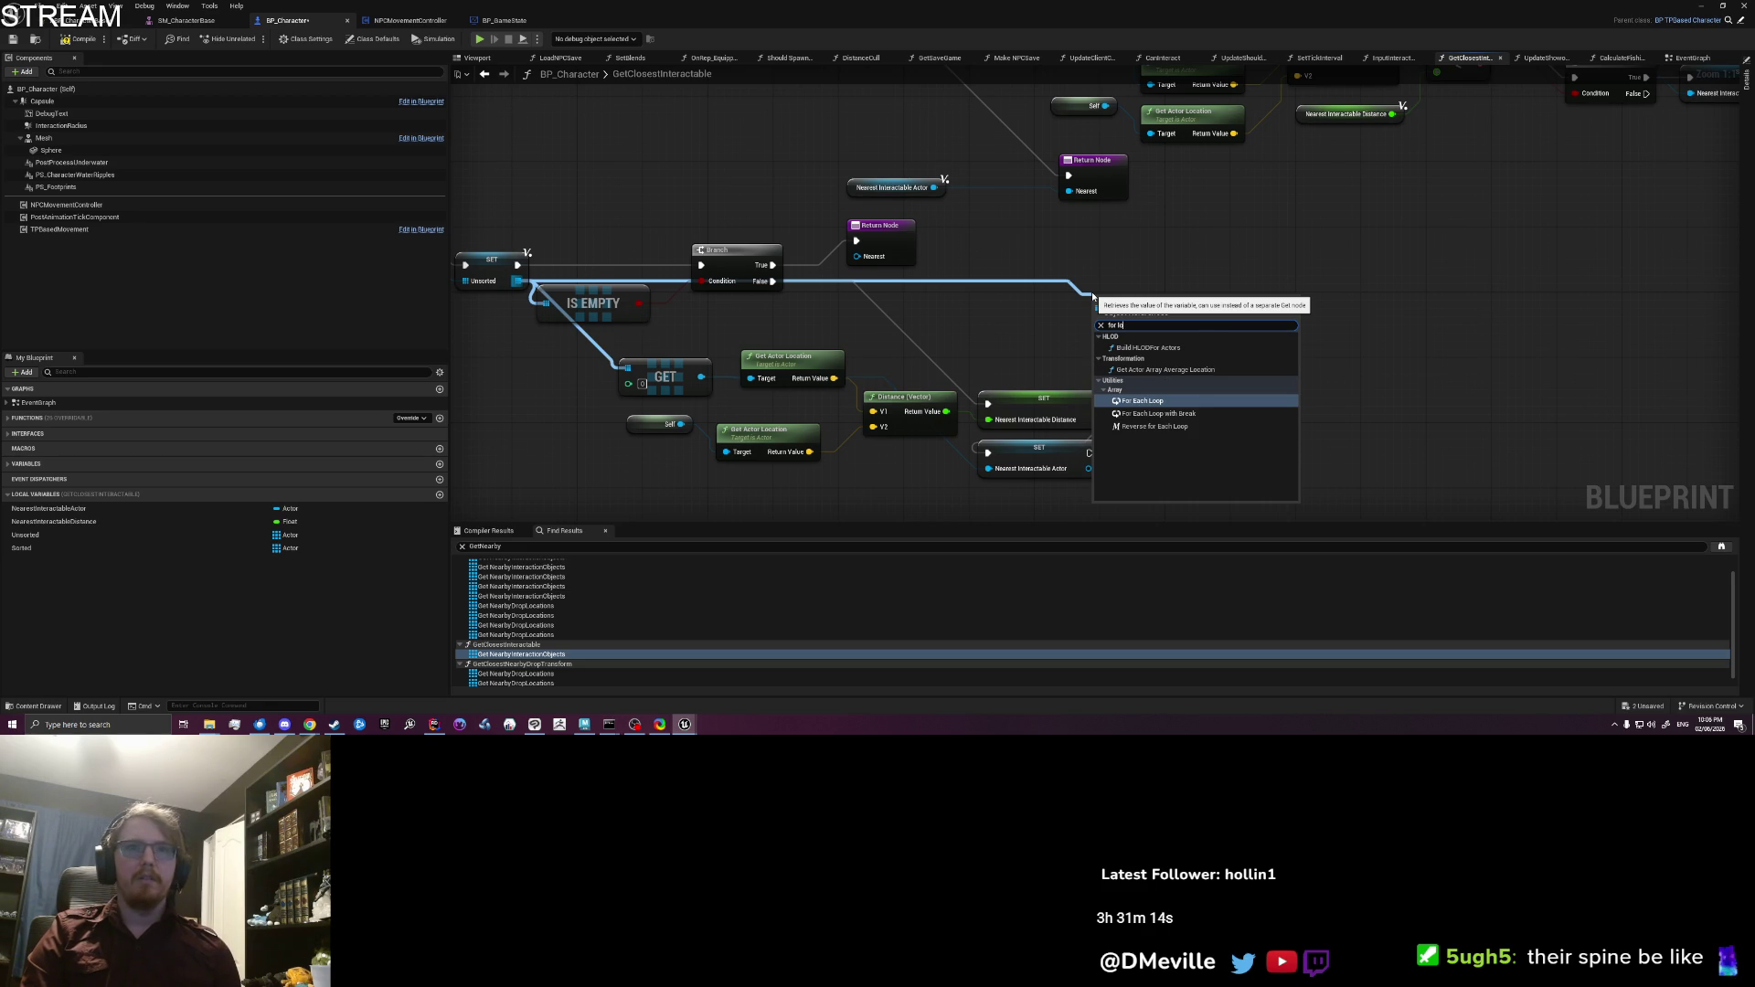
pyautogui.press('BackSpace')
pyautogui.press('BackSpace')
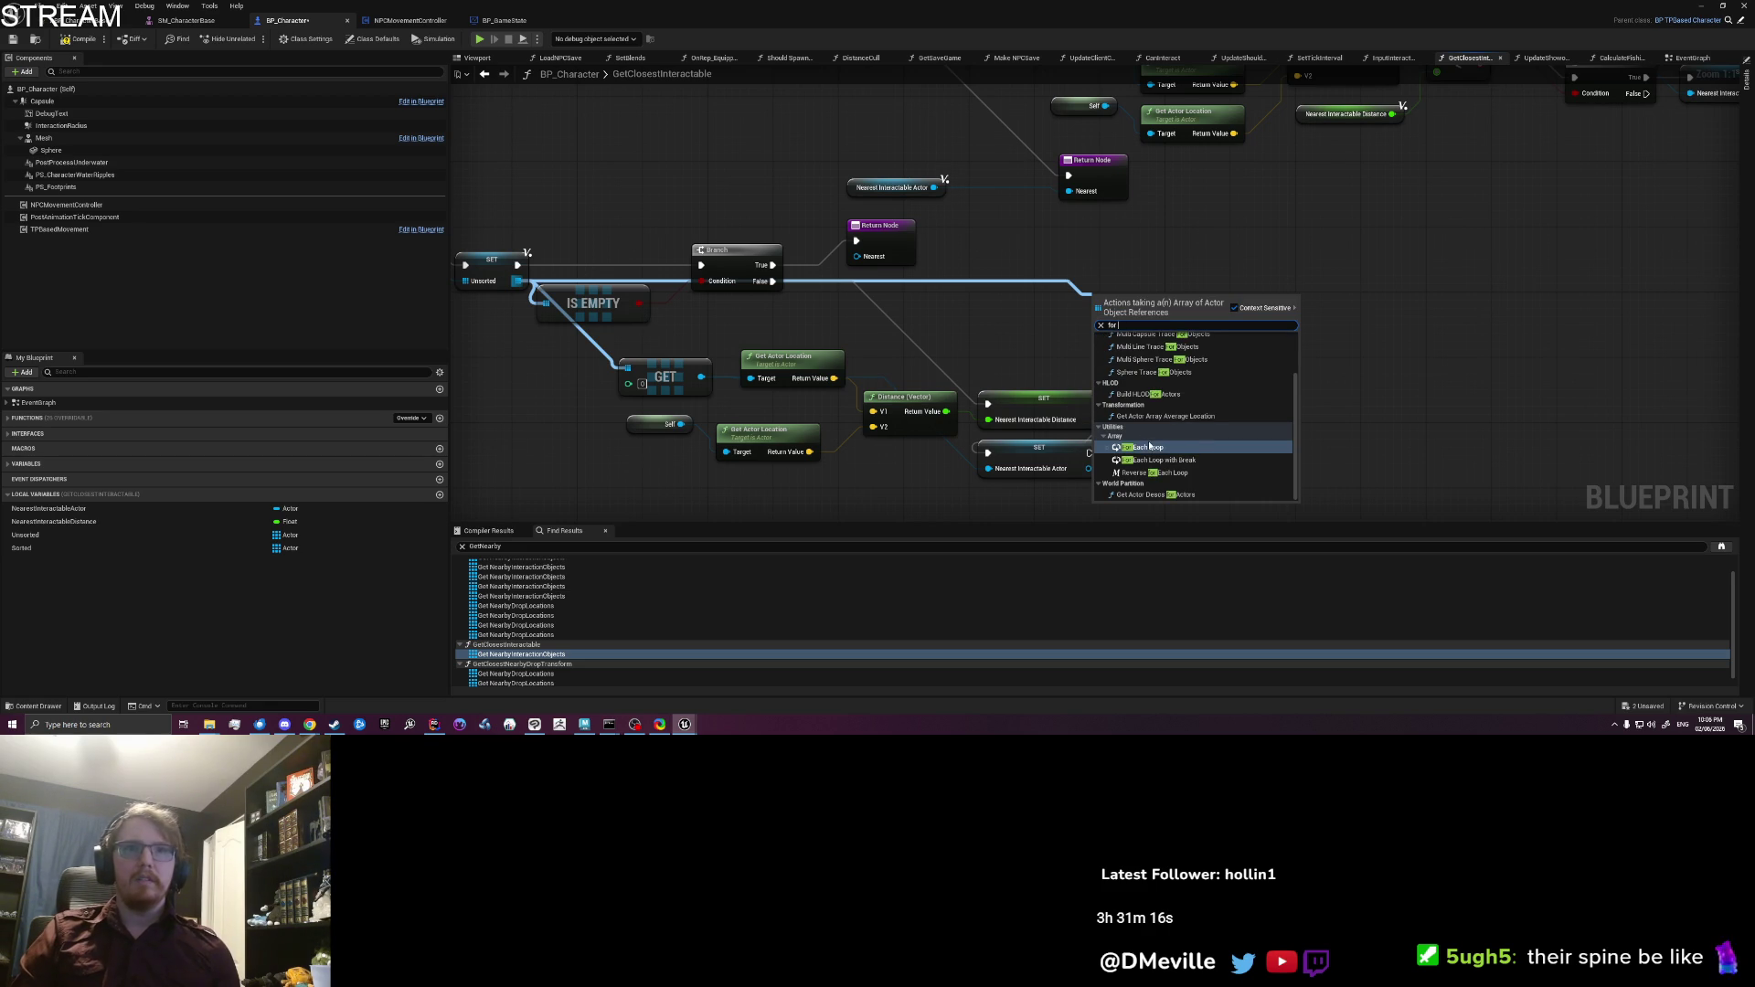
pyautogui.scroll(3, 1203, 461)
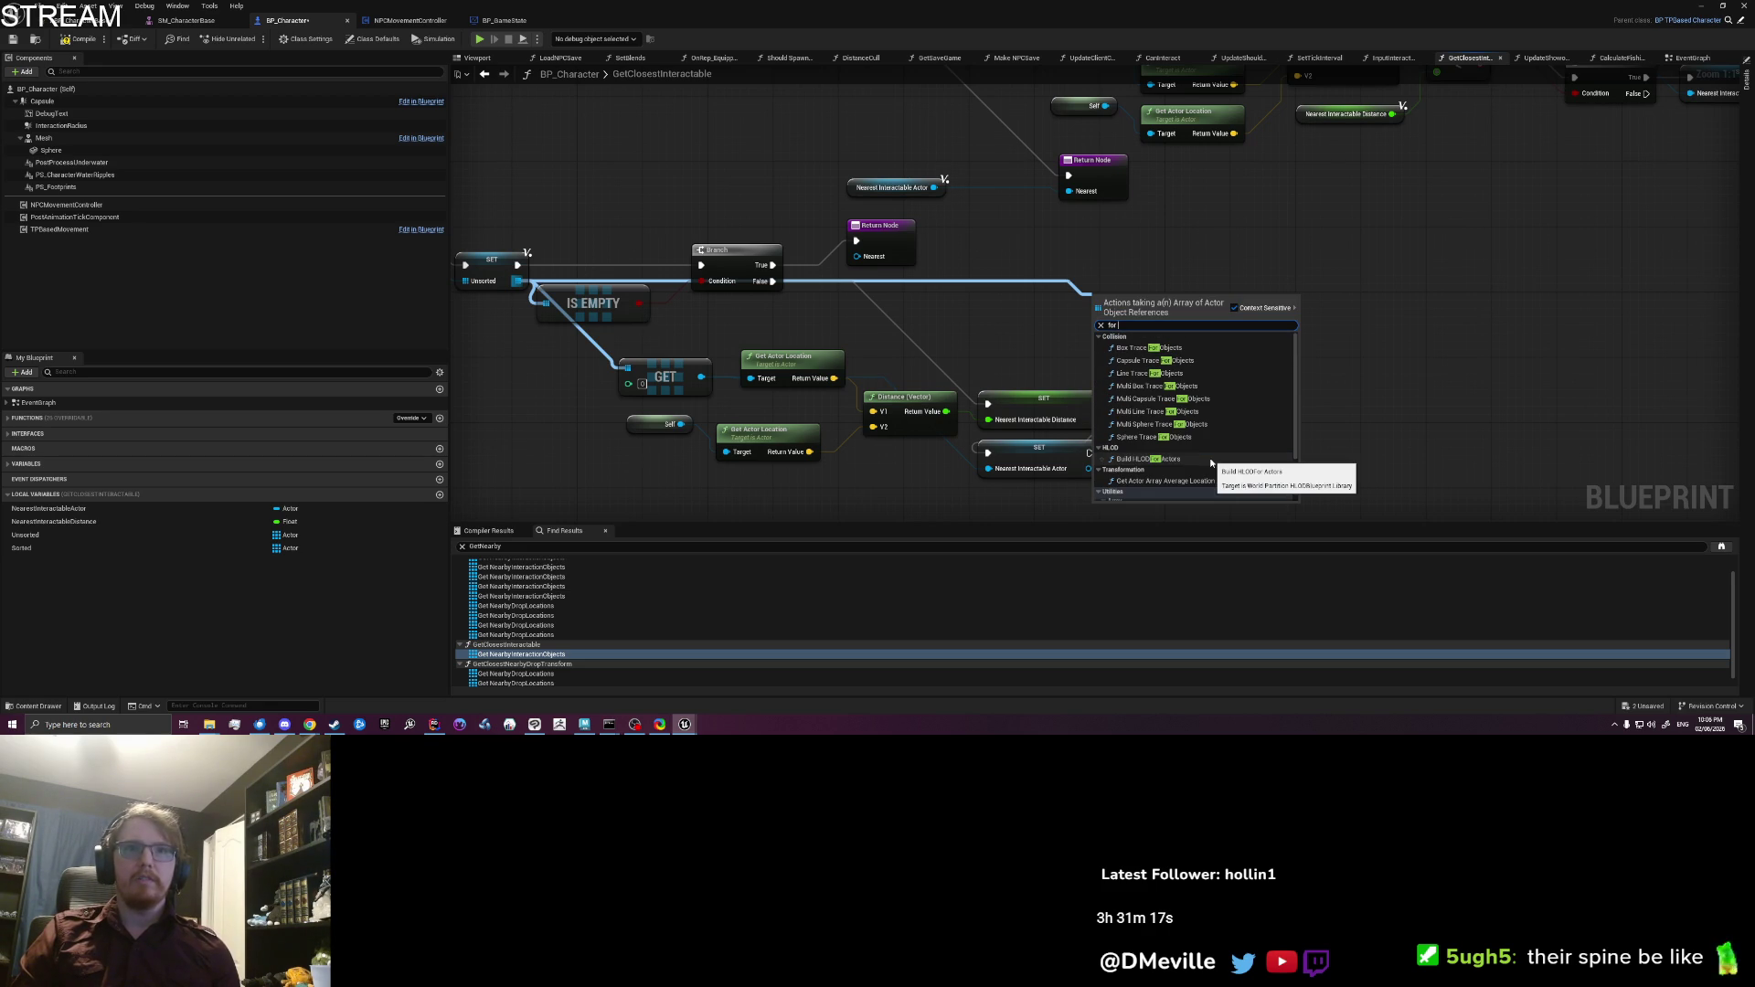
pyautogui.click(914, 316)
pyautogui.rightClick(1036, 322)
pyautogui.write('for loo')
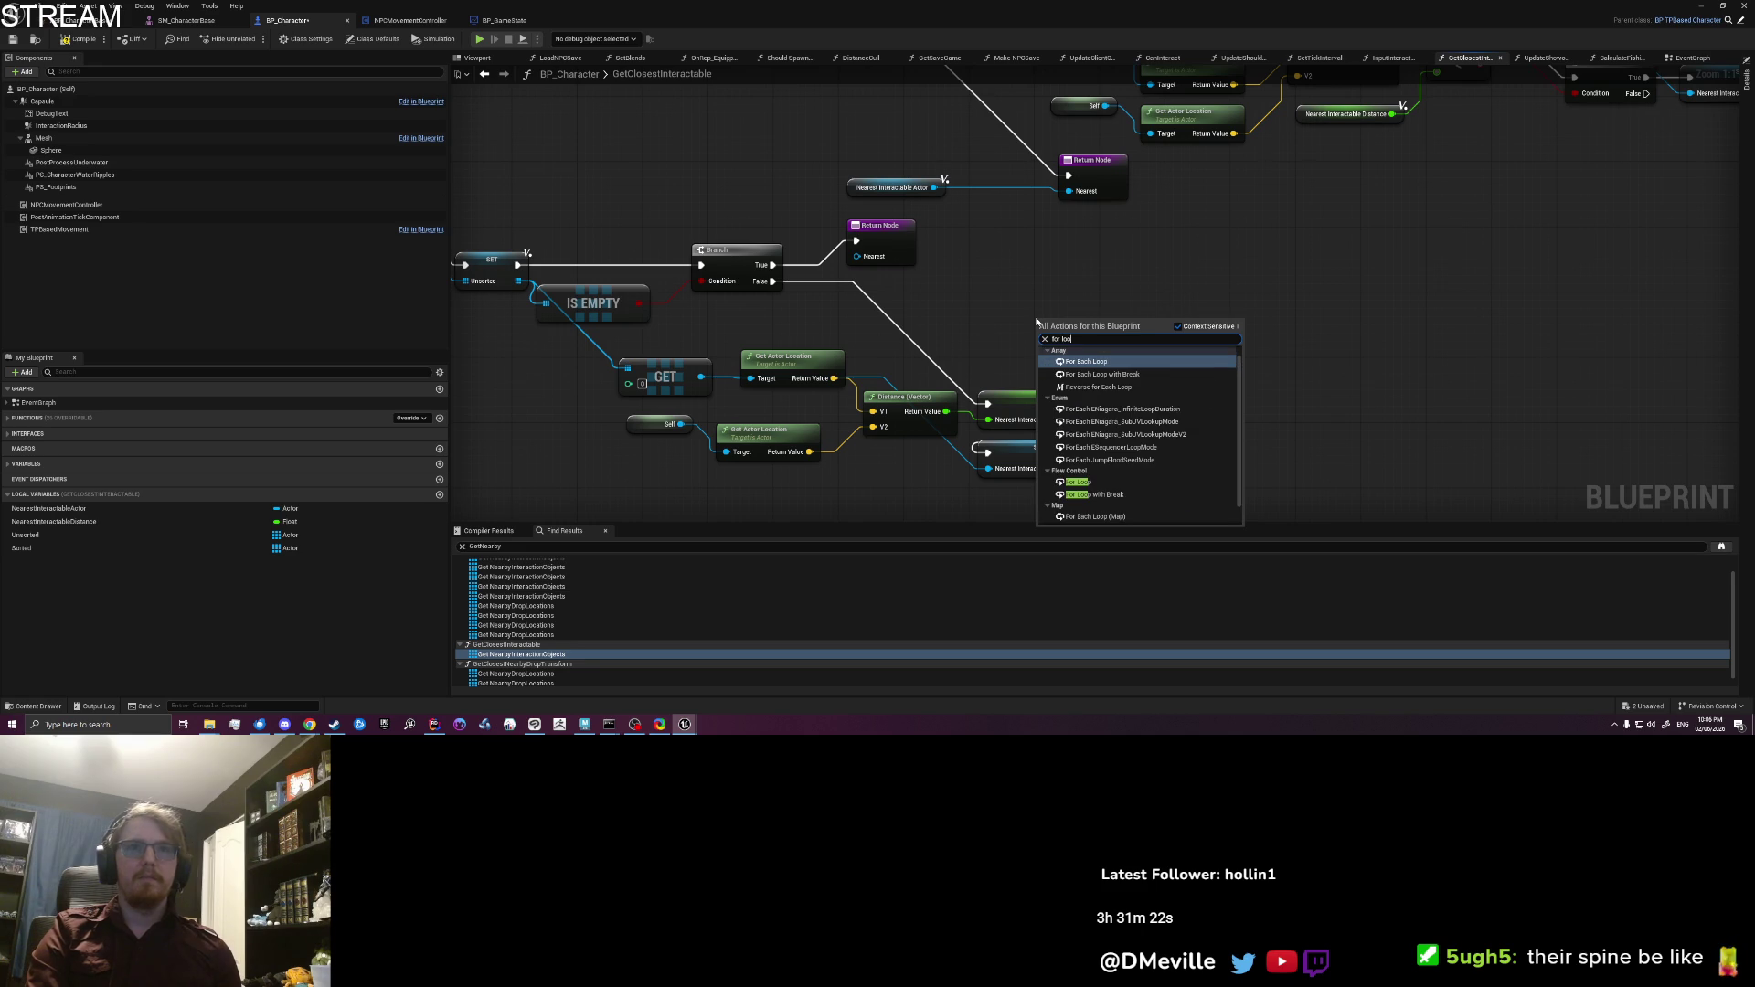
pyautogui.click(1078, 482)
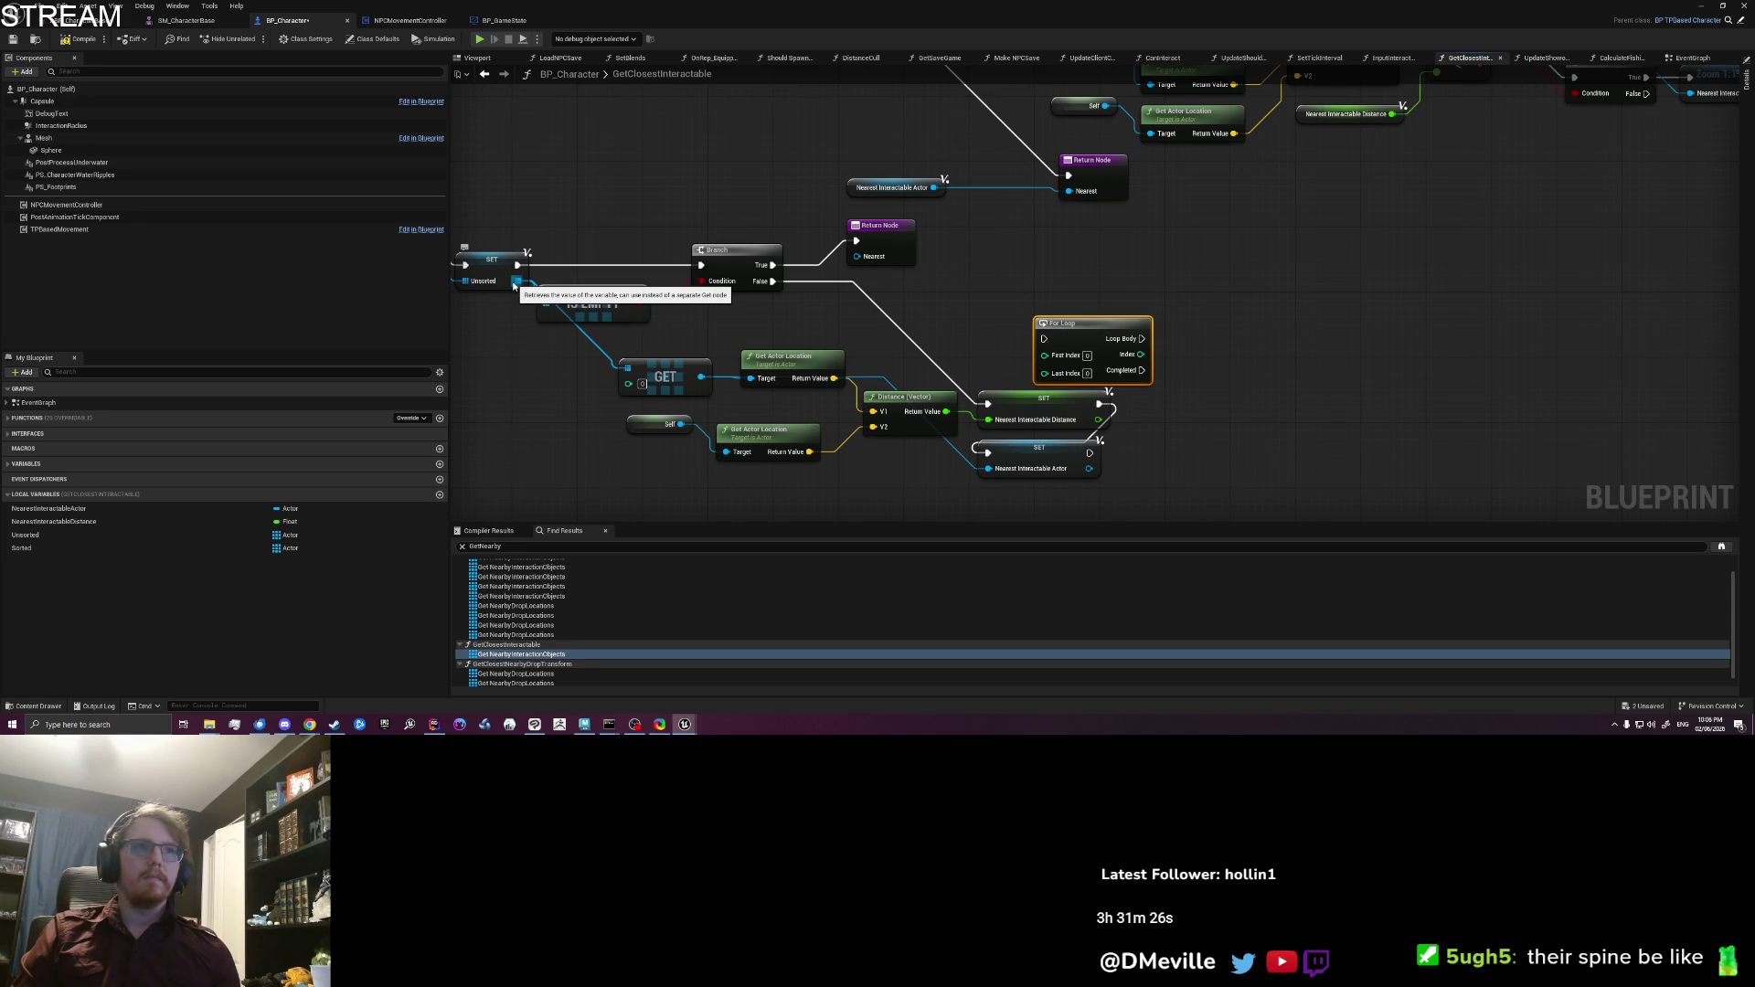
pyautogui.moveTo(1071, 333)
pyautogui.mouseDown()
pyautogui.moveTo(1063, 300)
pyautogui.moveTo(1059, 322)
pyautogui.mouseUp()
pyautogui.press('Delete')
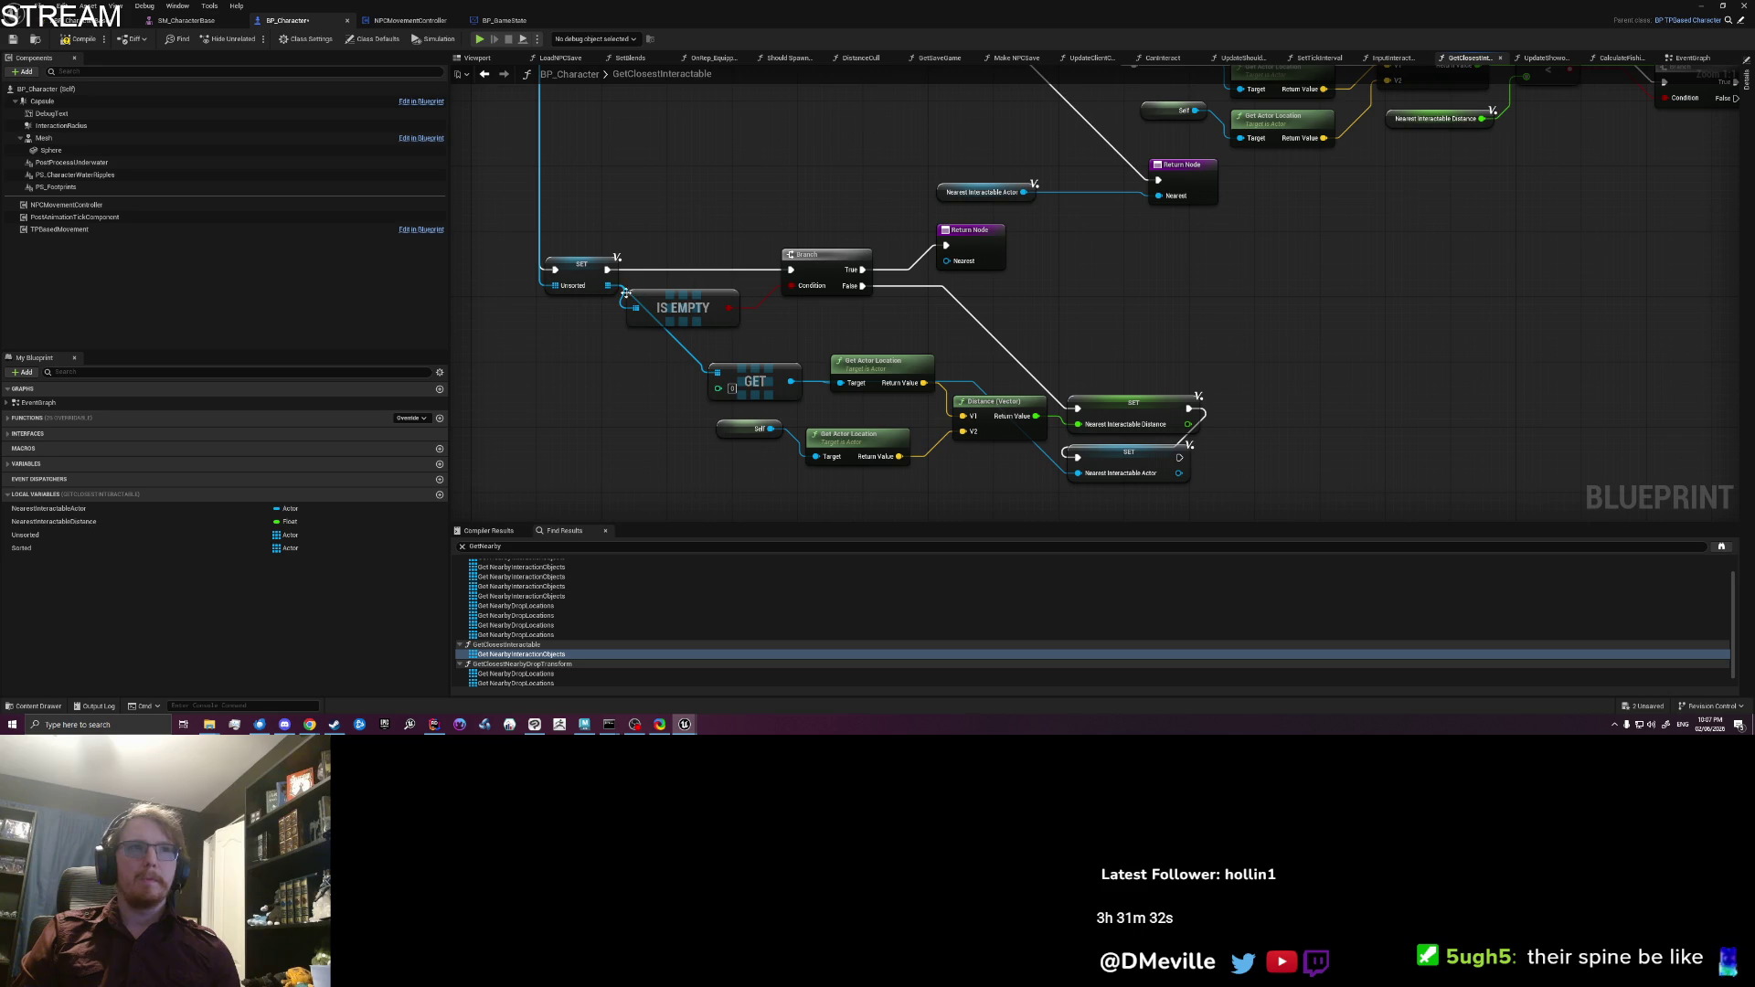
# Step: Add a For Each Loop fed by the Unsorted array and position it after the SETs
pyautogui.moveTo(608, 286); pyautogui.dragTo(1138, 311)
pyautogui.write('for each')
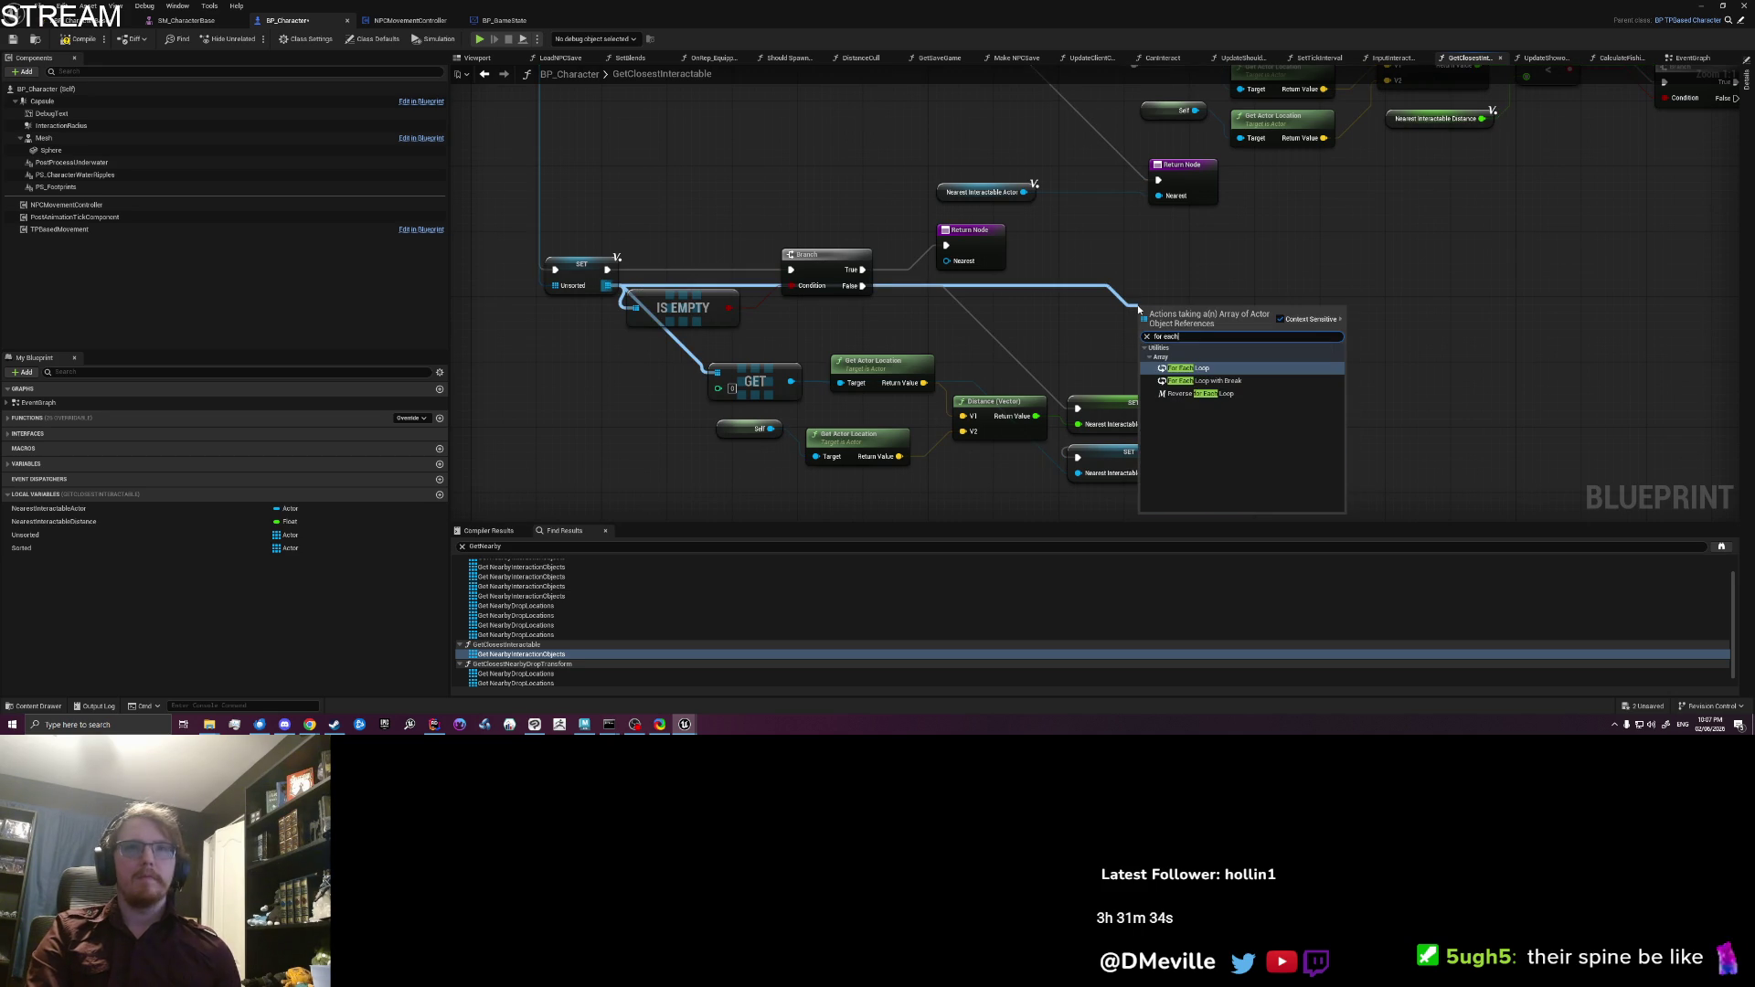
pyautogui.press('Return')
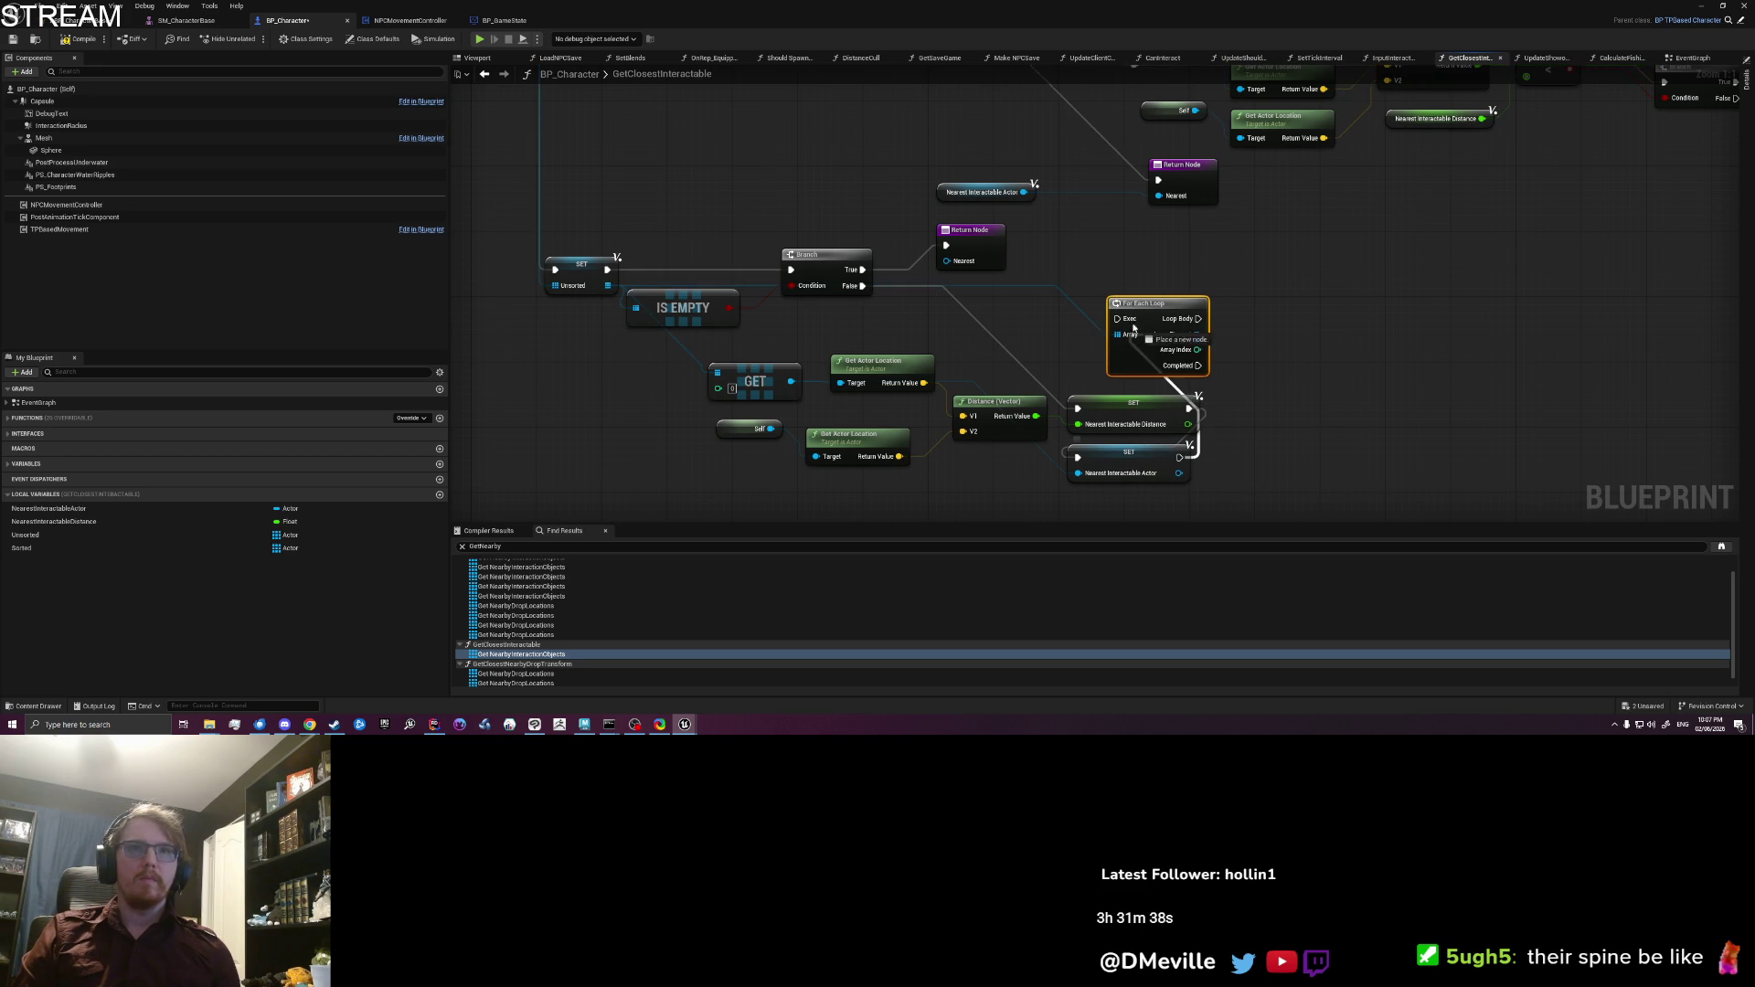
pyautogui.moveTo(1183, 337)
pyautogui.mouseDown()
pyautogui.moveTo(976, 313)
pyautogui.moveTo(1114, 370)
pyautogui.moveTo(1106, 385)
pyautogui.mouseUp()
pyautogui.moveTo(1039, 338); pyautogui.dragTo(1100, 249)
# Step: Select the Get Actor Location and Distance nodes together
pyautogui.moveTo(1227, 323); pyautogui.dragTo(1322, 318)
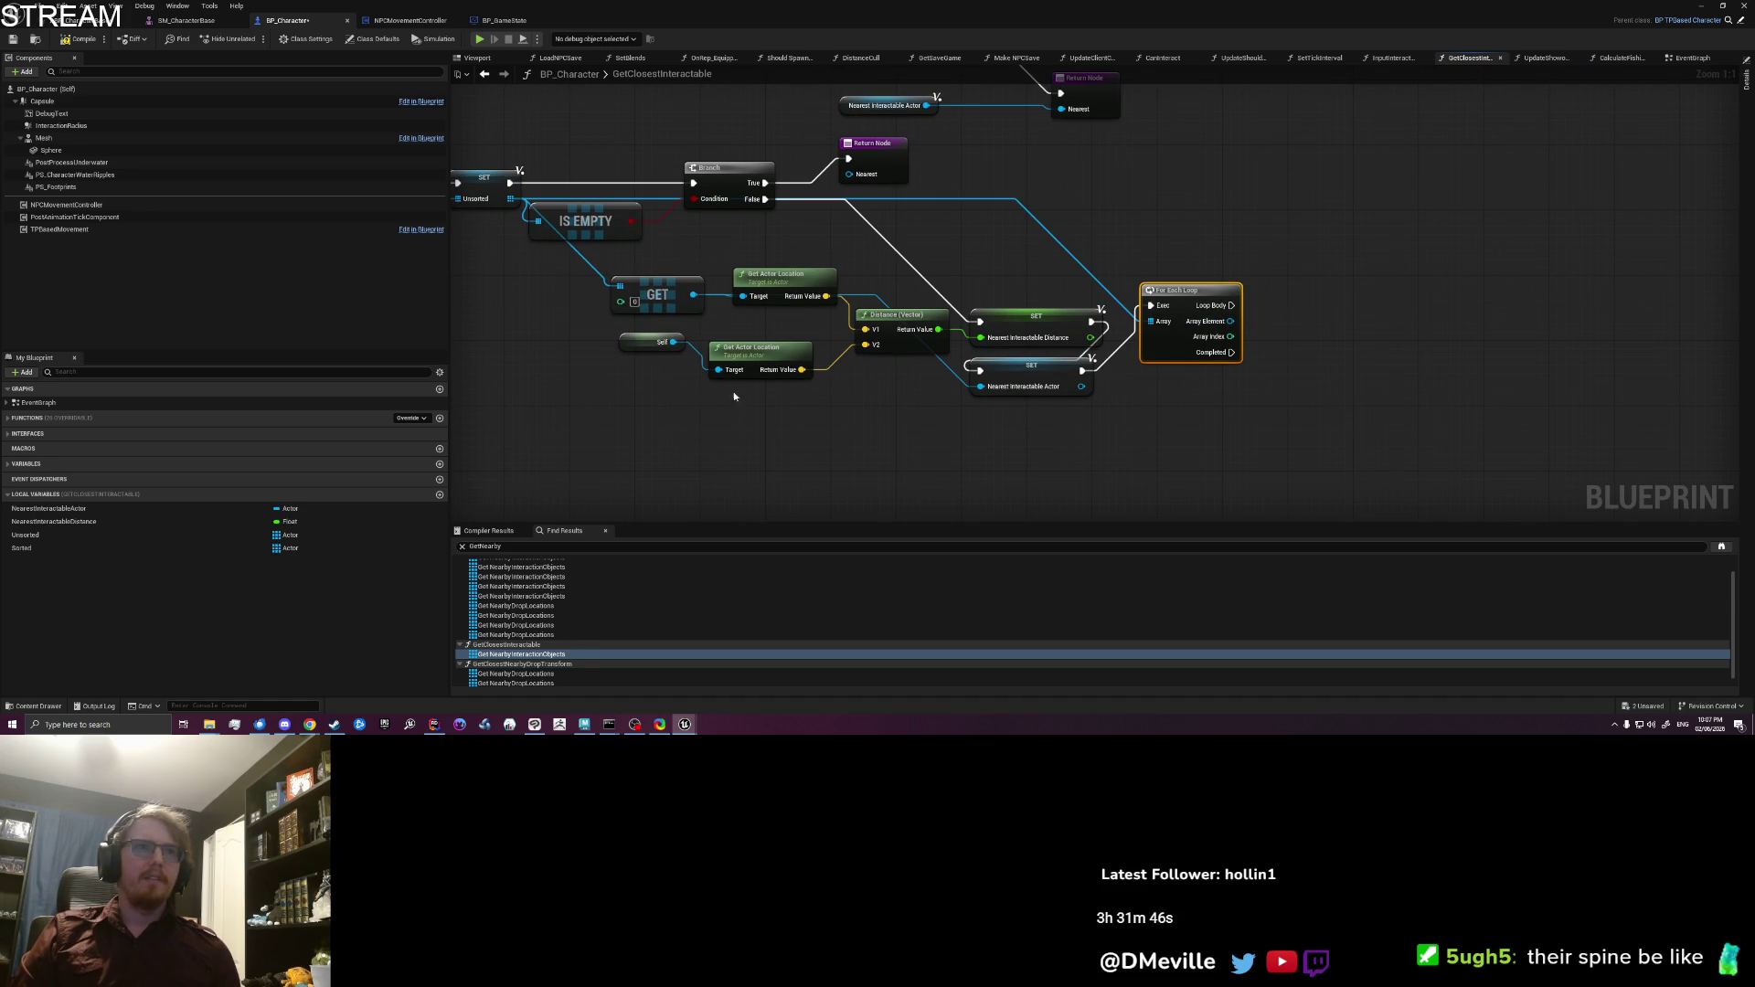
pyautogui.moveTo(1280, 419); pyautogui.dragTo(1140, 435)
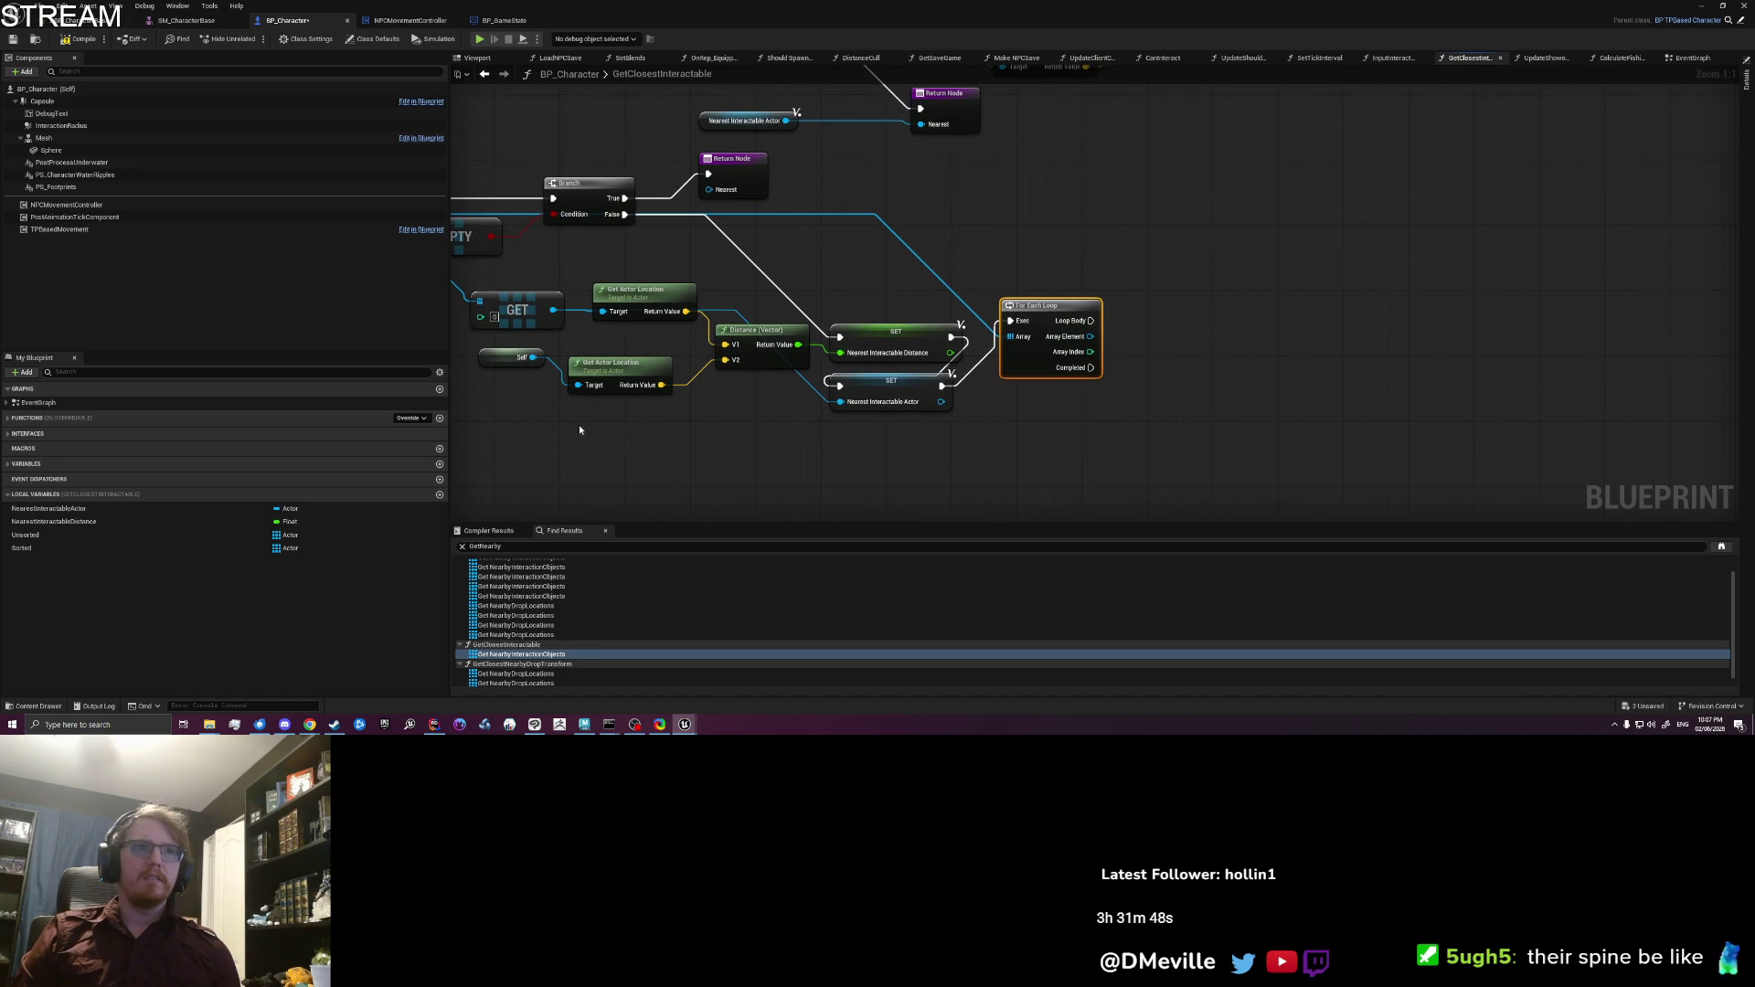
pyautogui.moveTo(518, 437); pyautogui.dragTo(612, 382)
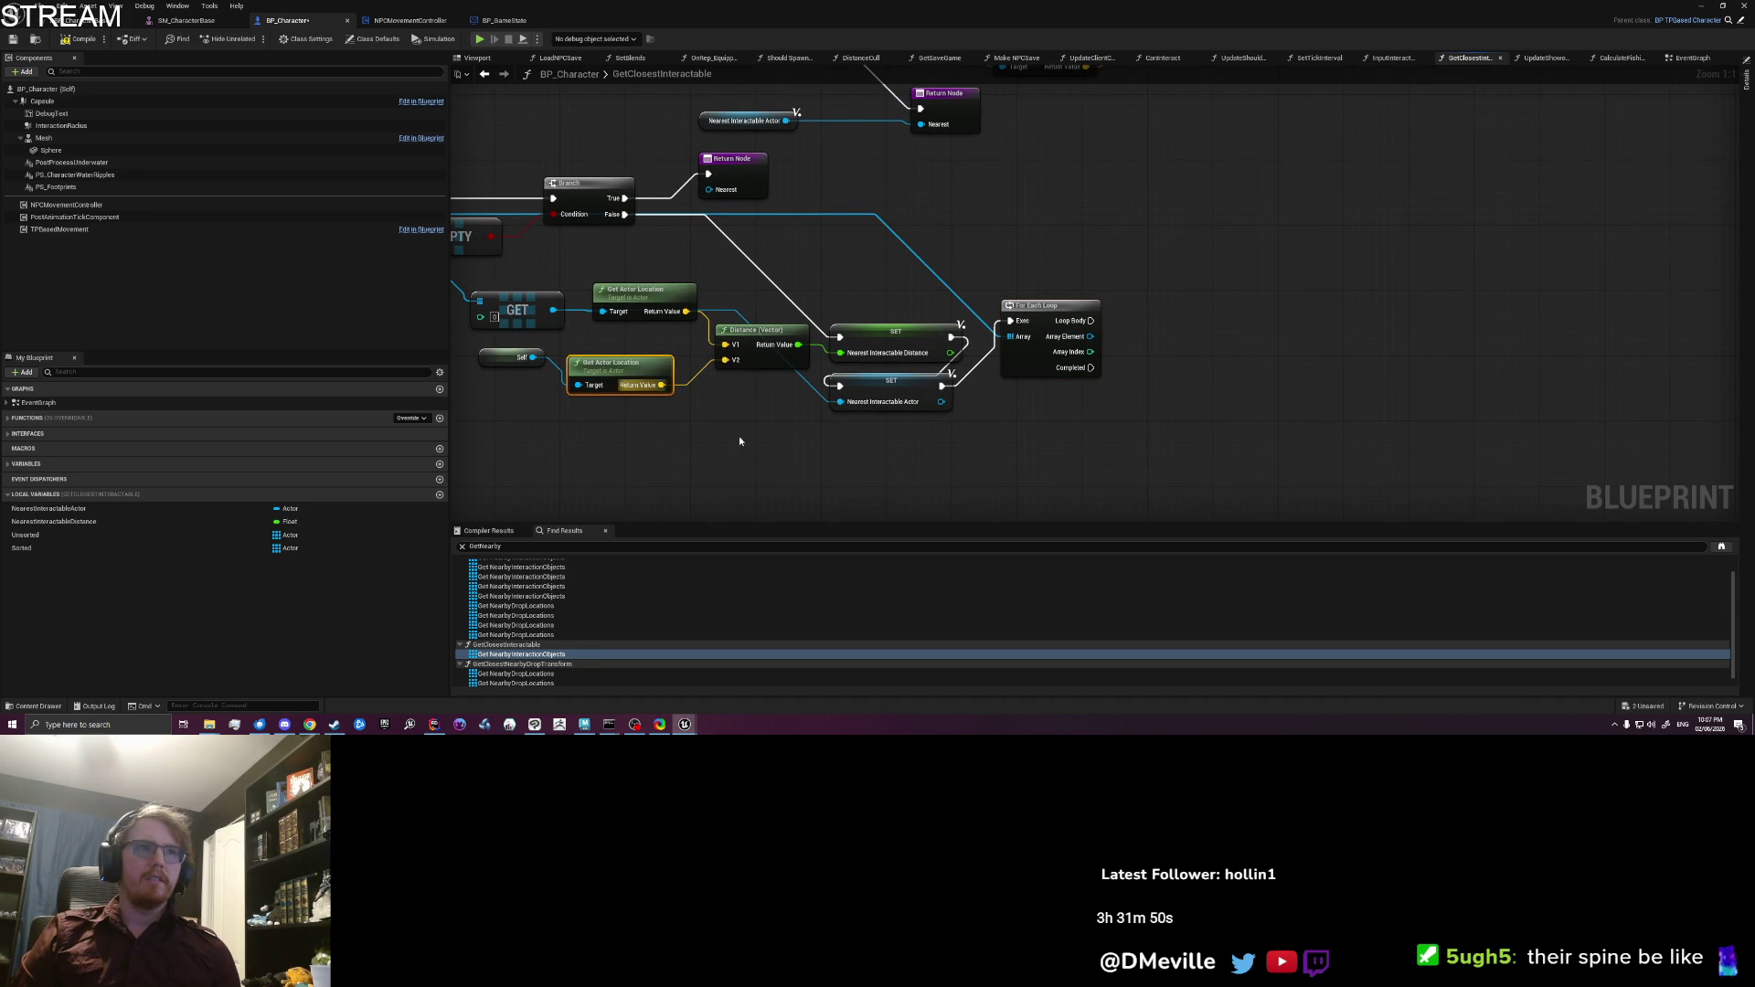
pyautogui.moveTo(664, 318); pyautogui.dragTo(664, 319)
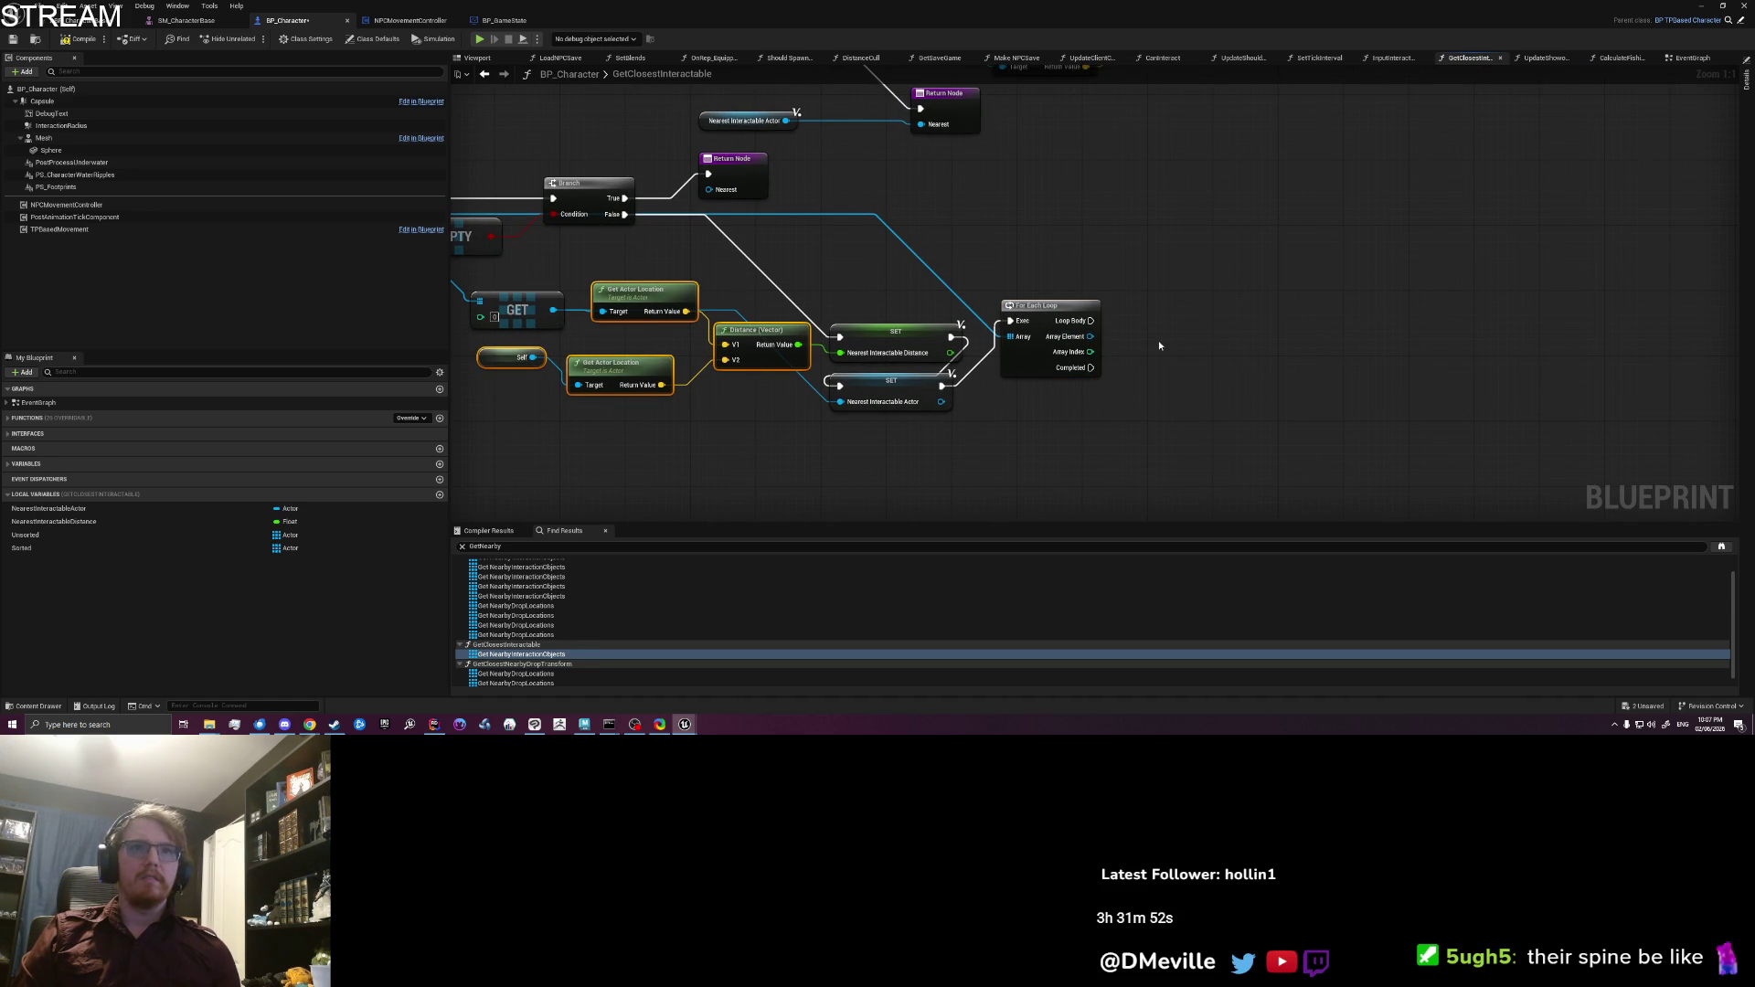
# Step: Duplicate the Get Actor Location and Distance nodes and feed them the loop's Array Element
pyautogui.hotkey('ctrl', 'v')
pyautogui.moveTo(1184, 371); pyautogui.dragTo(1274, 387)
pyautogui.click(1137, 320)
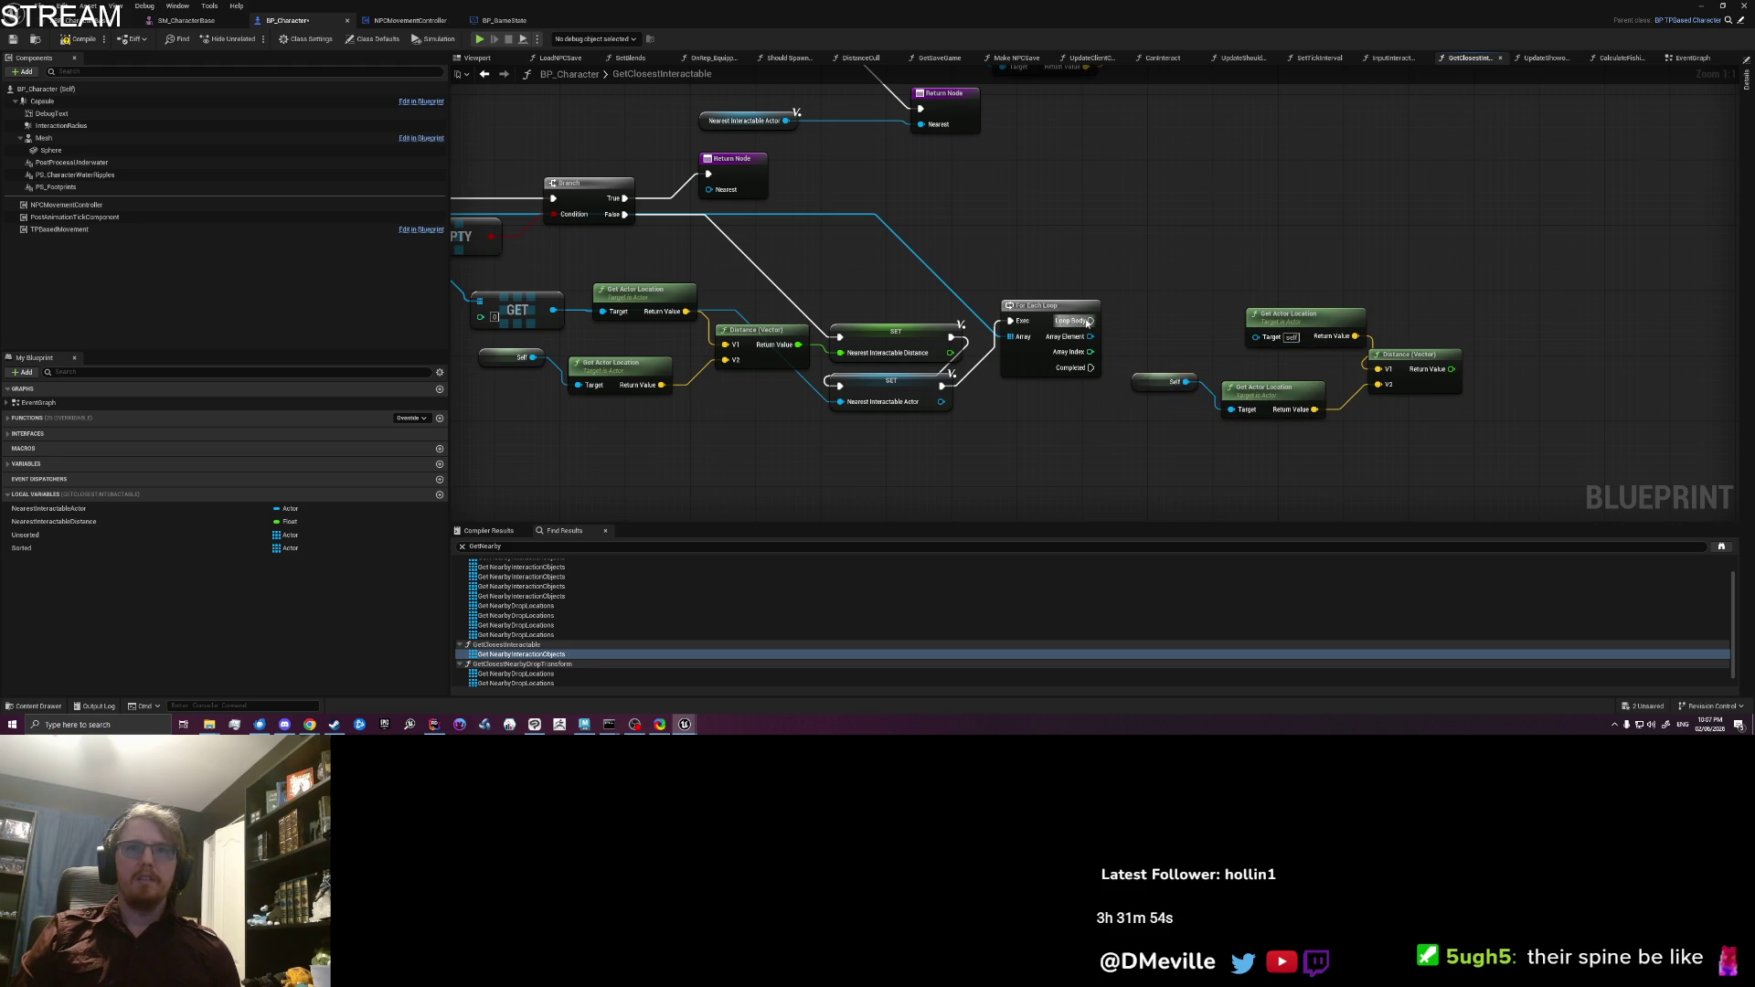
pyautogui.moveTo(1091, 336)
pyautogui.mouseDown()
pyautogui.moveTo(1257, 337)
pyautogui.moveTo(1291, 359)
pyautogui.mouseUp()
pyautogui.moveTo(1174, 441)
pyautogui.mouseDown()
pyautogui.moveTo(1229, 375)
pyautogui.moveTo(1149, 382)
pyautogui.mouseUp()
pyautogui.moveTo(1417, 363)
pyautogui.mouseDown()
pyautogui.moveTo(1253, 415)
pyautogui.moveTo(1207, 403)
pyautogui.mouseUp()
pyautogui.moveTo(970, 440); pyautogui.dragTo(1150, 271)
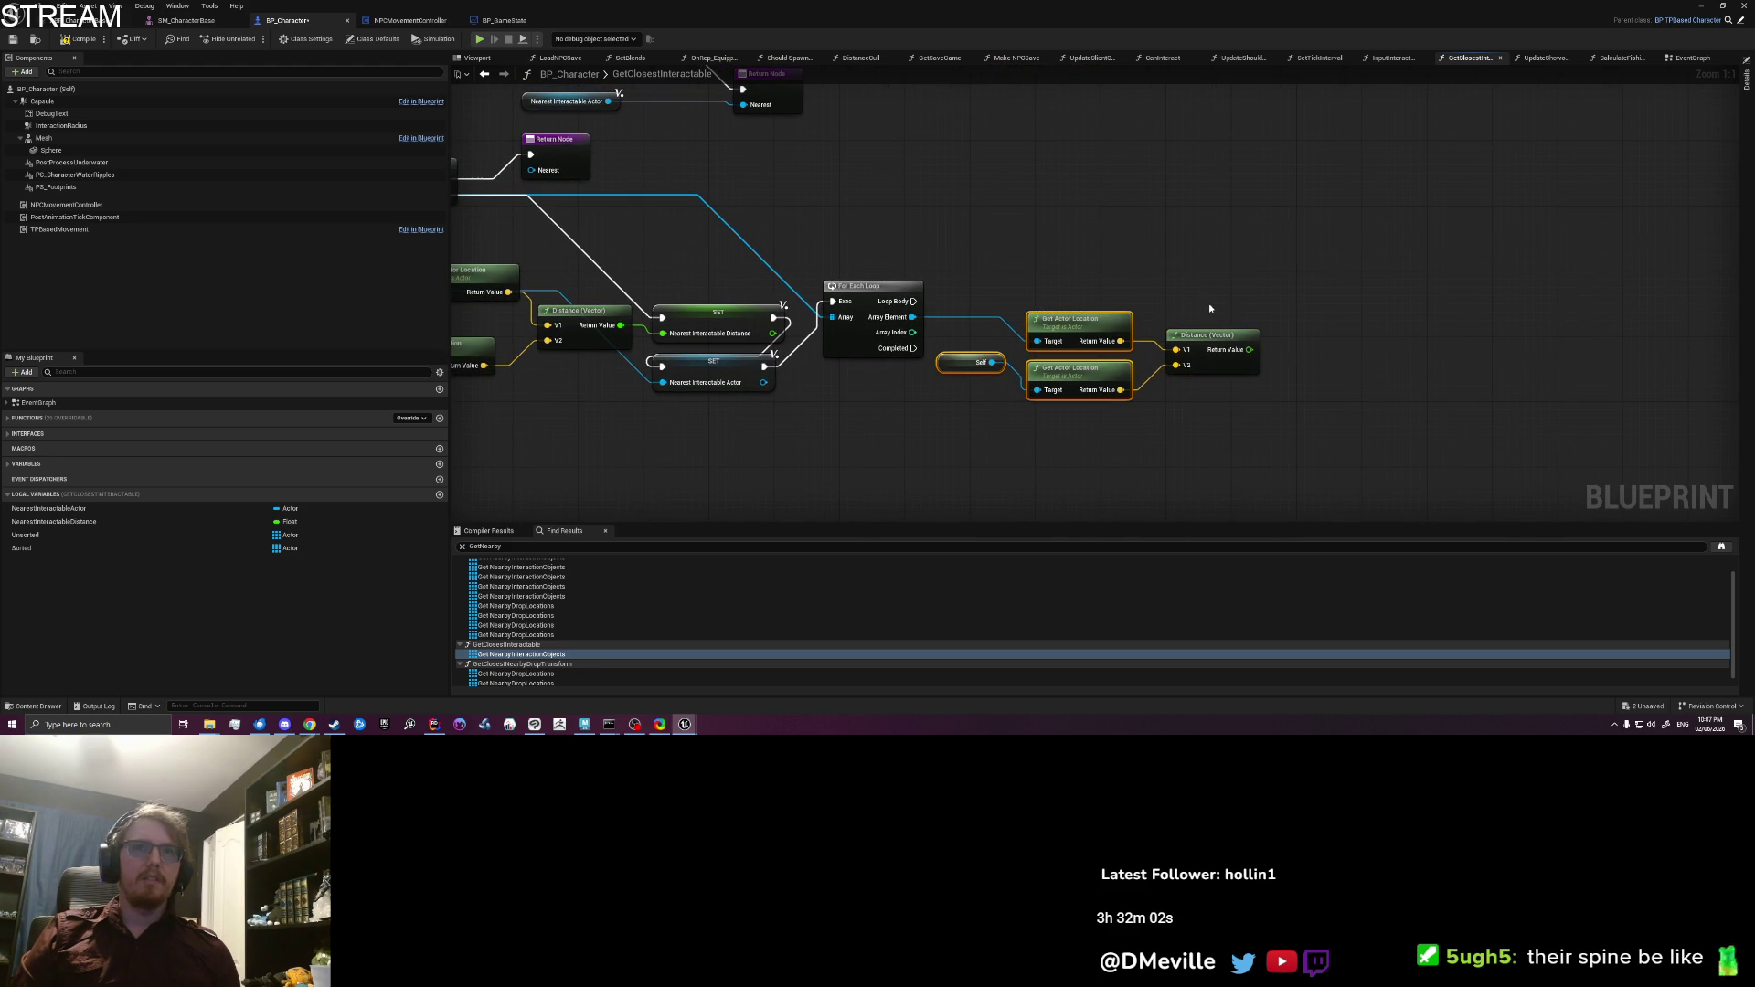
# Step: Compare the distance <= Nearest Interactable Distance and drive a Branch from the loop body
pyautogui.moveTo(1249, 349); pyautogui.dragTo(1276, 351)
pyautogui.write('less')
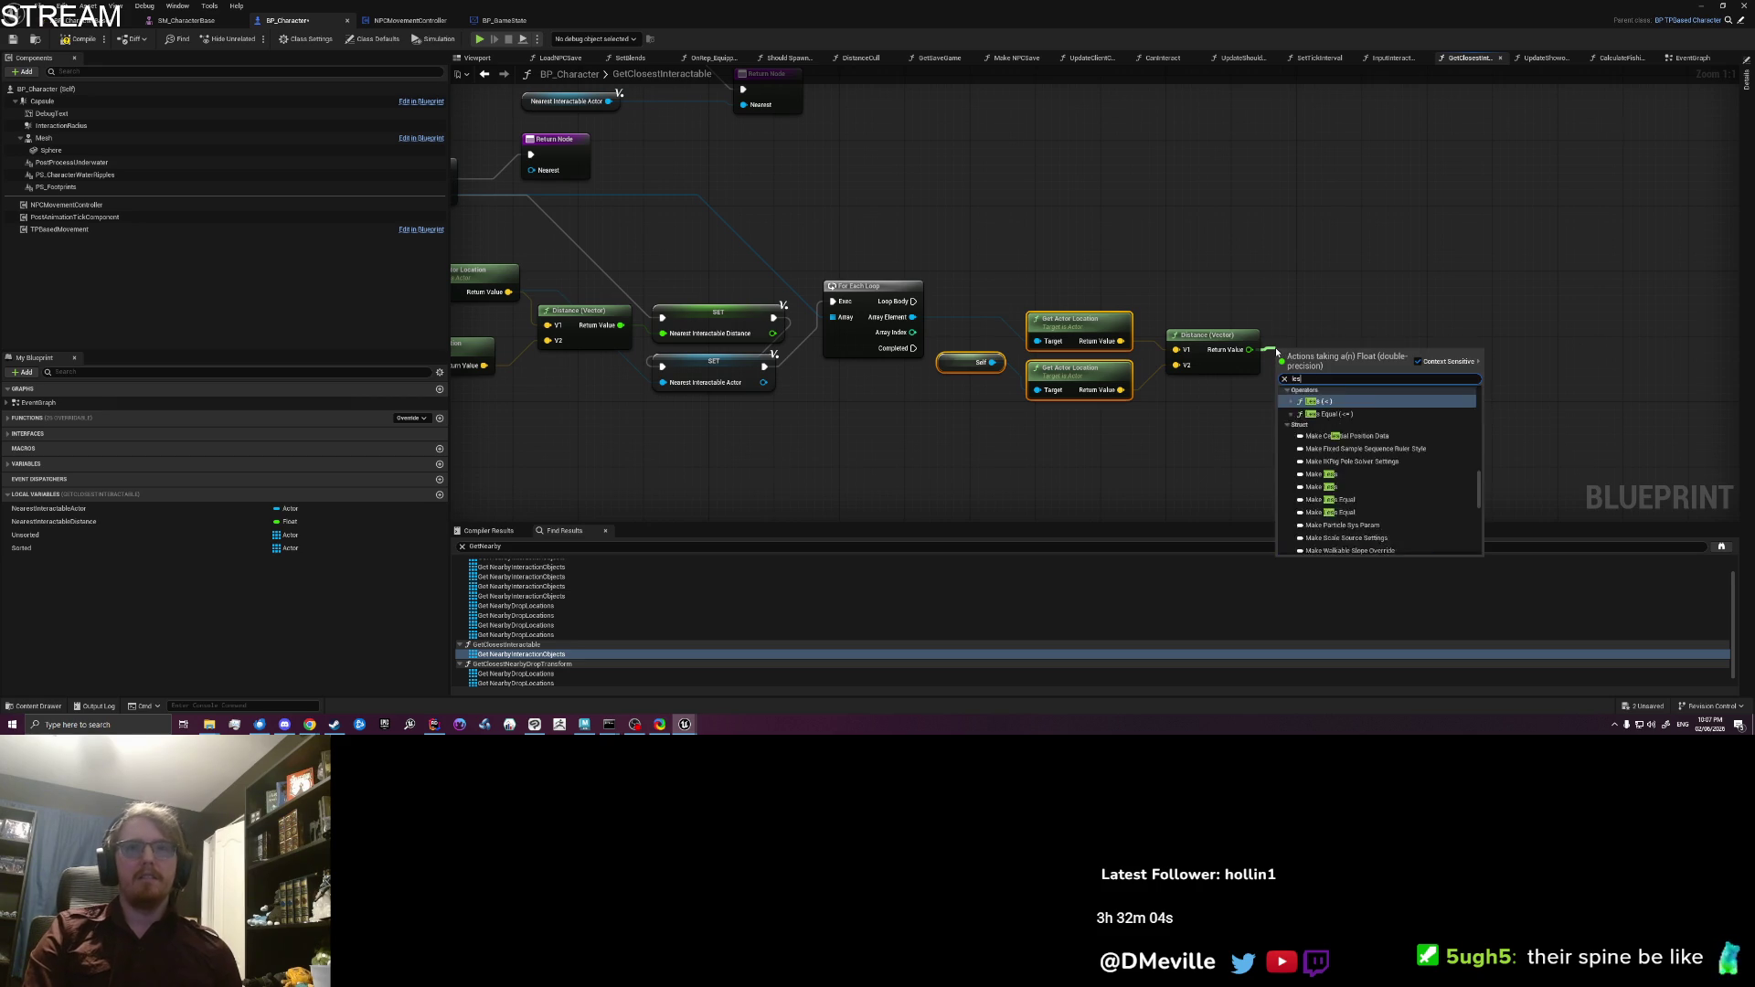
pyautogui.click(1327, 423)
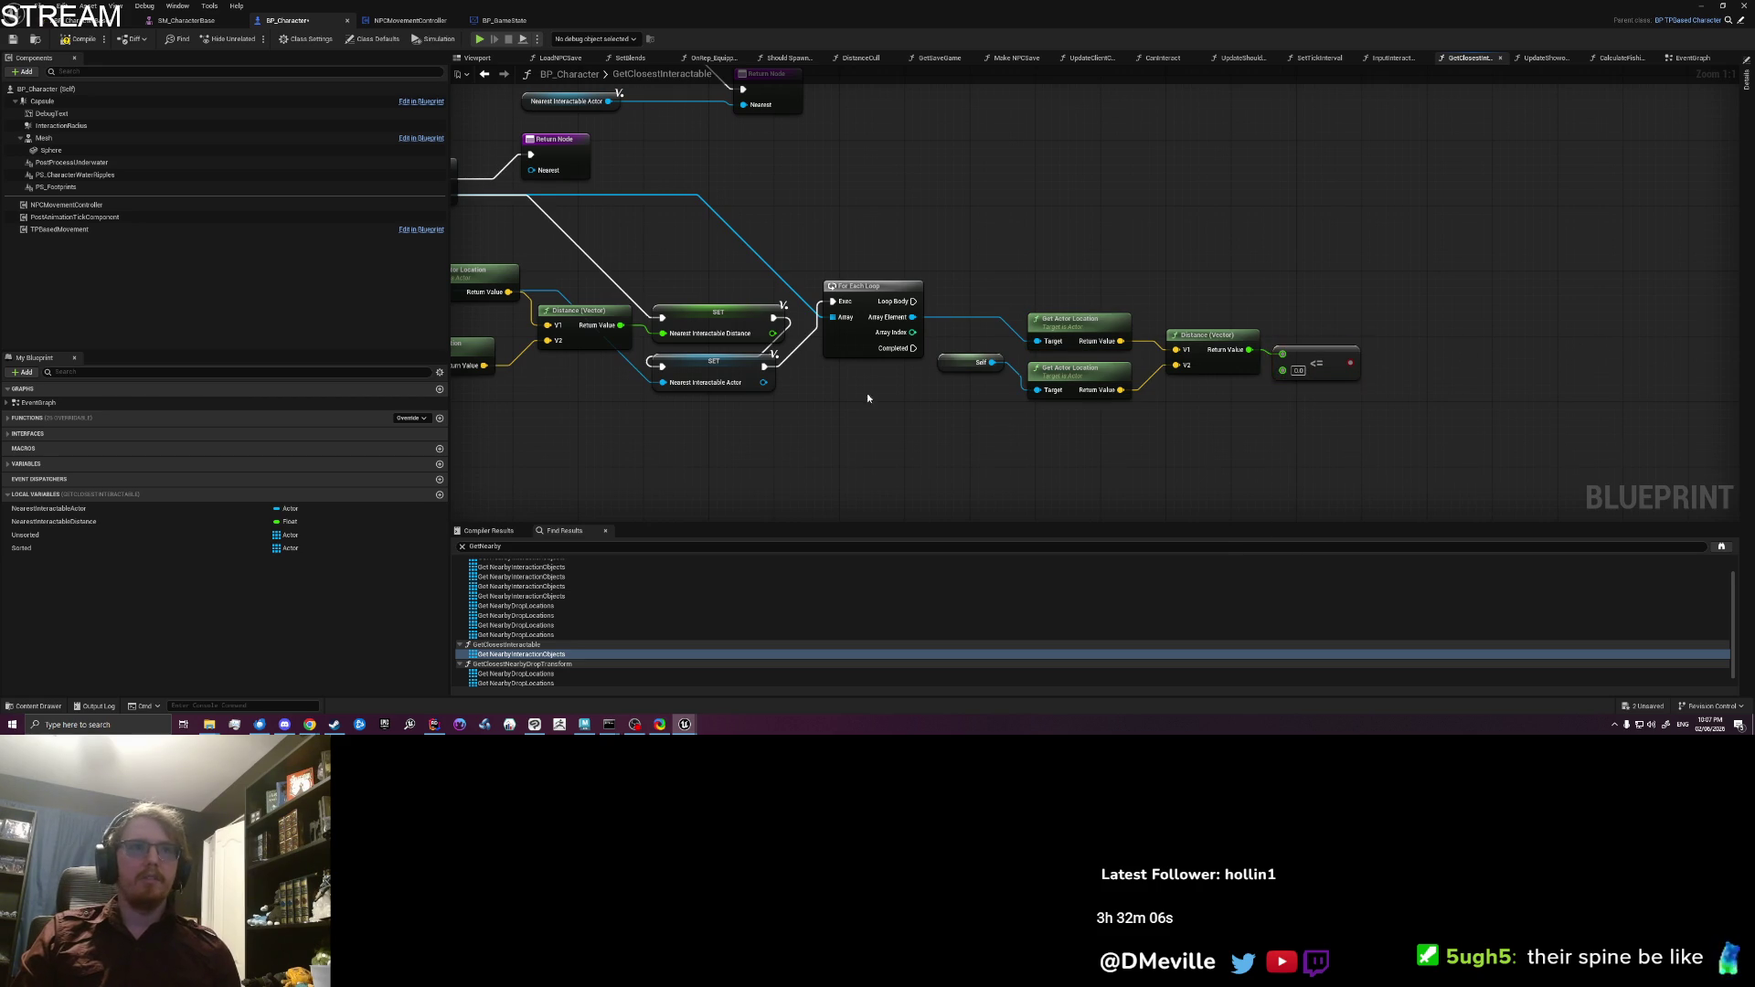
pyautogui.click(102, 508)
pyautogui.moveTo(103, 519)
pyautogui.mouseDown()
pyautogui.moveTo(914, 439)
pyautogui.moveTo(1282, 371)
pyautogui.moveTo(1169, 406)
pyautogui.mouseUp()
pyautogui.moveTo(1362, 372)
pyautogui.mouseDown()
pyautogui.moveTo(1220, 367)
pyautogui.moveTo(1231, 351)
pyautogui.mouseUp()
pyautogui.write('breanch')
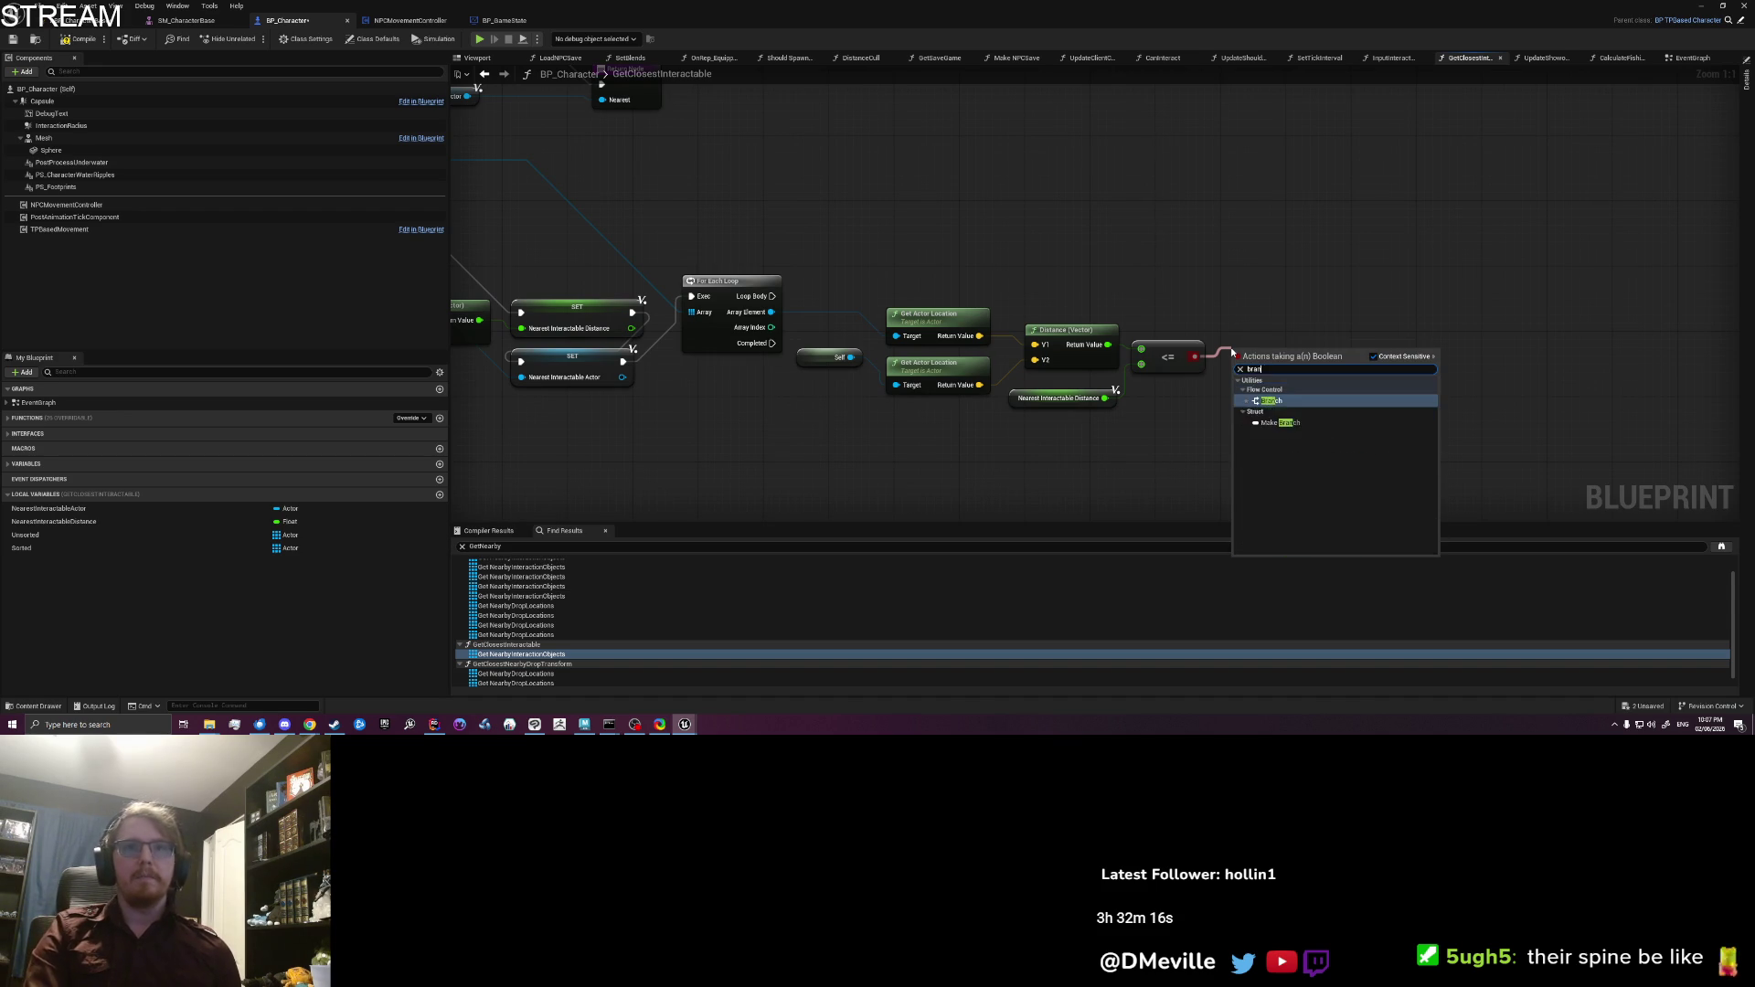
pyautogui.press('Return')
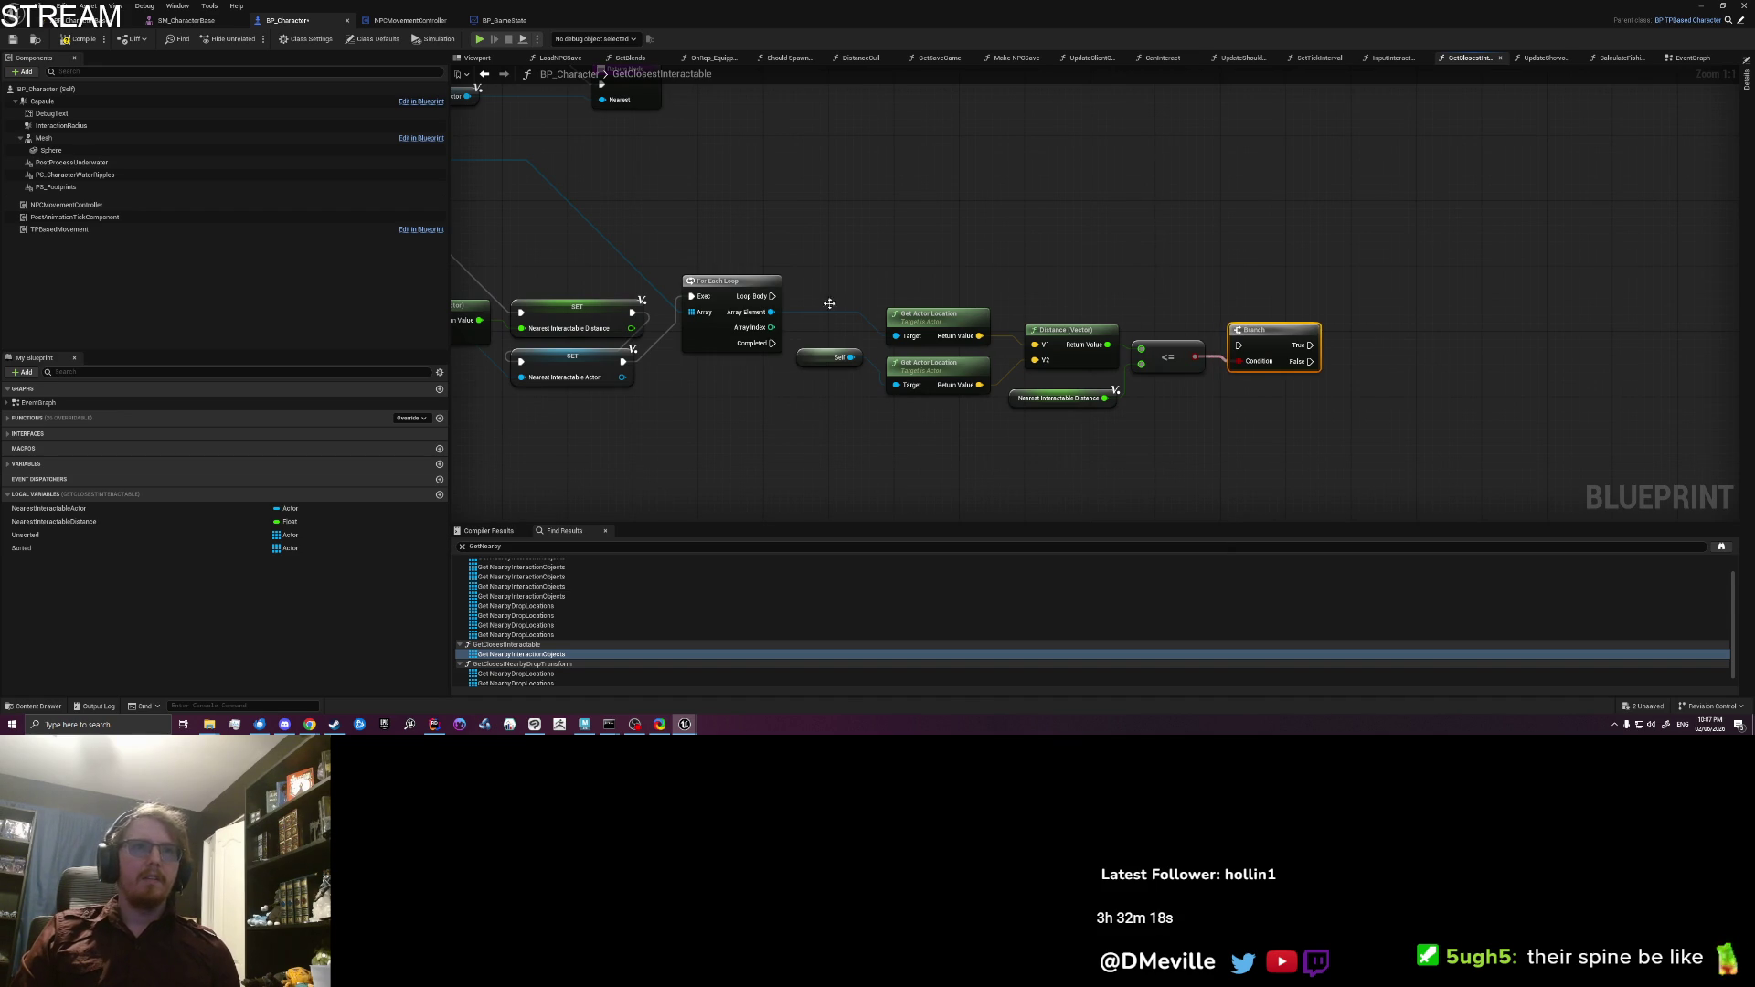
pyautogui.moveTo(775, 295); pyautogui.dragTo(1238, 345)
pyautogui.moveTo(1192, 434); pyautogui.dragTo(1142, 422)
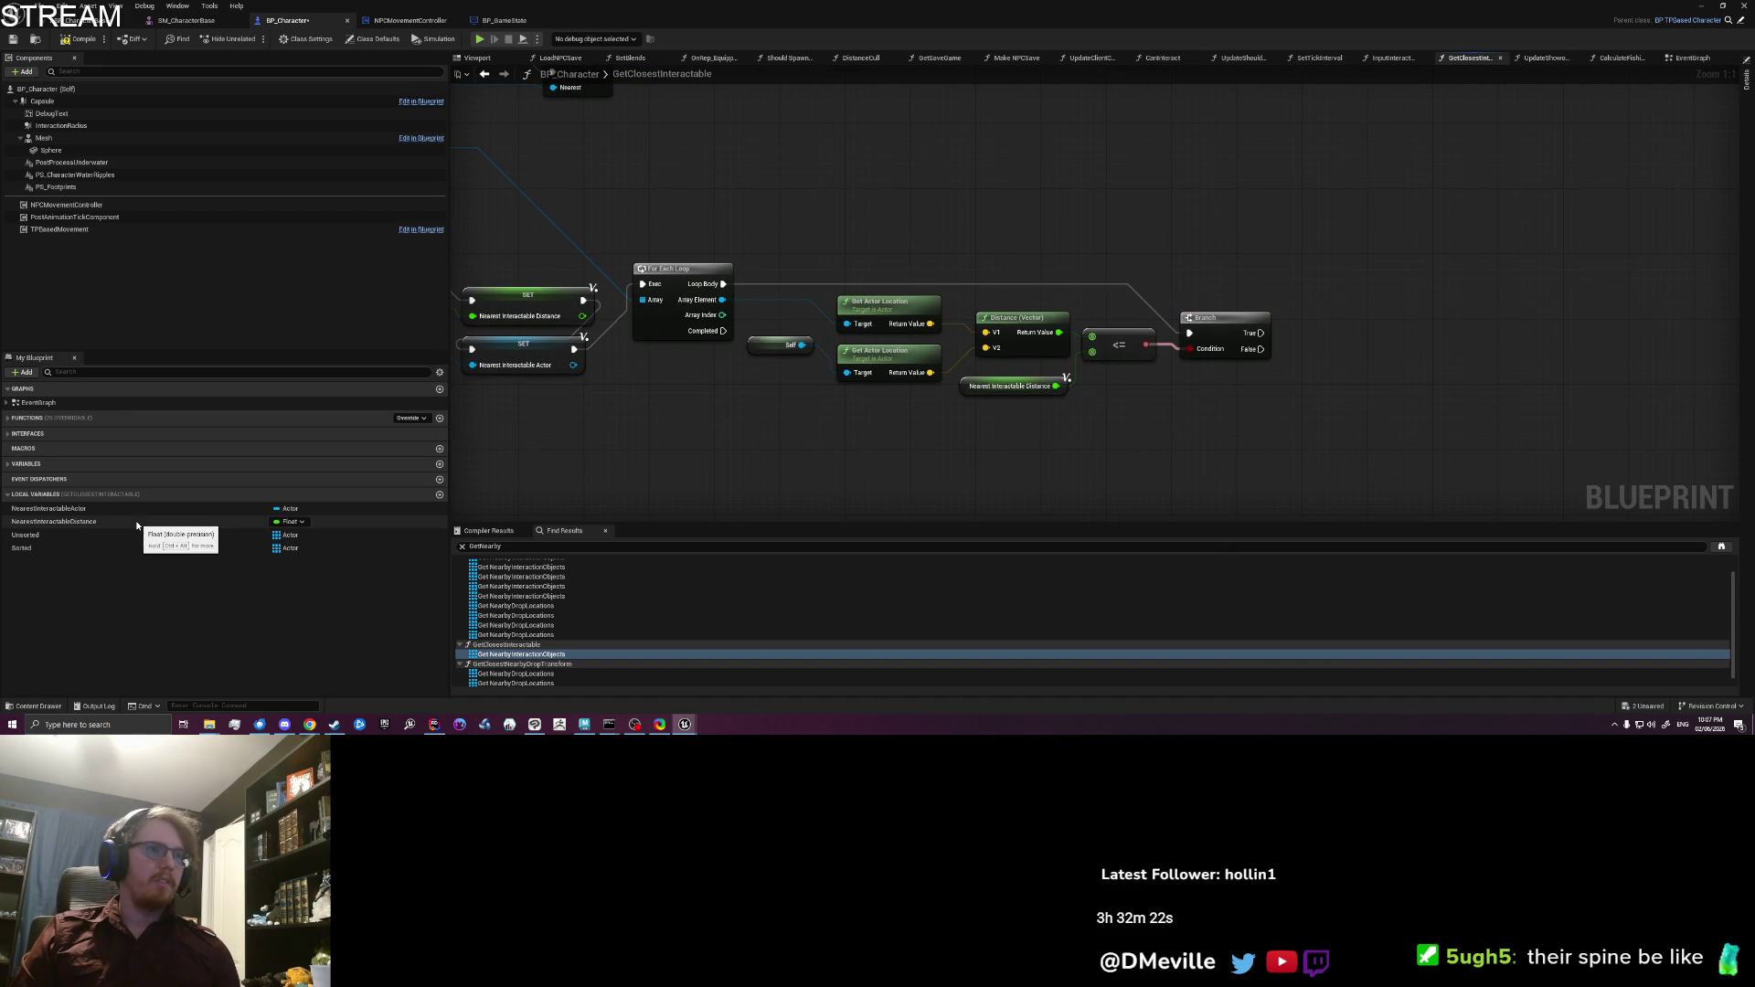
# Step: On True, set Nearest Interactable Distance, then set Nearest Interactable Actor to Array Element
pyautogui.moveTo(366, 522); pyautogui.dragTo(1325, 340)
pyautogui.click(1371, 370)
pyautogui.moveTo(1060, 333); pyautogui.dragTo(1331, 344)
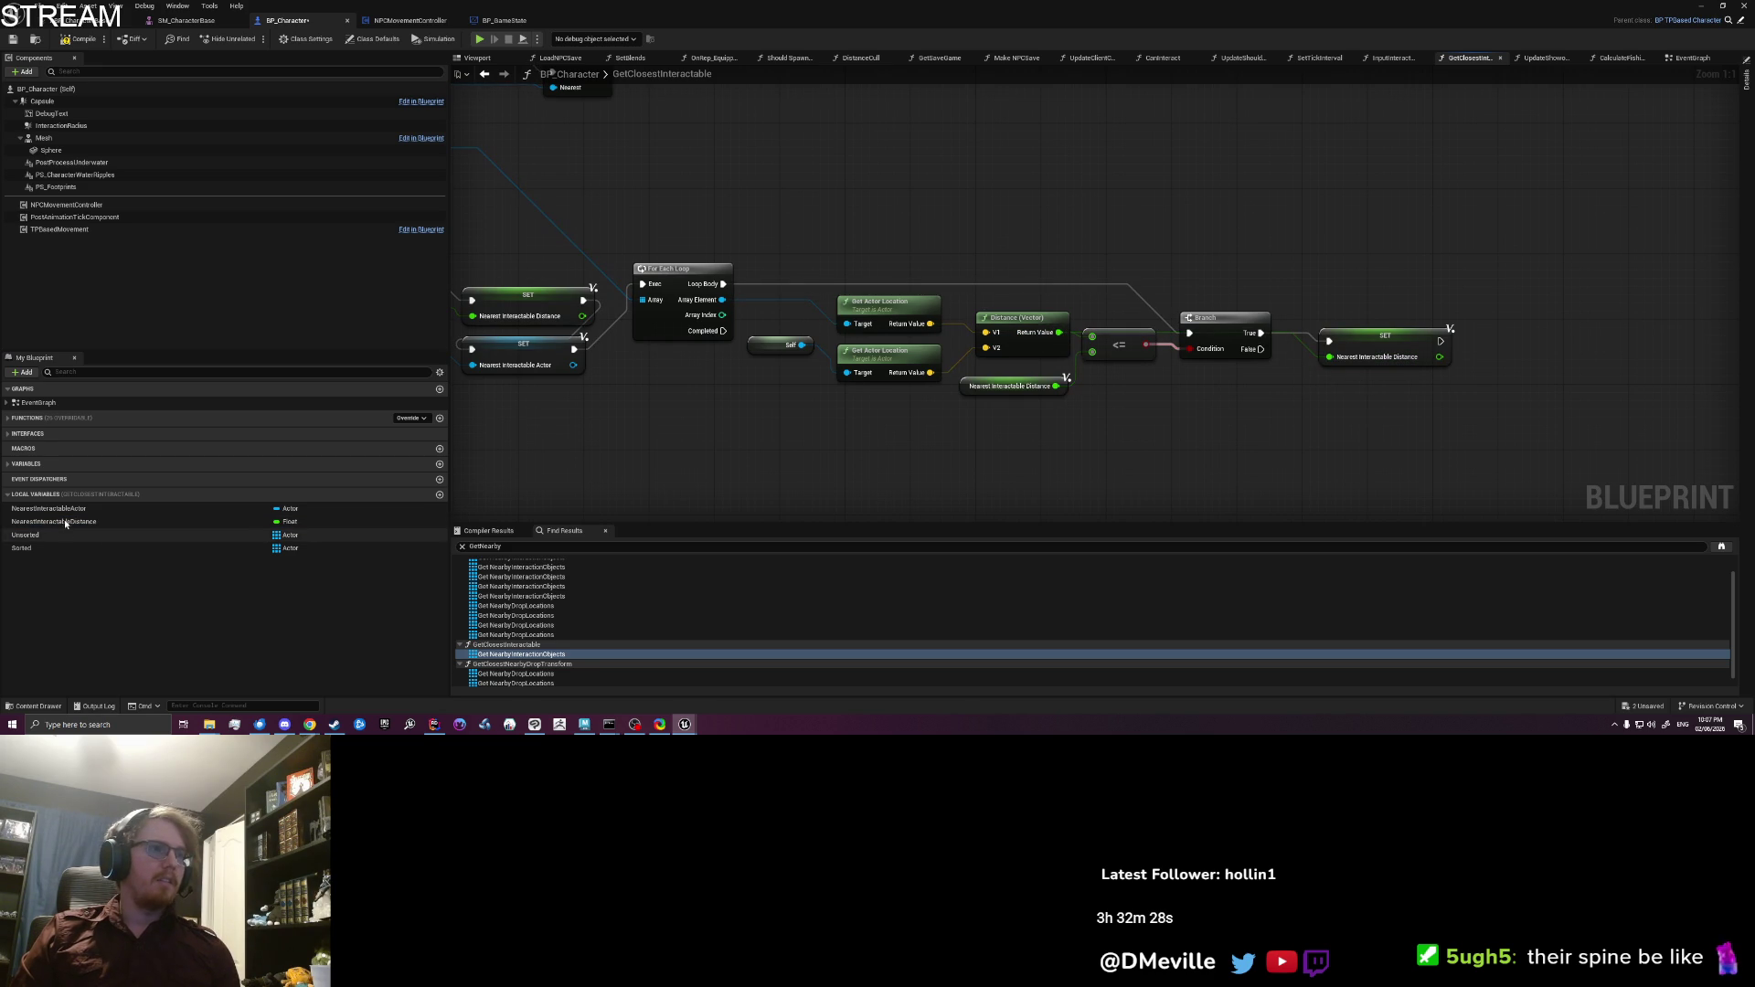
pyautogui.moveTo(68, 508); pyautogui.dragTo(1473, 374)
pyautogui.click(1499, 385)
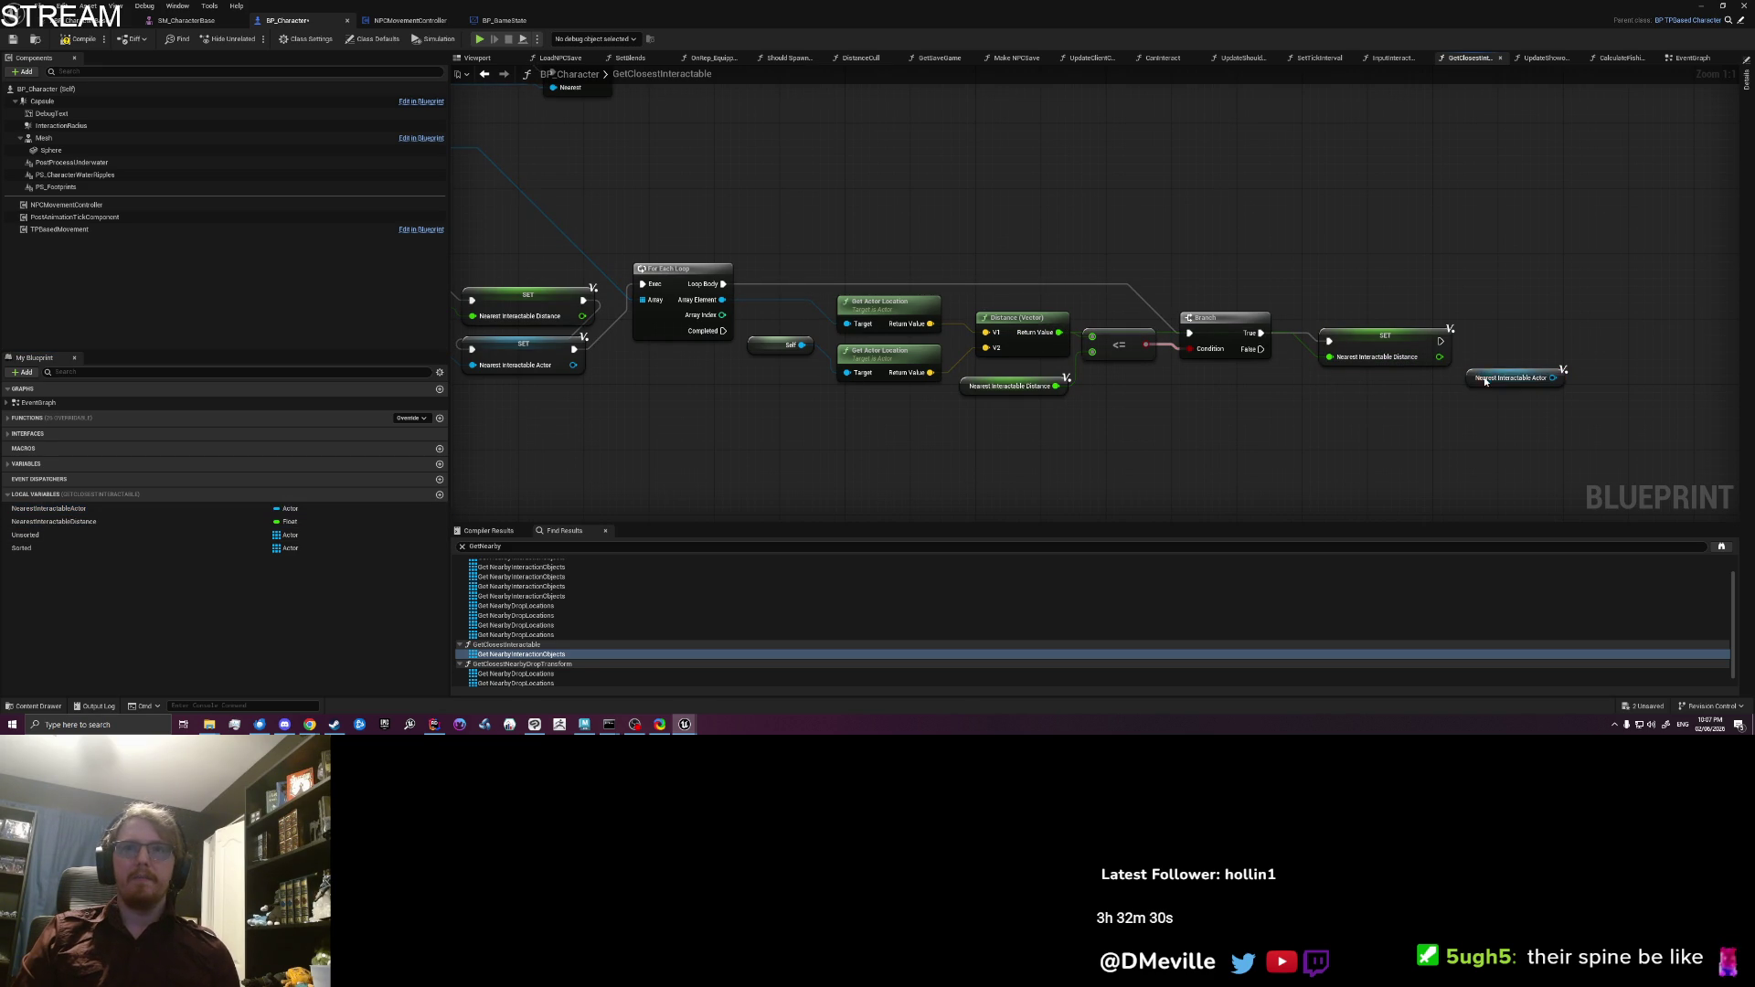
pyautogui.press('Delete')
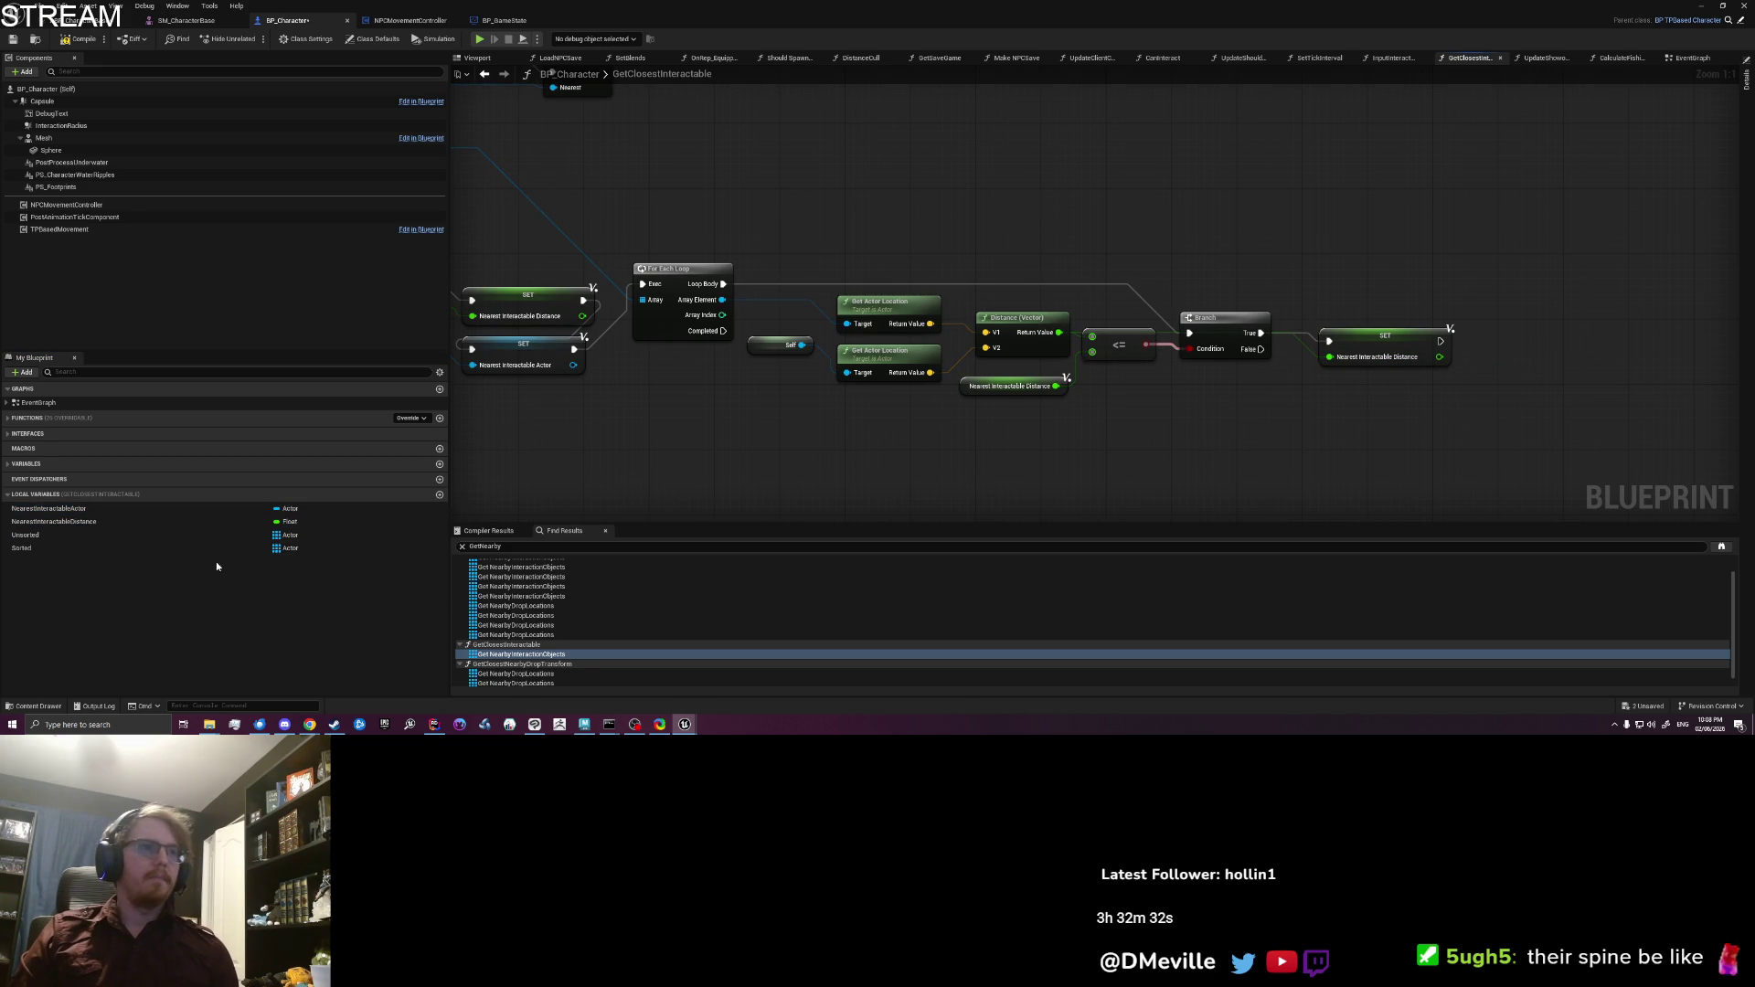
pyautogui.moveTo(69, 509); pyautogui.dragTo(1230, 411)
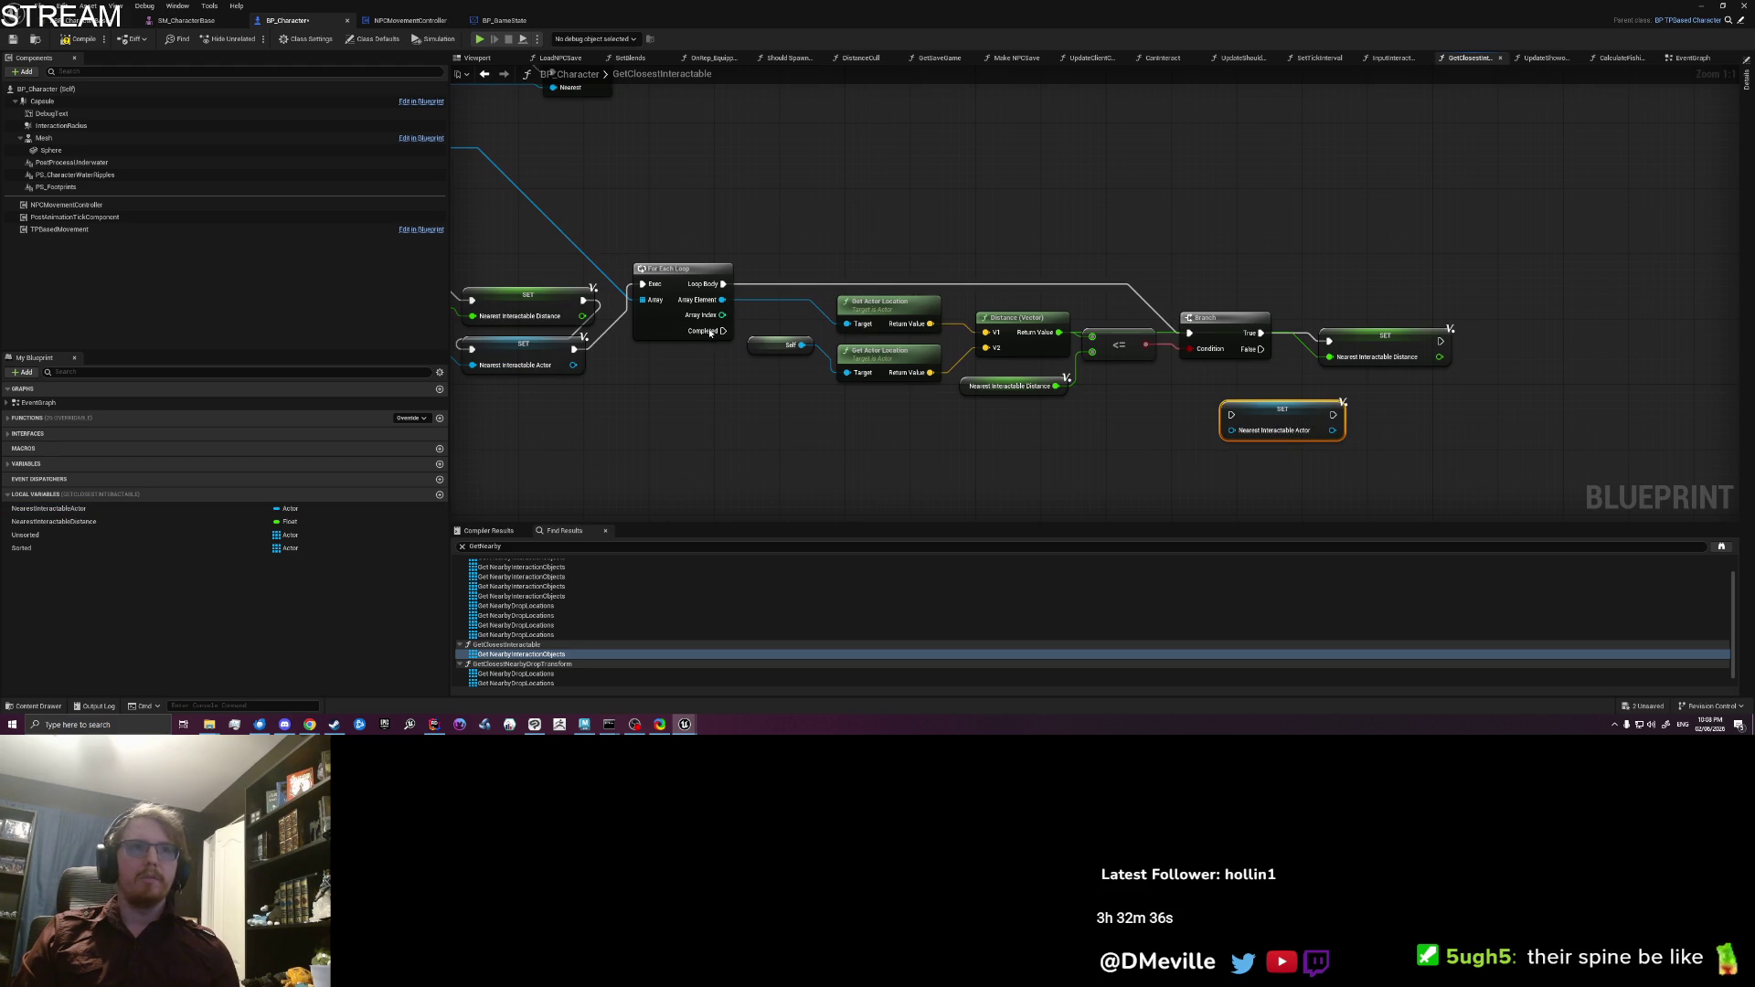
pyautogui.moveTo(722, 300)
pyautogui.mouseDown()
pyautogui.moveTo(1220, 411)
pyautogui.moveTo(1236, 433)
pyautogui.moveTo(1392, 392)
pyautogui.moveTo(1350, 399)
pyautogui.moveTo(1362, 357)
pyautogui.mouseUp()
pyautogui.click(1235, 259)
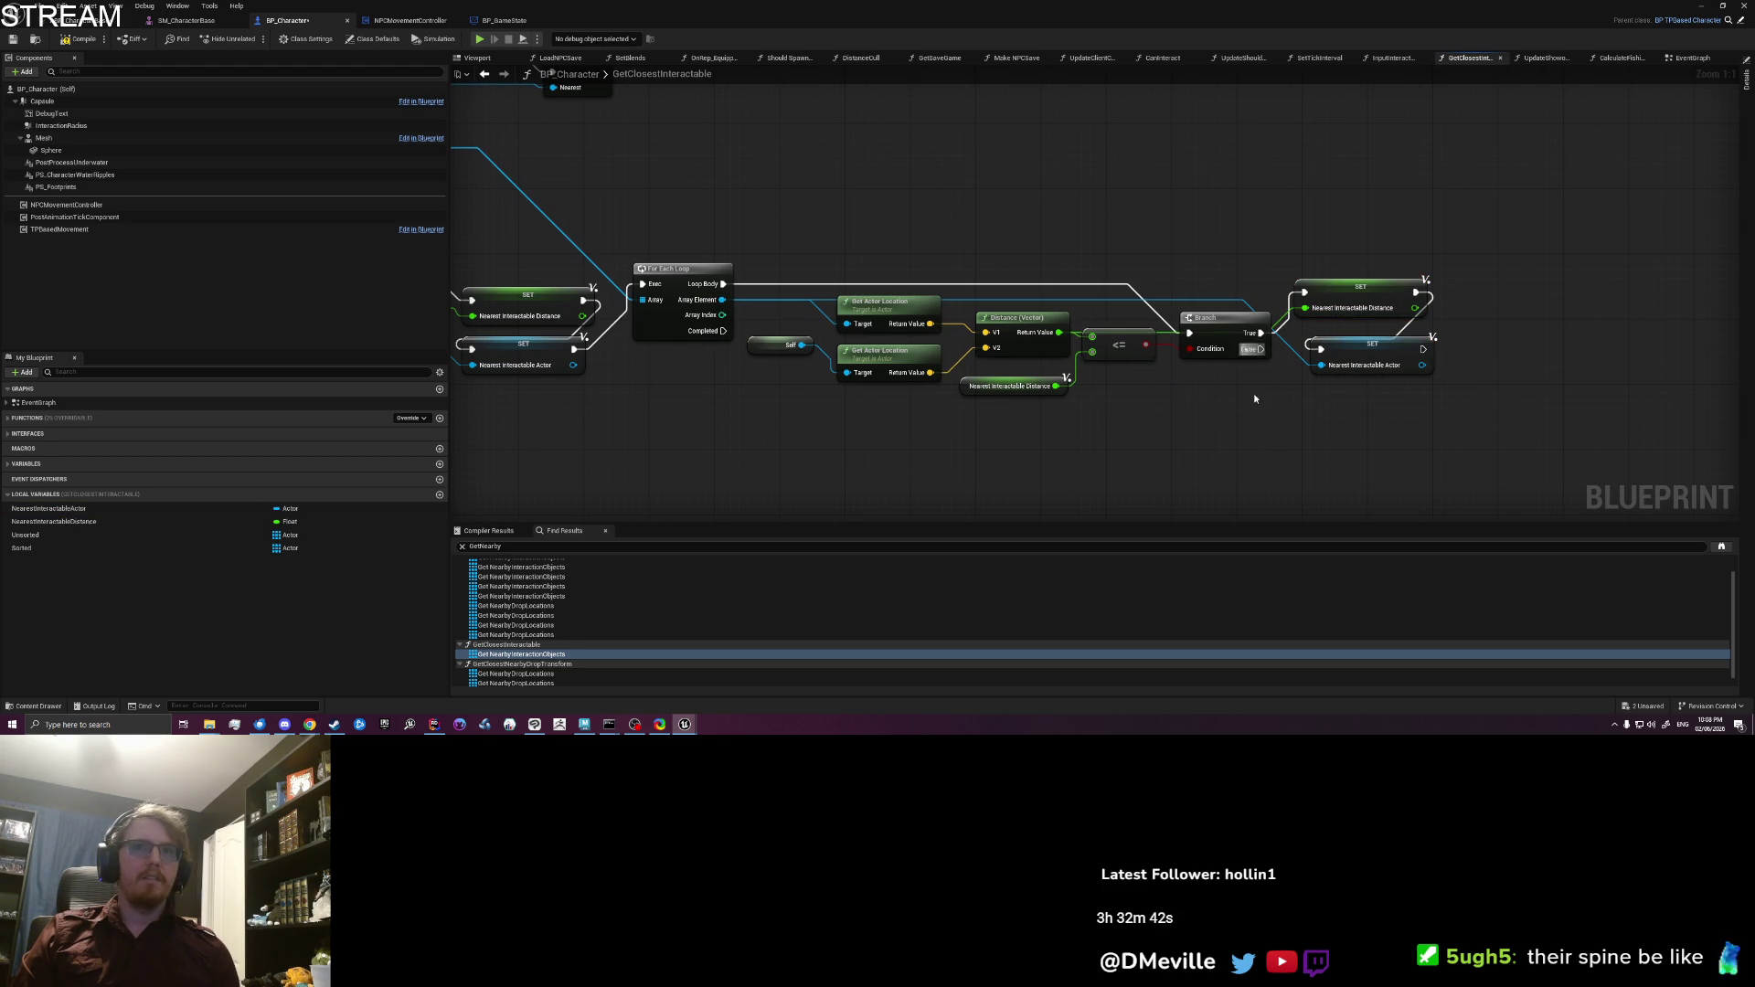
pyautogui.moveTo(669, 398)
pyautogui.mouseDown()
pyautogui.moveTo(740, 388)
pyautogui.moveTo(803, 314)
pyautogui.mouseUp()
pyautogui.moveTo(816, 408); pyautogui.dragTo(911, 408)
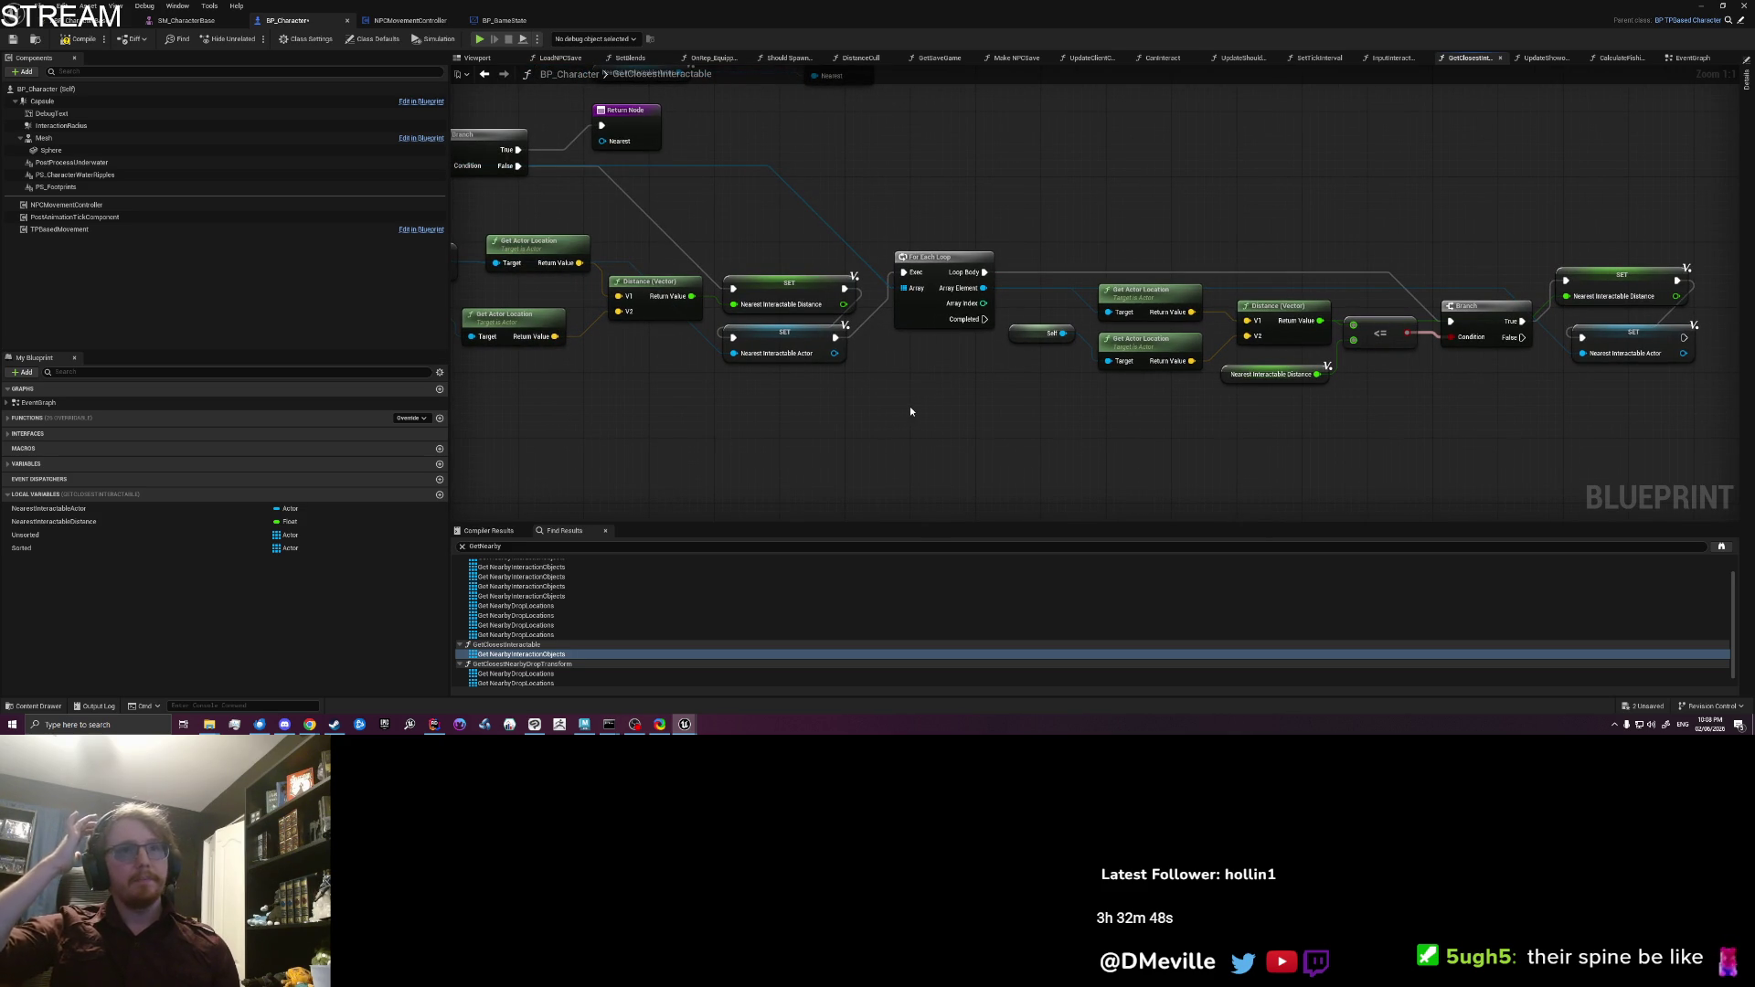
# Step: Place Unsorted and Sorted array getters near the loop's Completed output
pyautogui.moveTo(911, 411)
pyautogui.mouseDown()
pyautogui.moveTo(1113, 383)
pyautogui.moveTo(967, 386)
pyautogui.mouseUp()
pyautogui.scroll(-1, 1038, 375)
pyautogui.moveTo(1044, 330); pyautogui.dragTo(1065, 413)
pyautogui.moveTo(26, 534)
pyautogui.mouseDown()
pyautogui.moveTo(666, 477)
pyautogui.moveTo(936, 426)
pyautogui.mouseUp()
pyautogui.click(970, 447)
pyautogui.moveTo(24, 550); pyautogui.dragTo(1051, 453)
pyautogui.click(1056, 454)
# Step: Drop another Sorted getter and move it beside the Unsorted getter
pyautogui.moveTo(737, 453)
pyautogui.mouseDown()
pyautogui.moveTo(741, 336)
pyautogui.moveTo(730, 393)
pyautogui.mouseUp()
pyautogui.moveTo(118, 547)
pyautogui.mouseDown()
pyautogui.moveTo(858, 223)
pyautogui.moveTo(958, 218)
pyautogui.mouseUp()
pyautogui.click(888, 248)
pyautogui.write('cle')
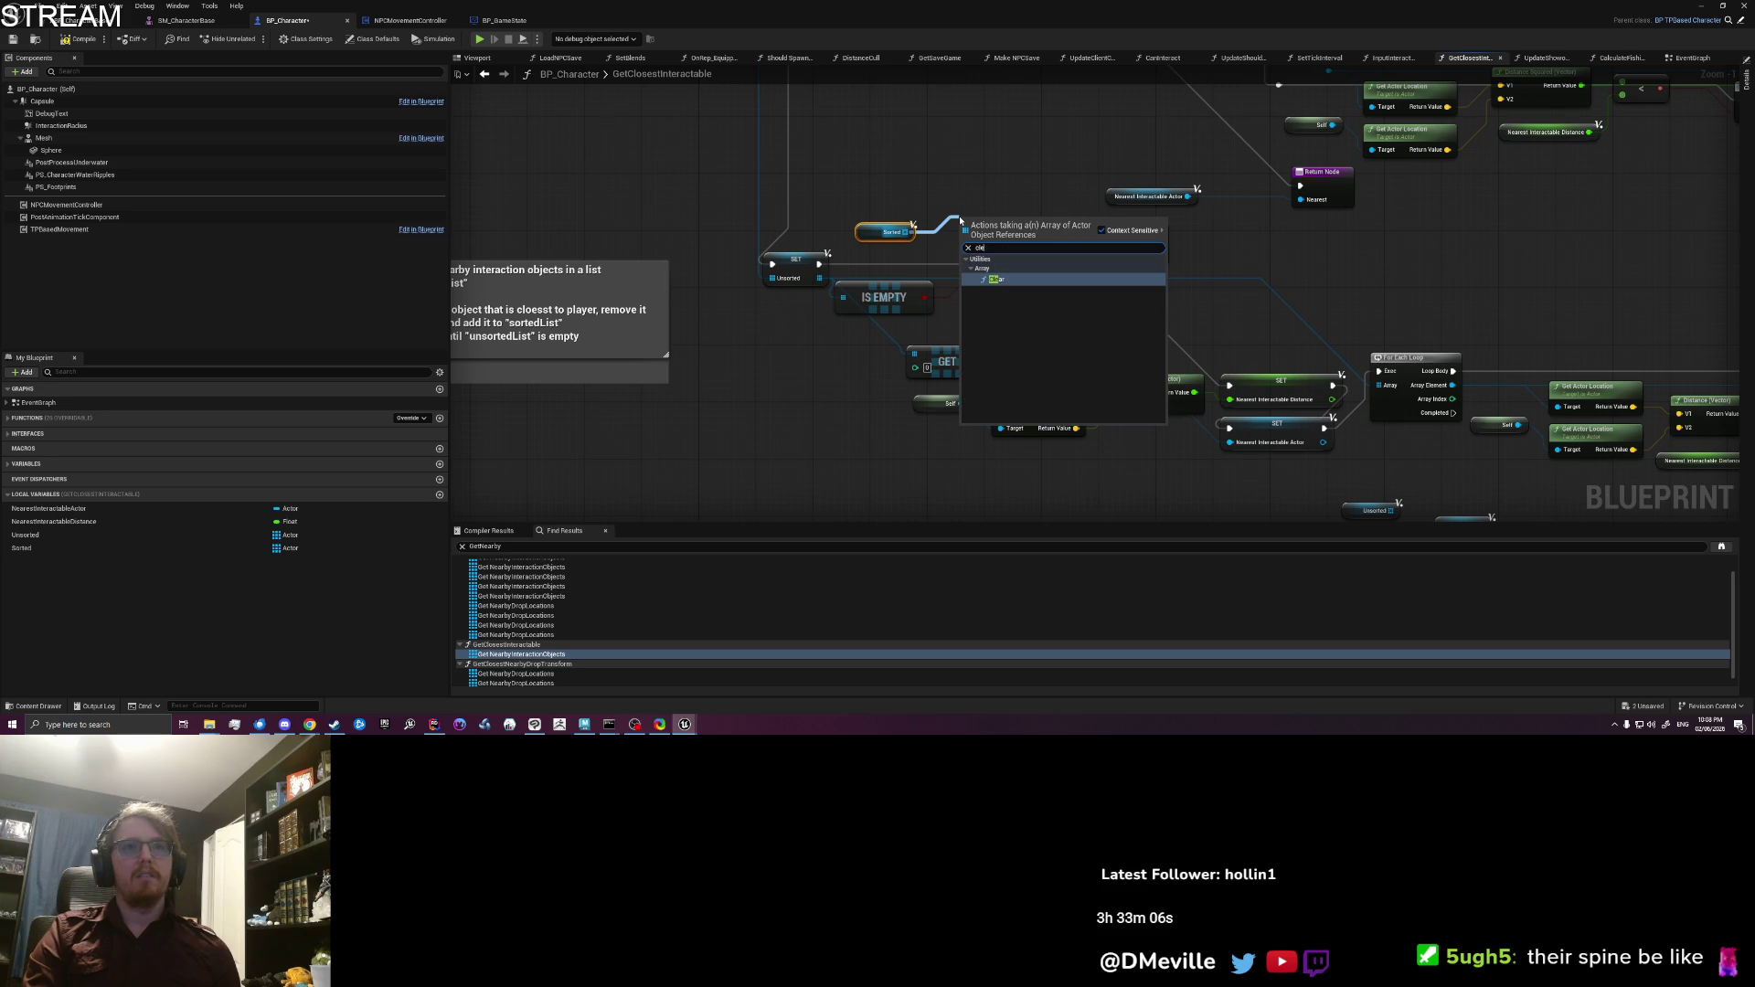
pyautogui.write('ar')
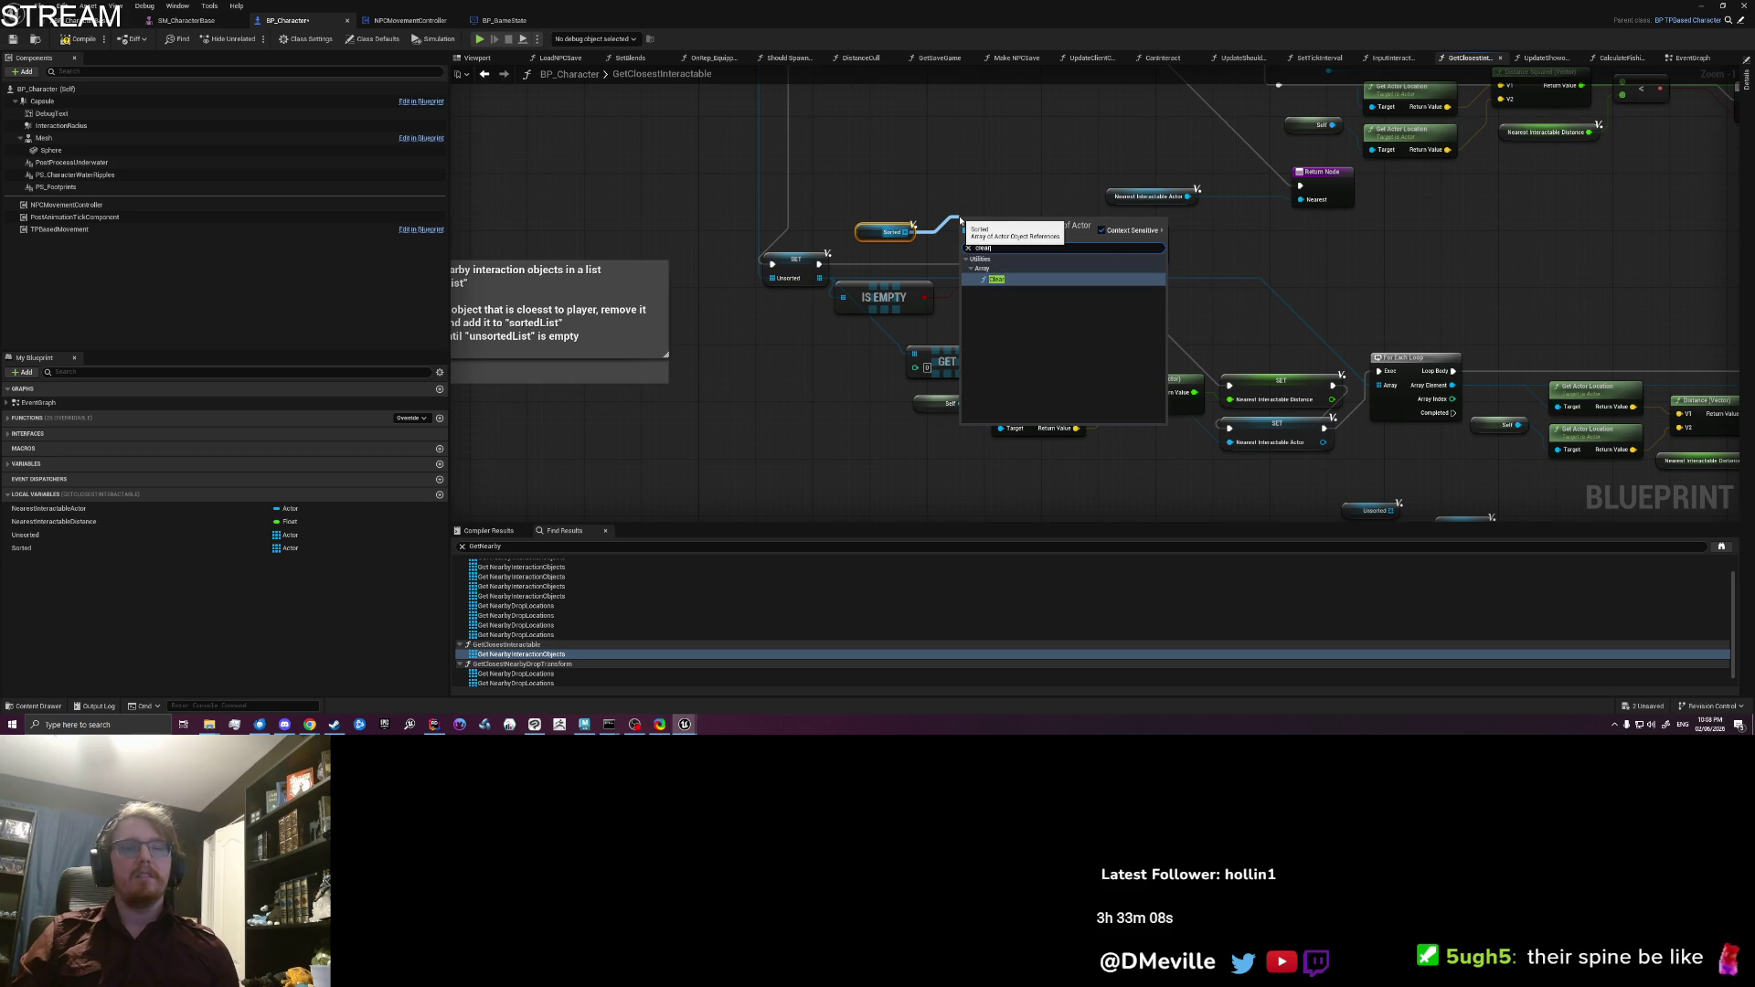
pyautogui.click(892, 192)
pyautogui.moveTo(890, 247)
pyautogui.mouseDown()
pyautogui.moveTo(1018, 292)
pyautogui.moveTo(1131, 419)
pyautogui.moveTo(1088, 423)
pyautogui.moveTo(1159, 414)
pyautogui.mouseUp()
# Step: Add an ADD node on Sorted with Nearest Interactable Actor as the item, Unsorted below
pyautogui.scroll(1, 1088, 437)
pyautogui.write('add')
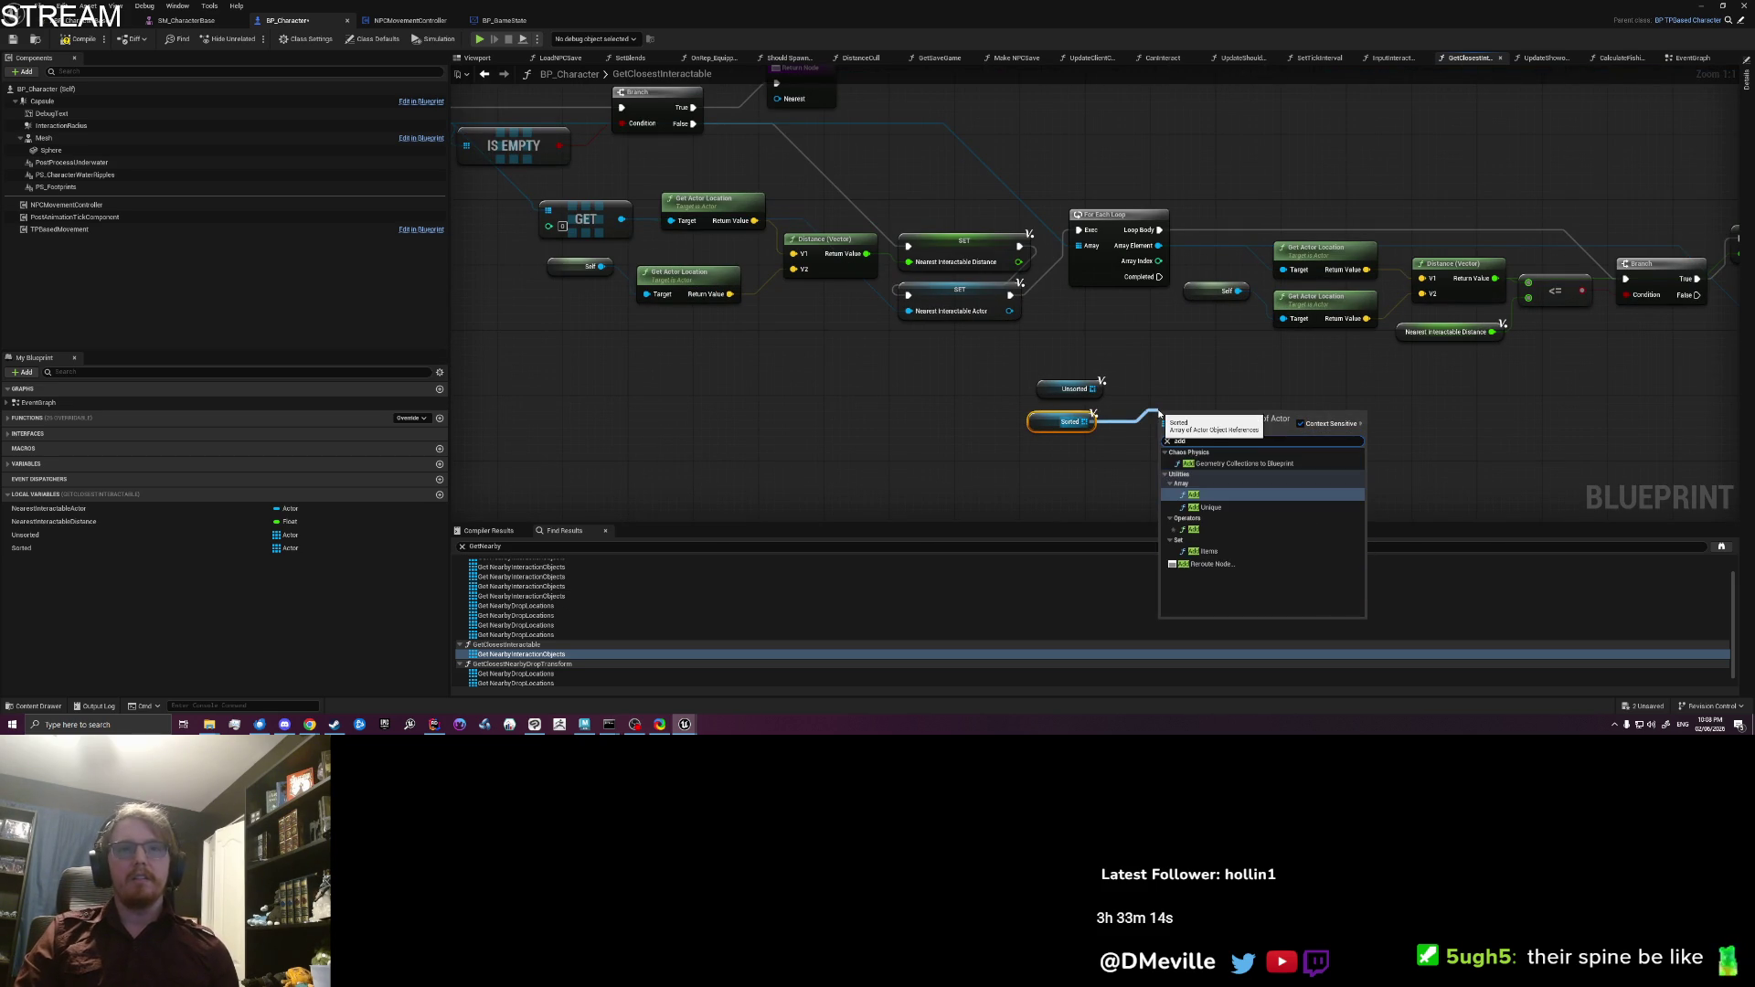
pyautogui.press('Return')
pyautogui.moveTo(1175, 407); pyautogui.dragTo(1217, 407)
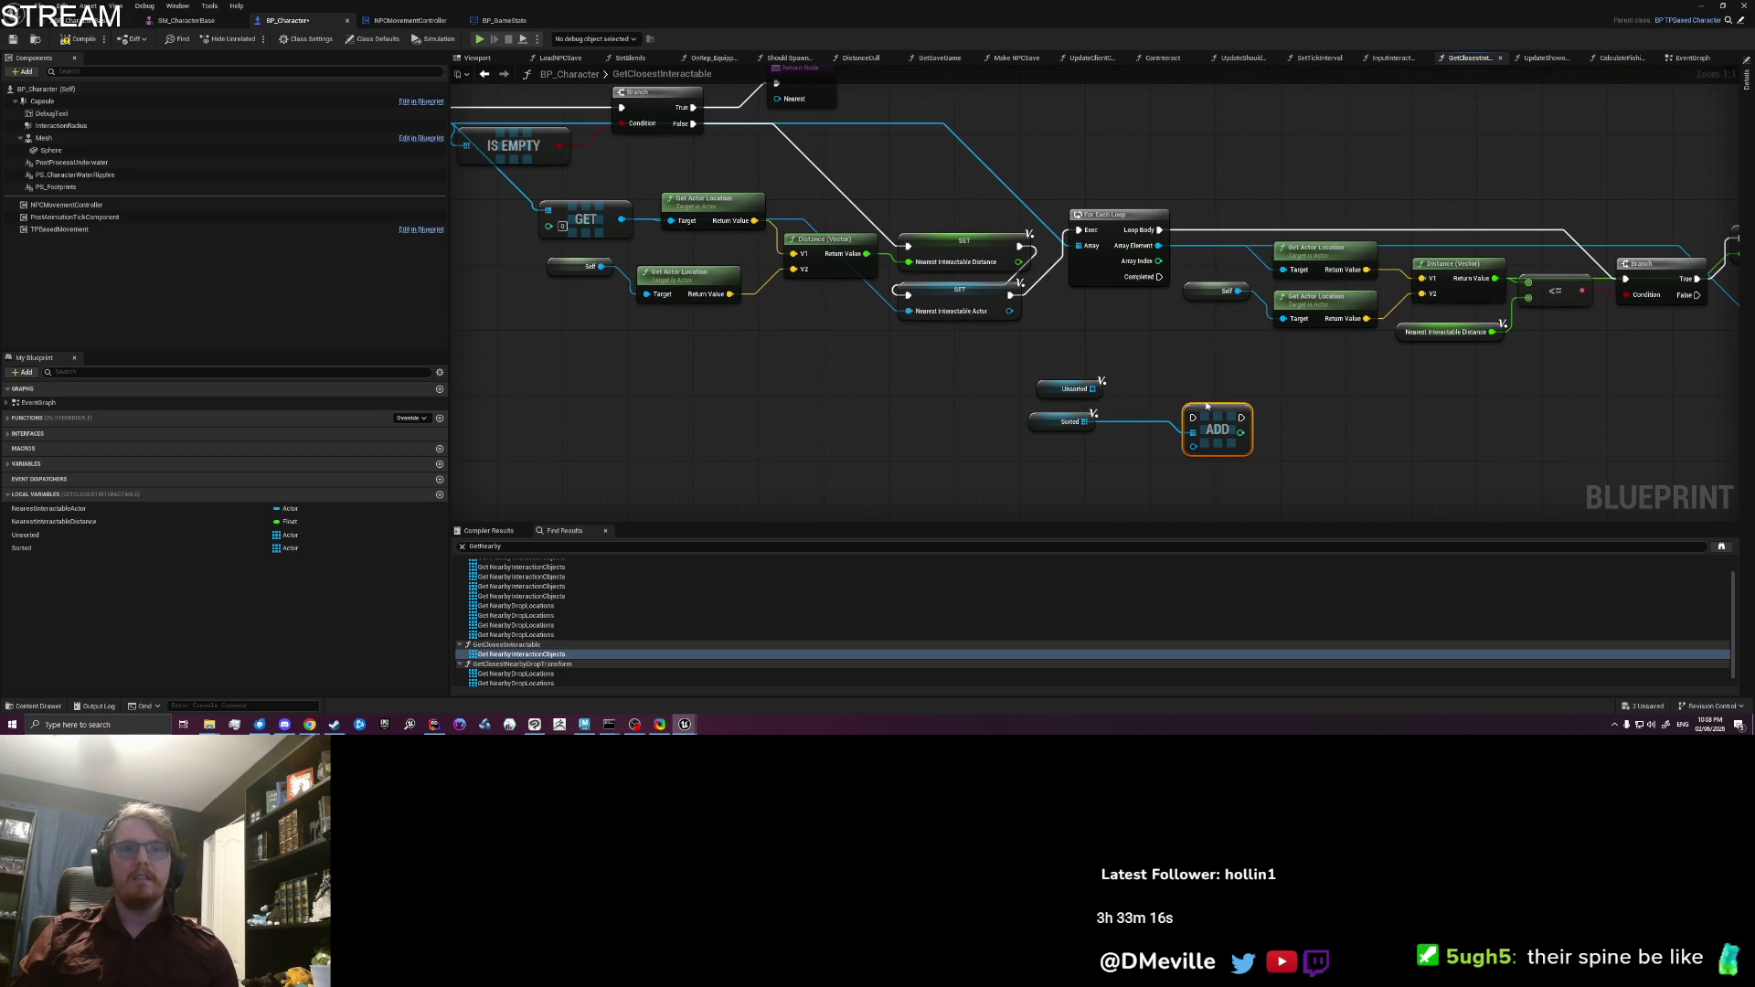
pyautogui.moveTo(1087, 397); pyautogui.dragTo(996, 385)
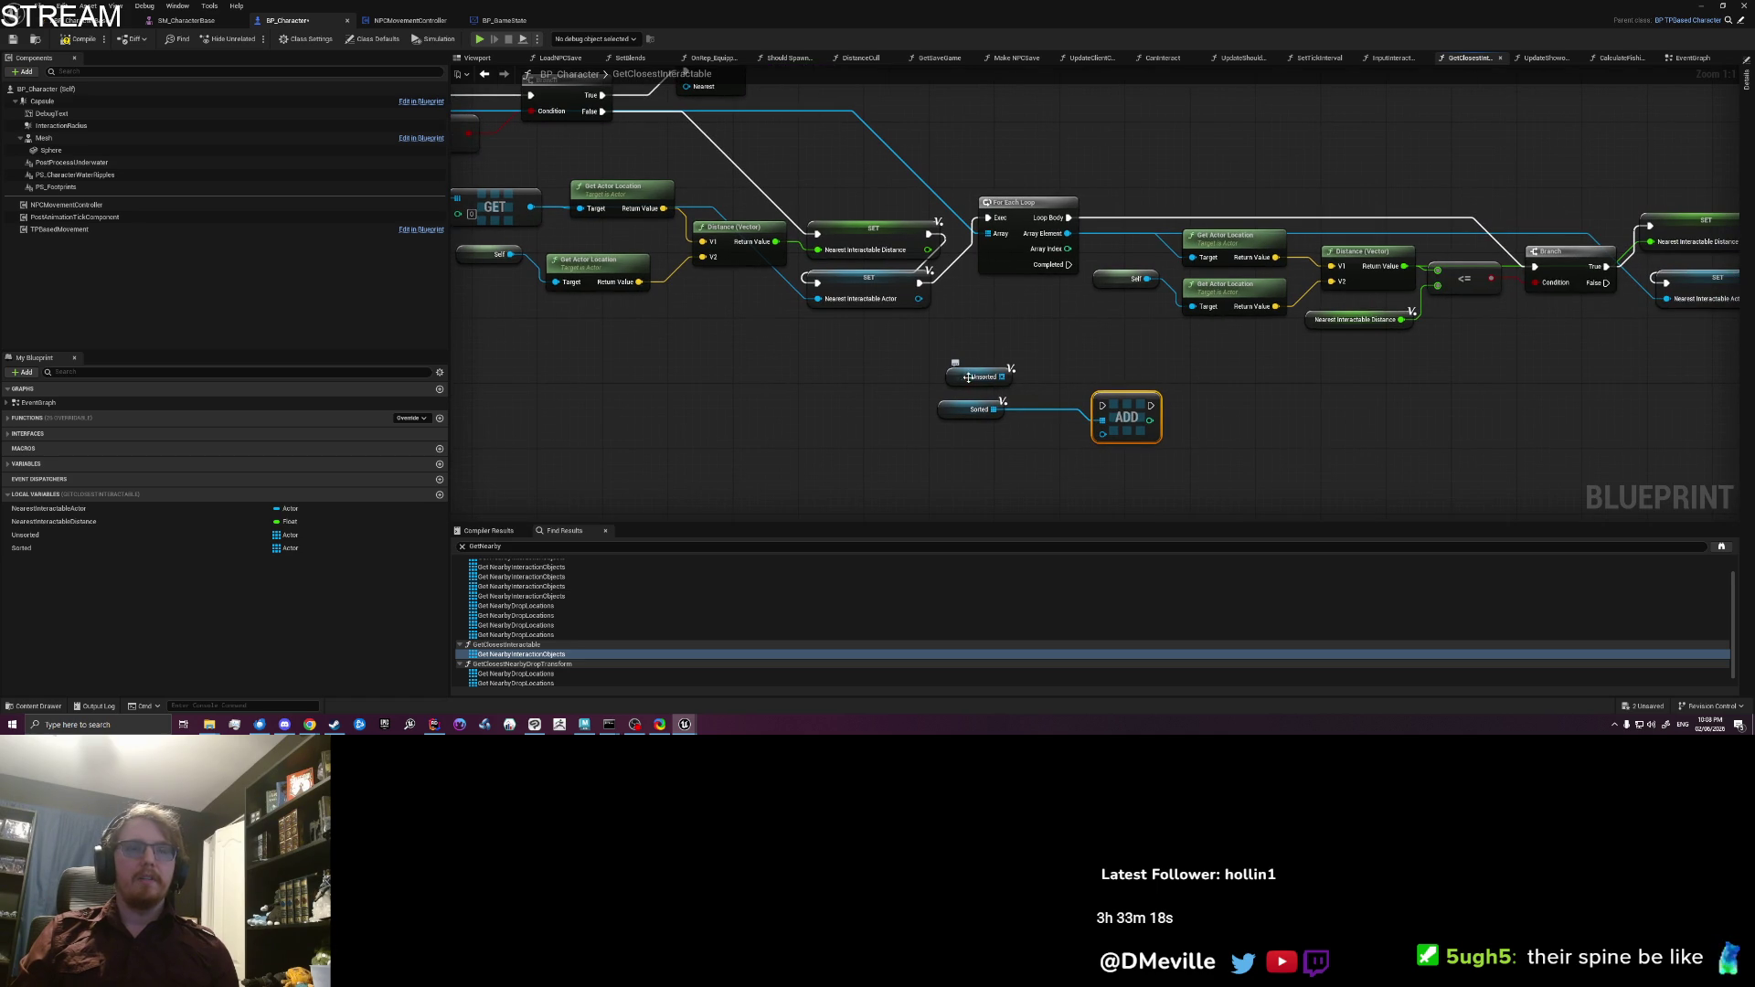
pyautogui.moveTo(55, 508); pyautogui.dragTo(1100, 440)
pyautogui.moveTo(1239, 457); pyautogui.dragTo(1135, 453)
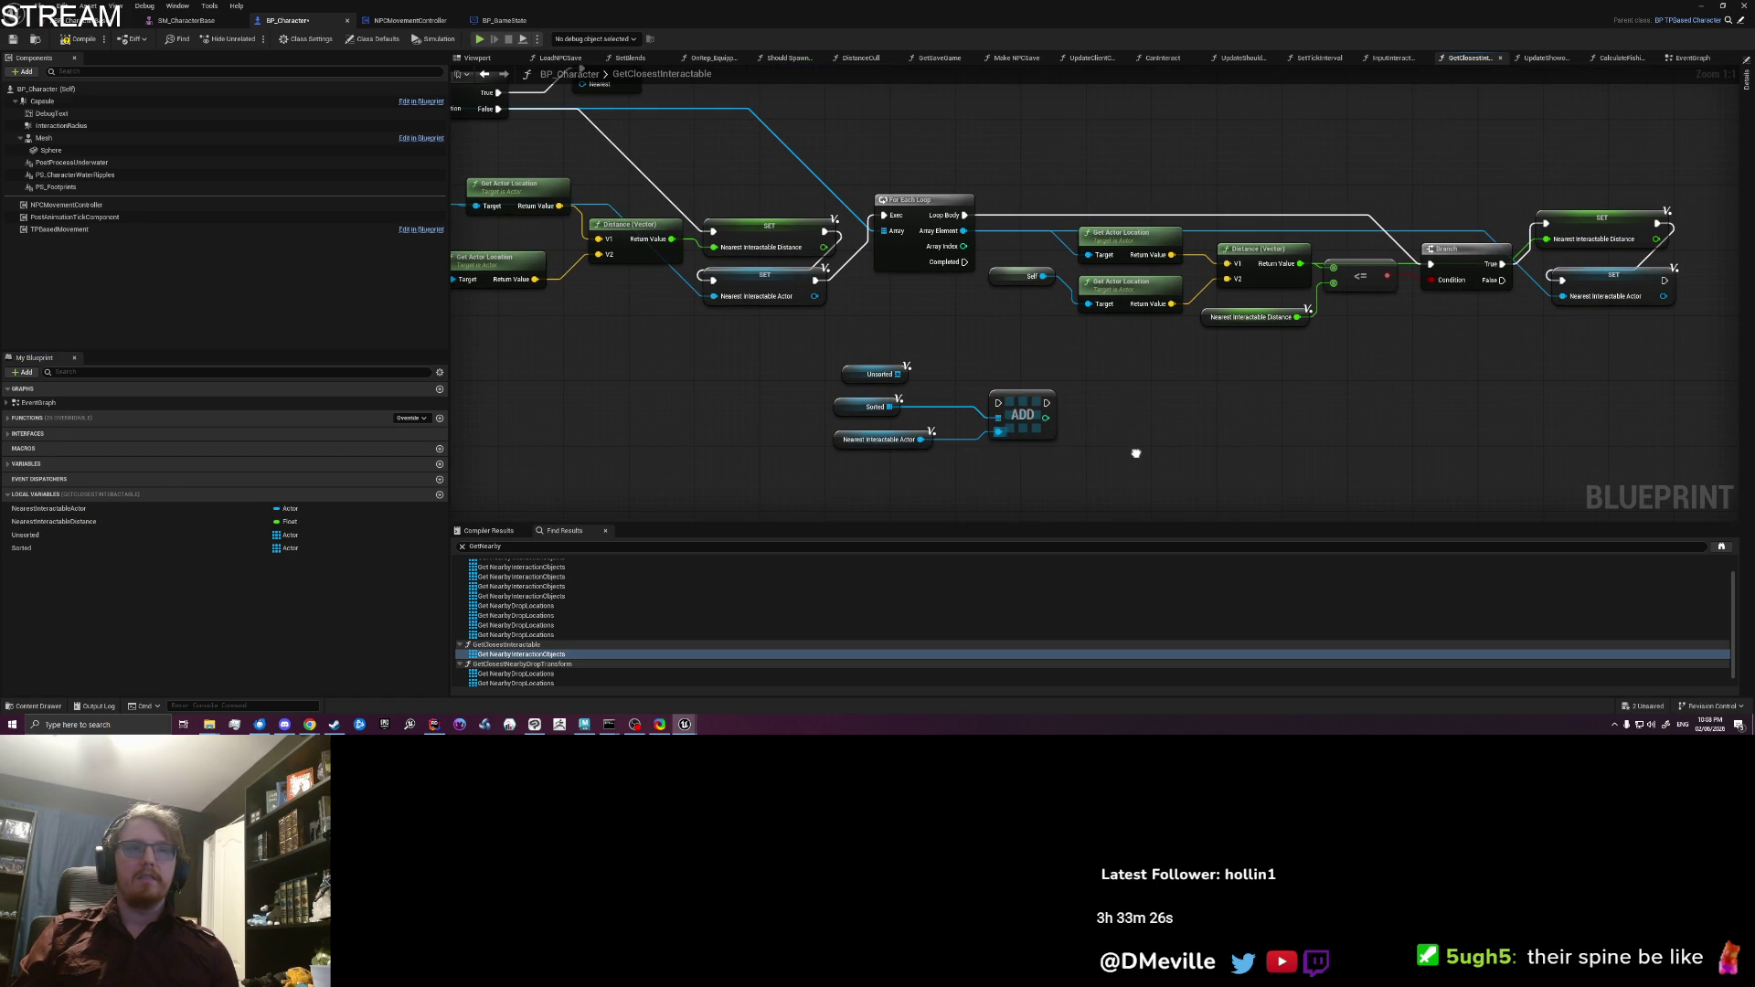
pyautogui.moveTo(864, 372)
pyautogui.mouseDown()
pyautogui.moveTo(967, 462)
pyautogui.moveTo(1131, 482)
pyautogui.moveTo(1107, 455)
pyautogui.mouseUp()
pyautogui.write('remo')
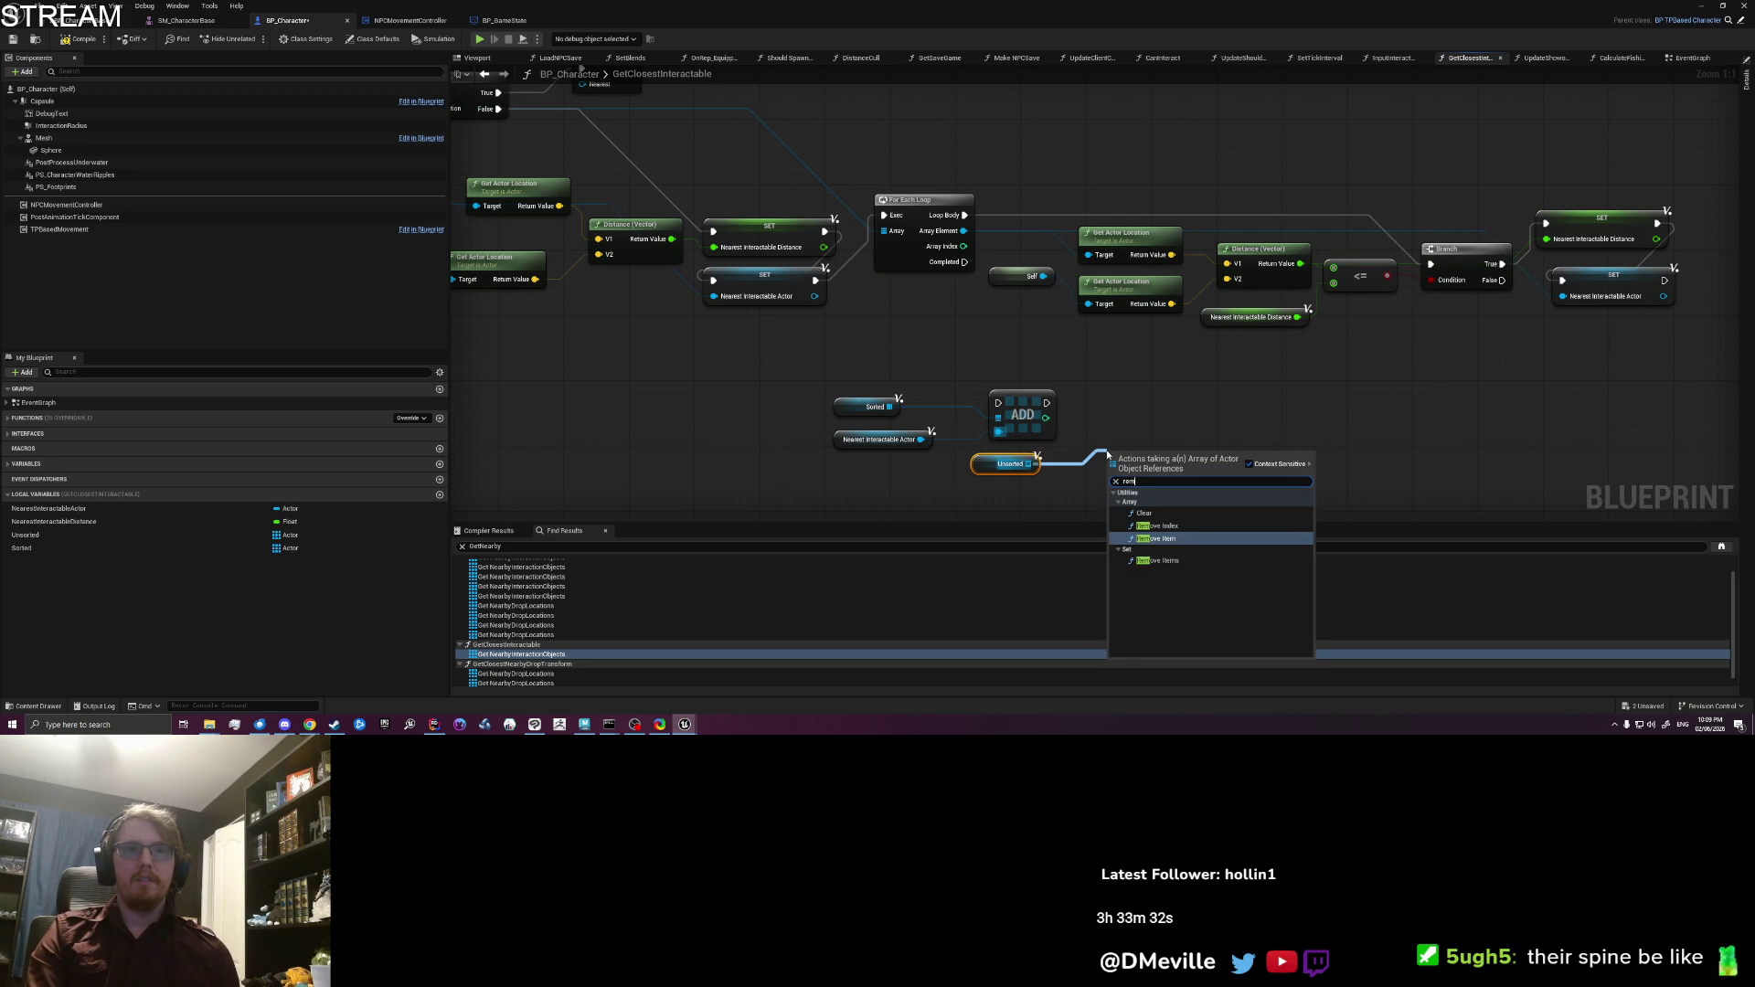
# Step: Add a REMOVE of Nearest Interactable Actor from Unsorted, chained after Completed and the Sorted ADD
pyautogui.press('Return')
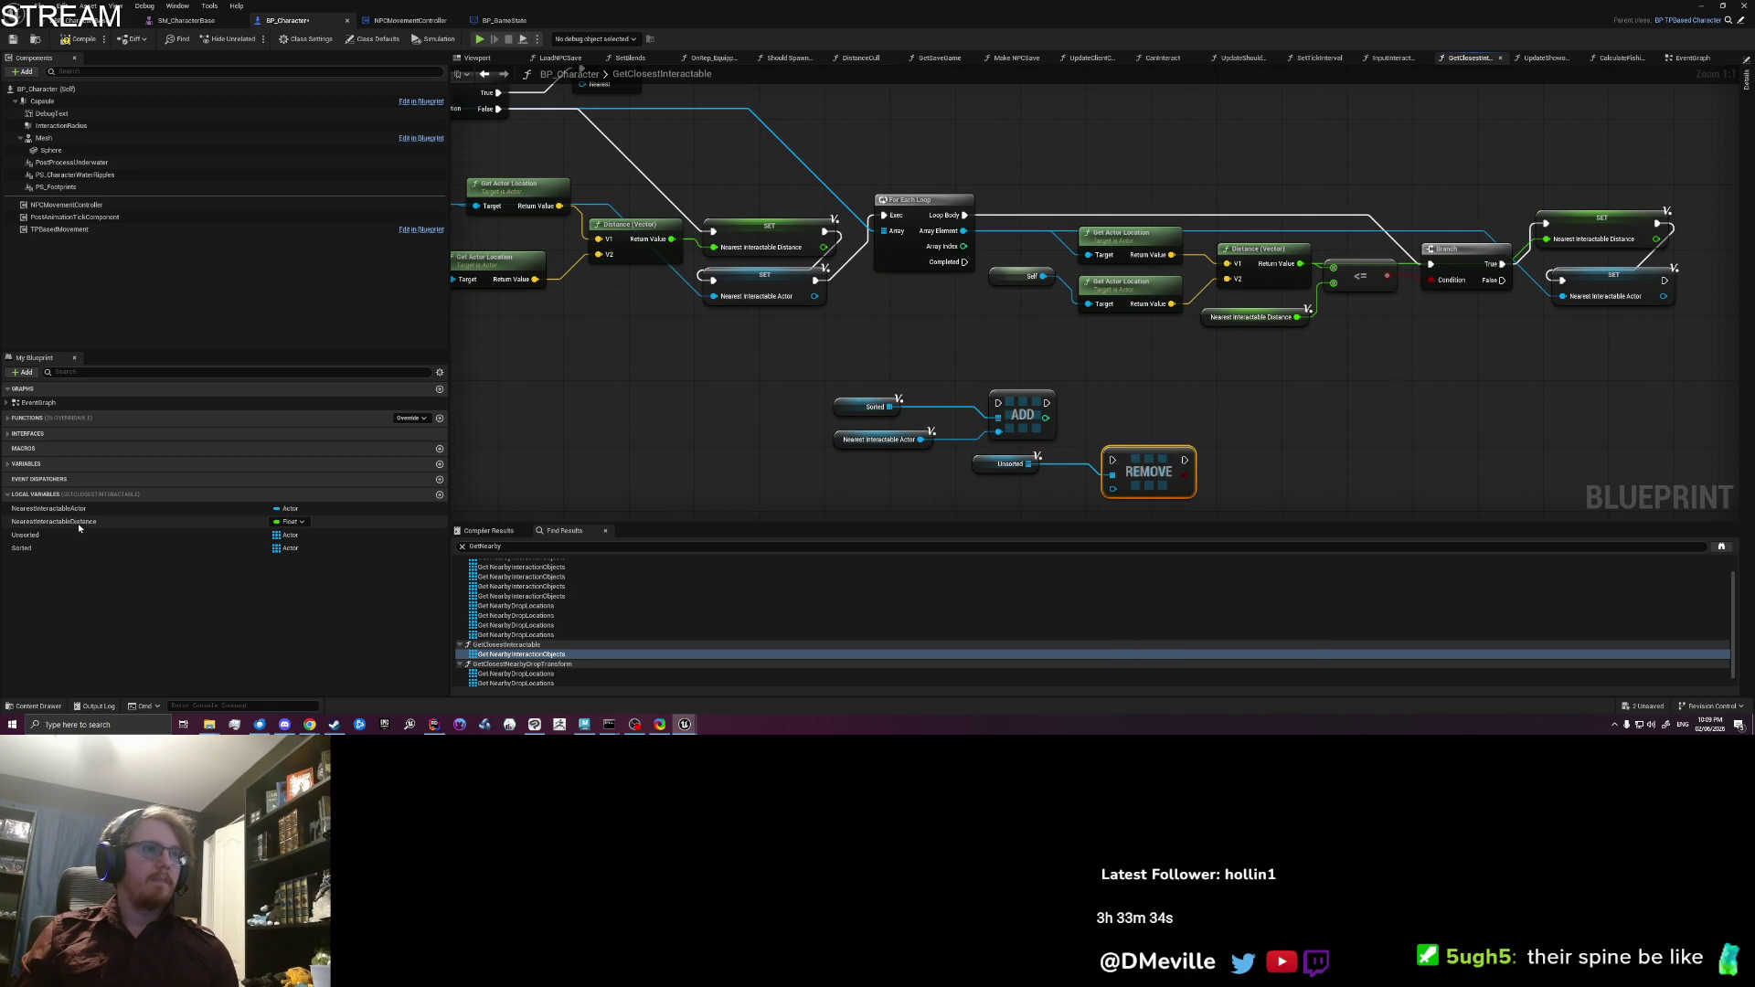
pyautogui.moveTo(79, 509); pyautogui.dragTo(1112, 492)
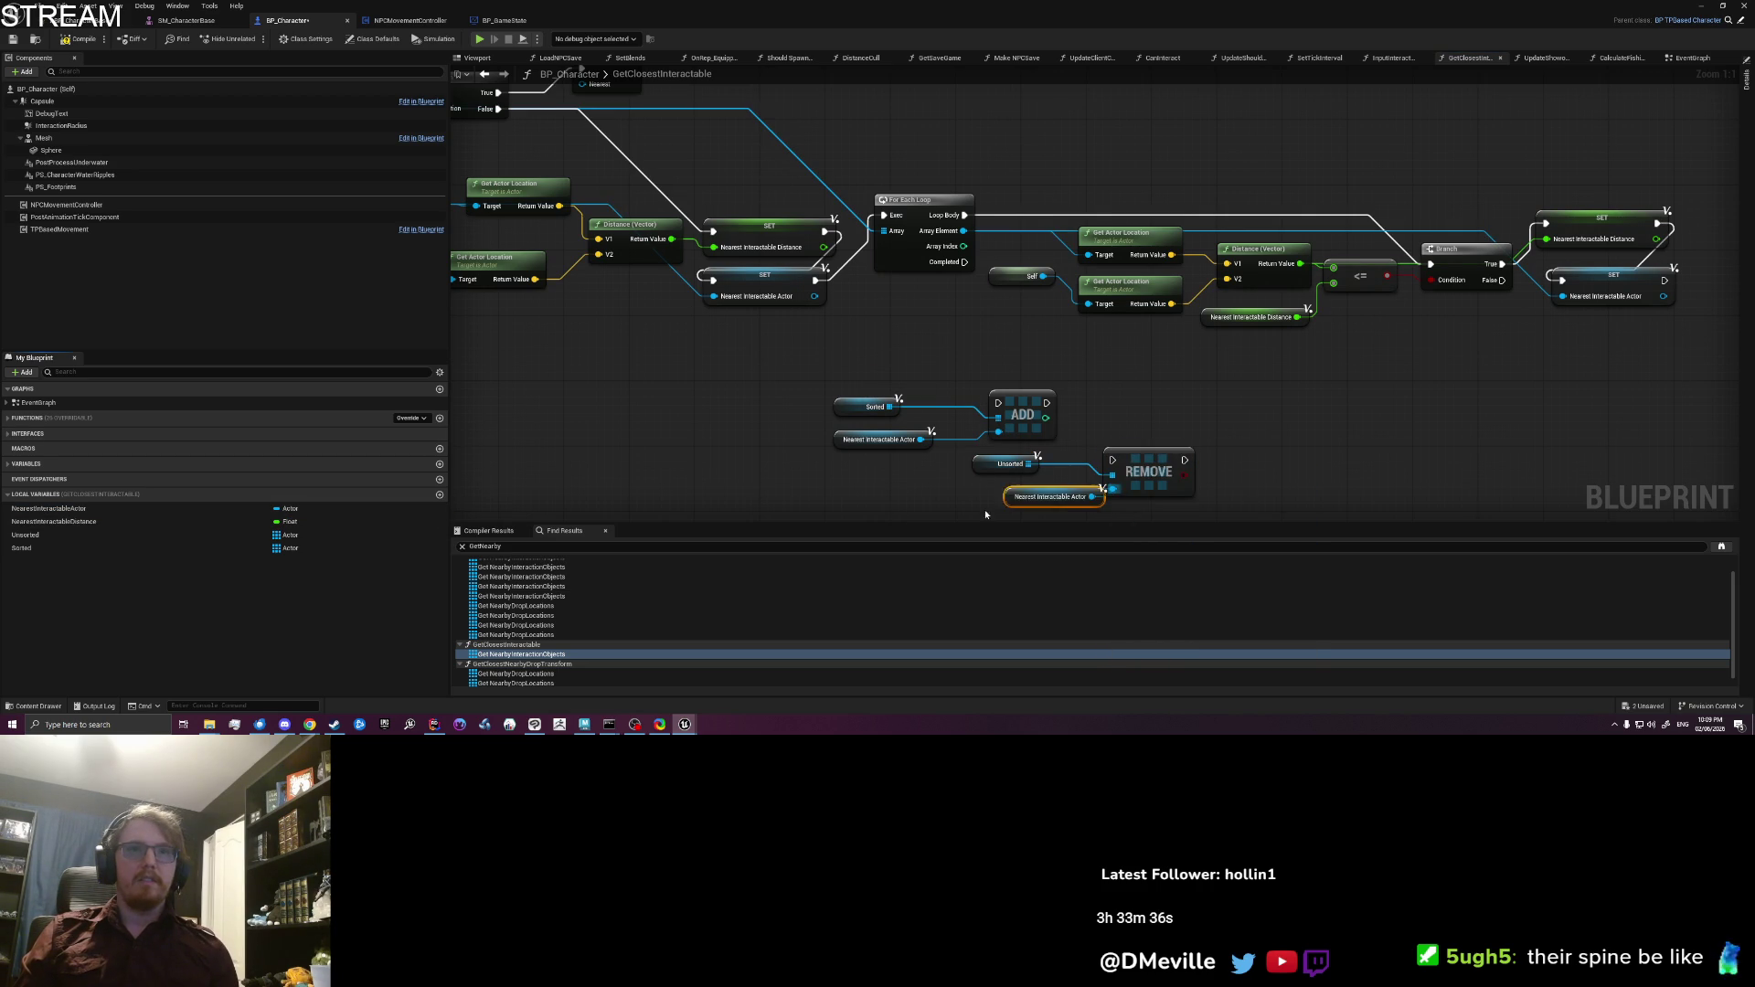
pyautogui.moveTo(964, 257)
pyautogui.mouseDown()
pyautogui.moveTo(996, 399)
pyautogui.moveTo(1111, 456)
pyautogui.mouseUp()
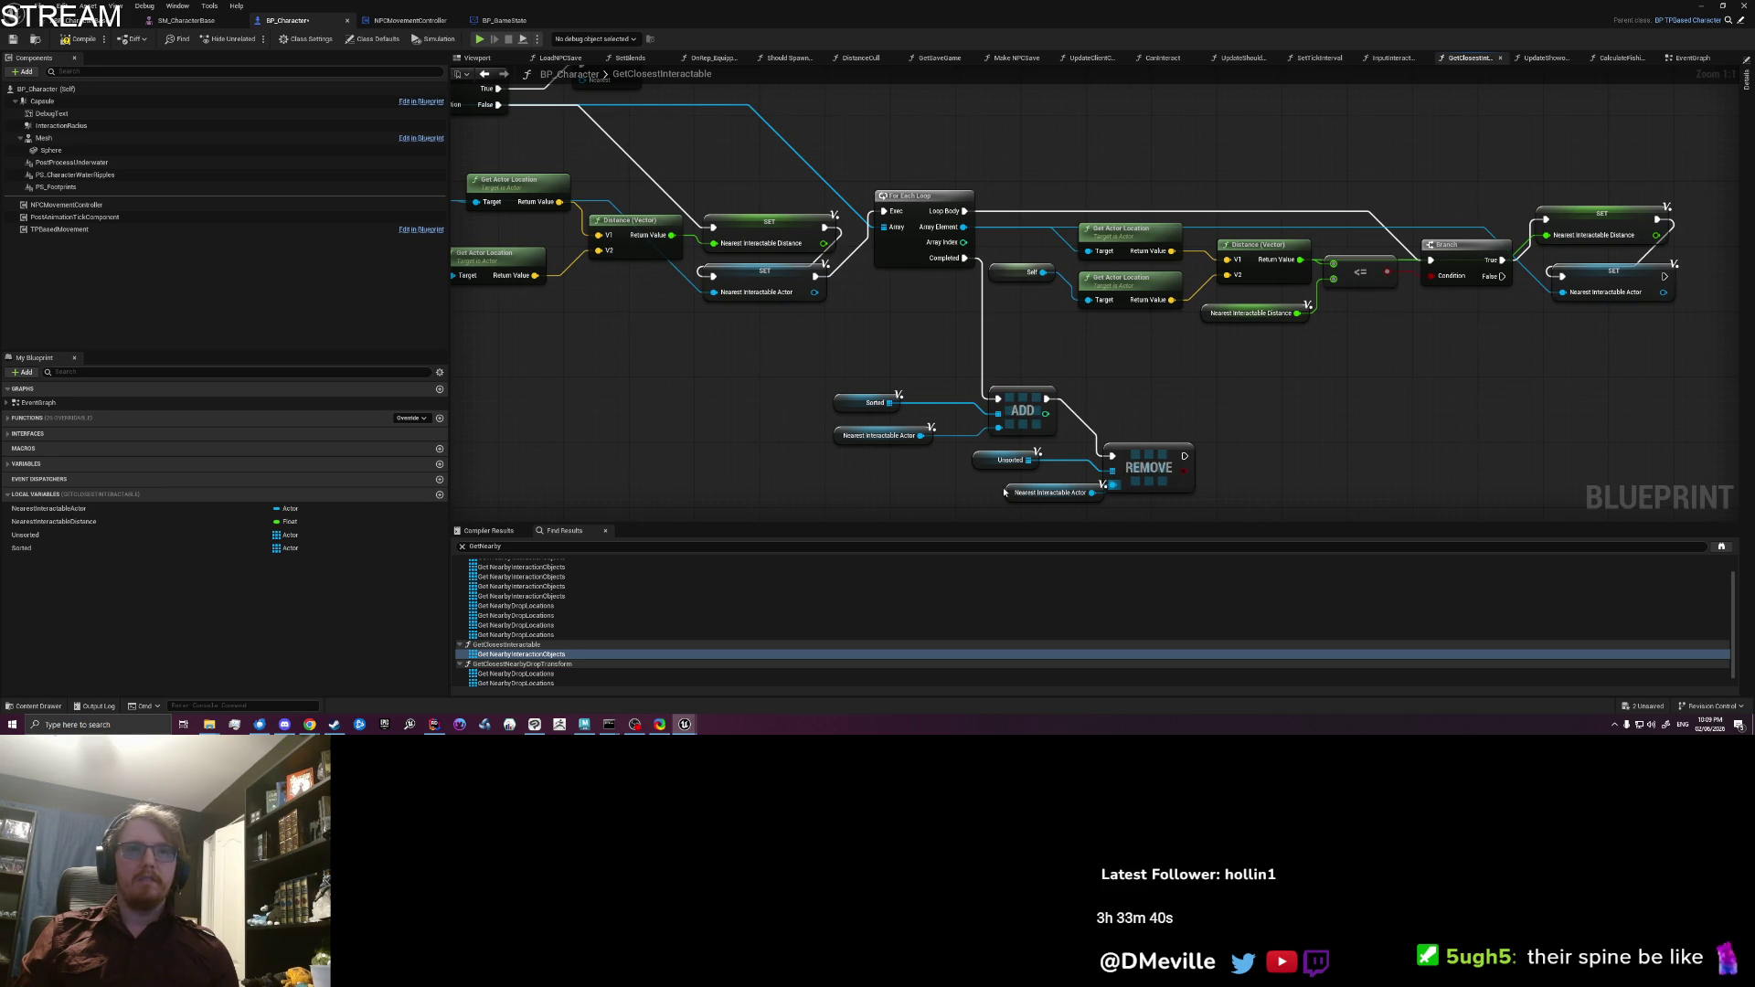
pyautogui.click(1142, 464)
pyautogui.moveTo(1013, 374); pyautogui.dragTo(1120, 430)
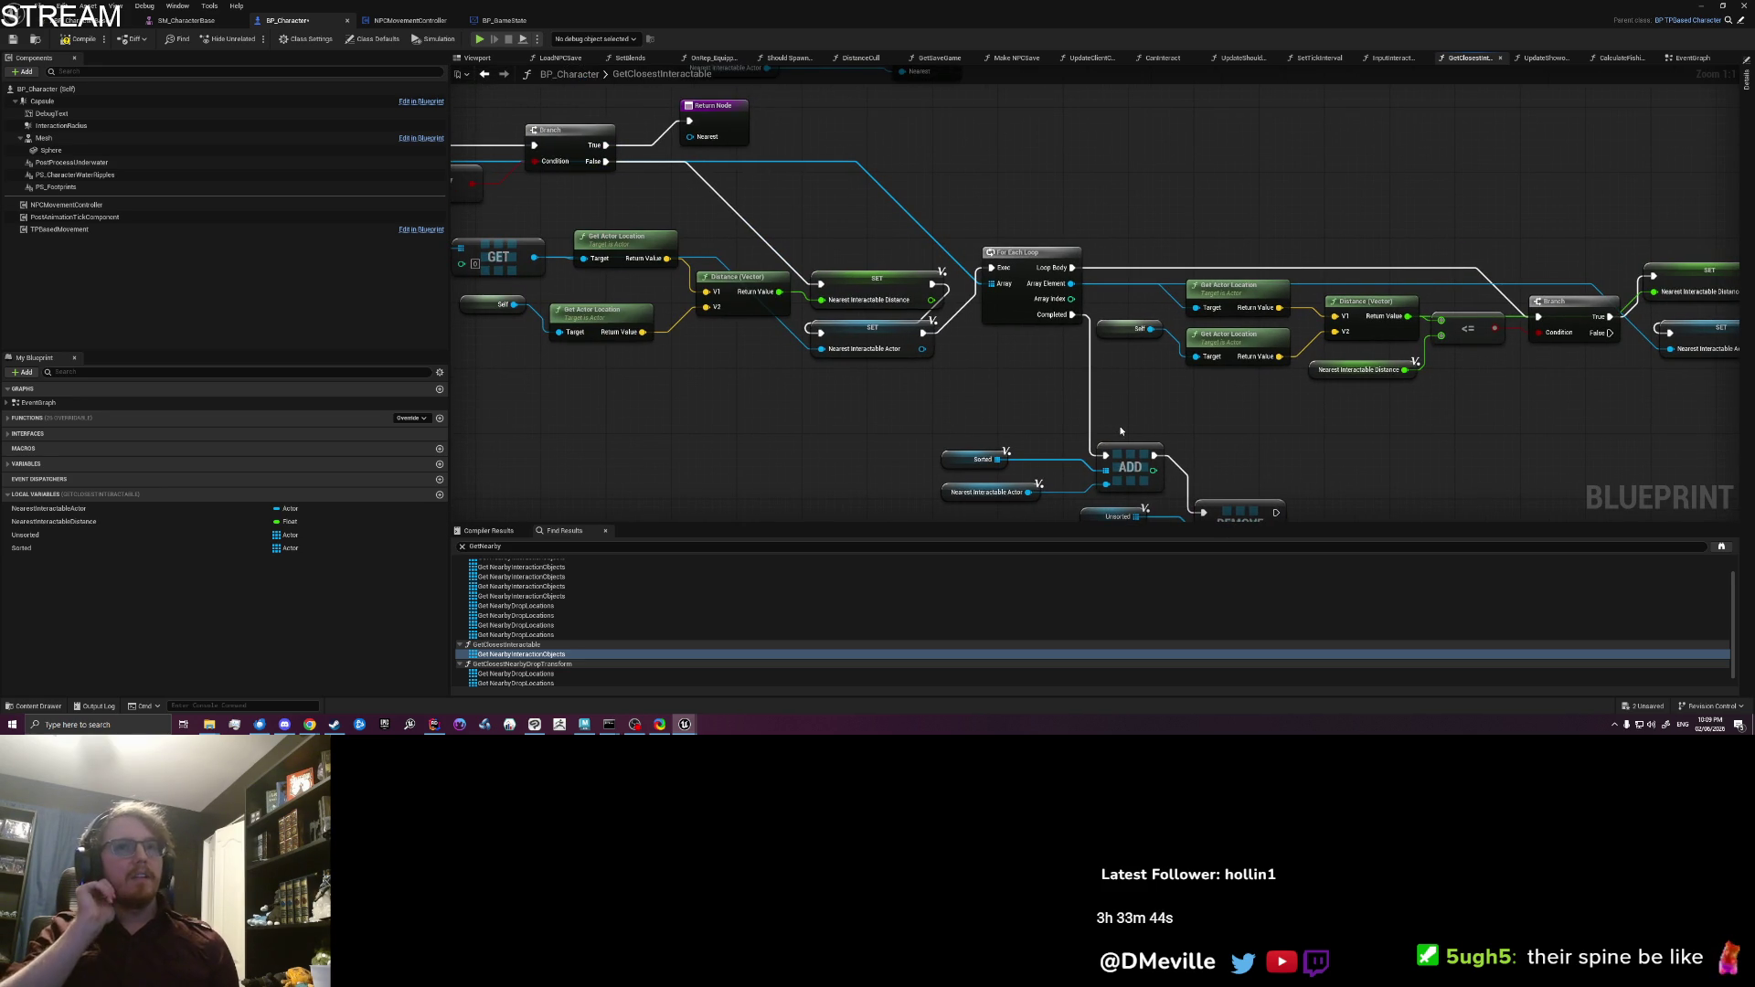
pyautogui.scroll(-1, 1119, 424)
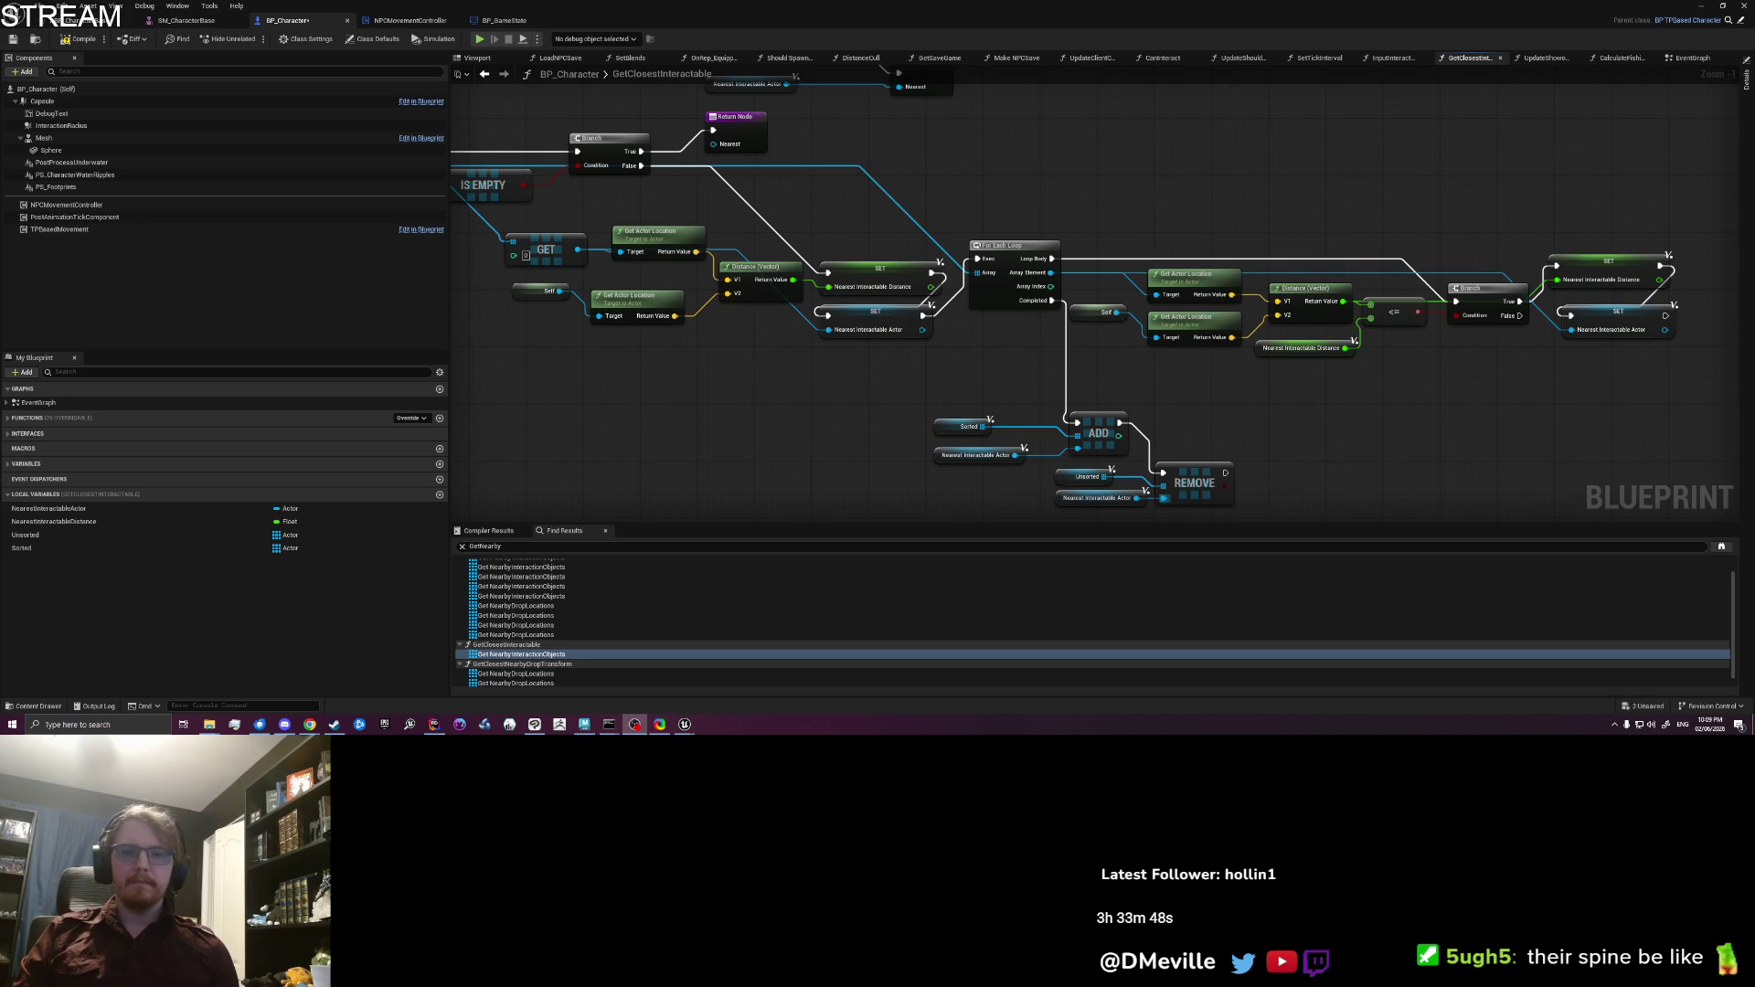
pyautogui.moveTo(1239, 416); pyautogui.dragTo(1194, 356)
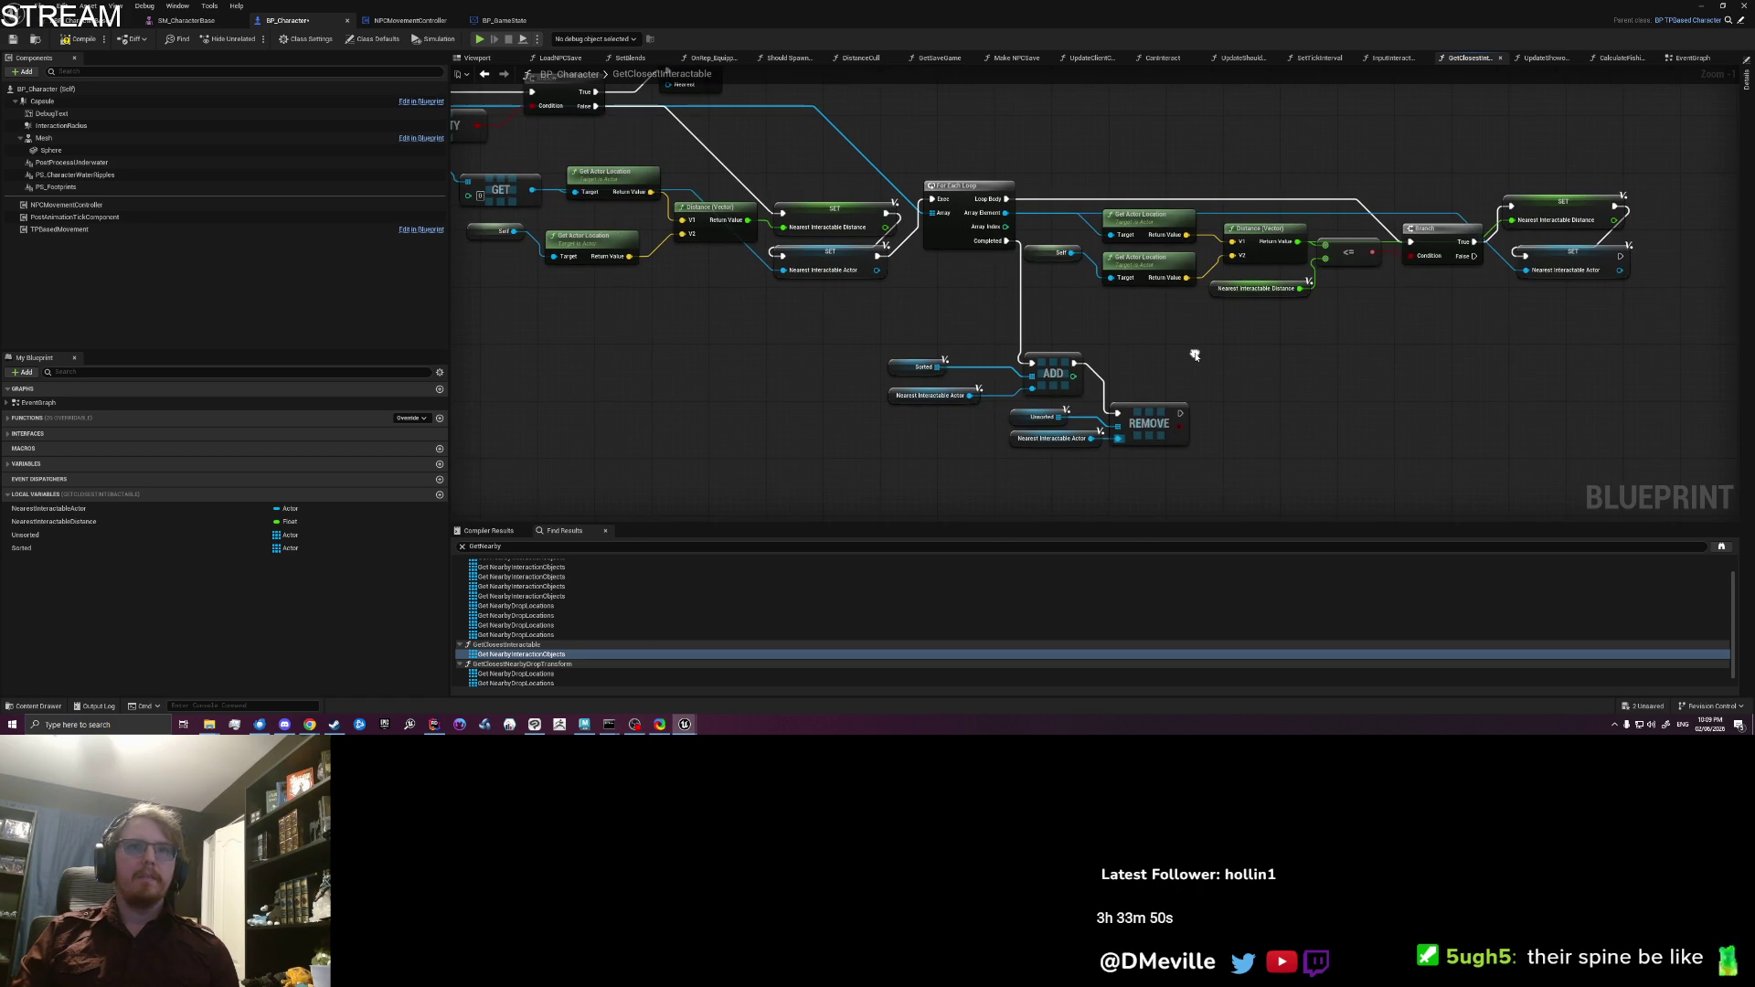
pyautogui.scroll(1, 1196, 357)
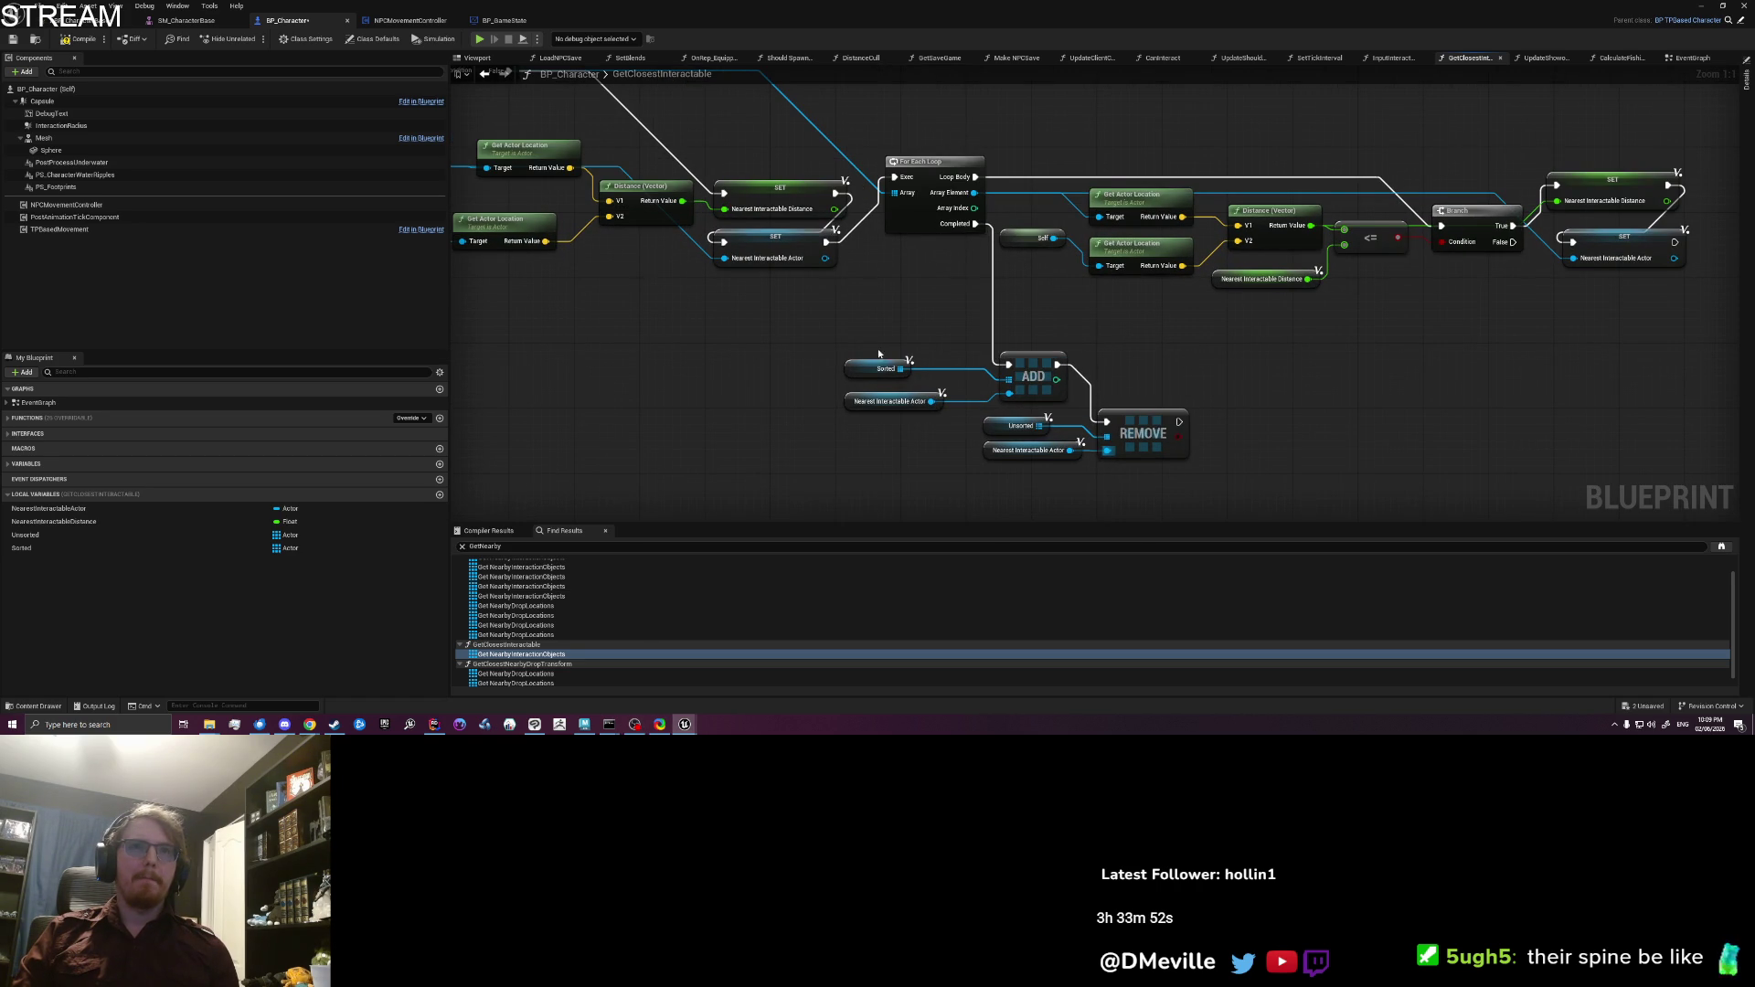
pyautogui.moveTo(1239, 517)
pyautogui.mouseDown()
pyautogui.moveTo(846, 321)
pyautogui.moveTo(1030, 441)
pyautogui.mouseUp()
pyautogui.moveTo(786, 414)
pyautogui.mouseDown()
pyautogui.moveTo(957, 427)
pyautogui.moveTo(921, 428)
pyautogui.mouseUp()
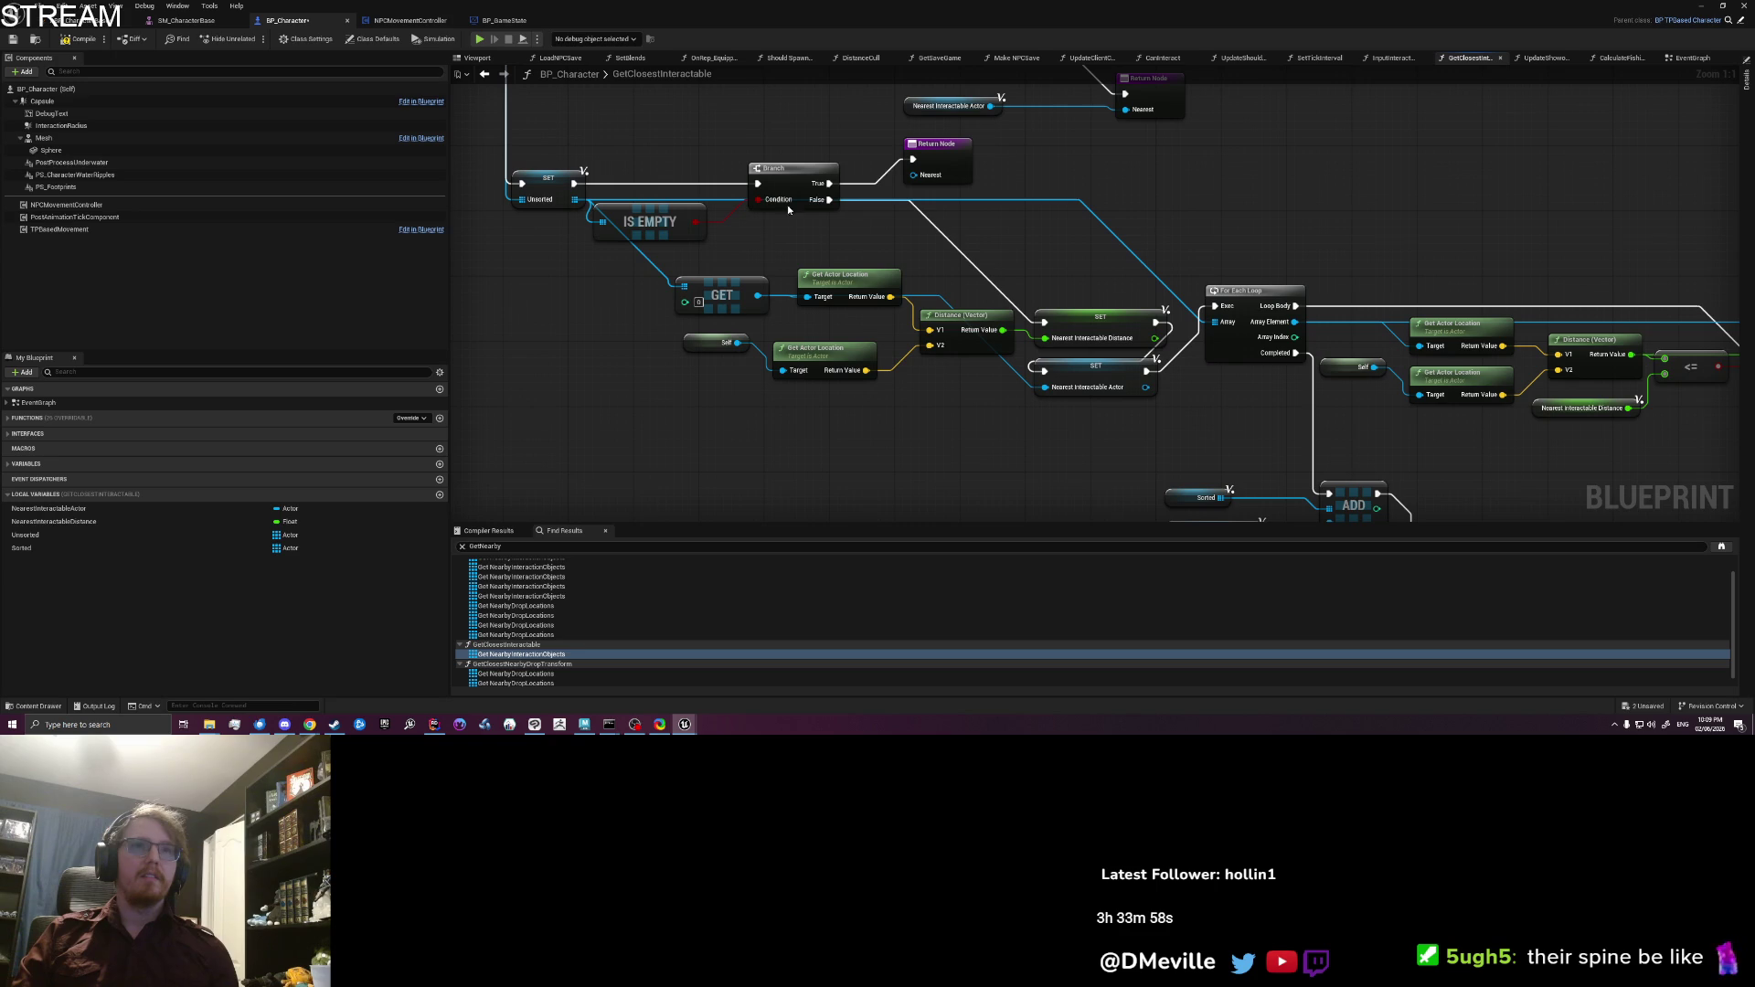
# Step: Shift the Branch and distance setup nodes to make room before the For Each Loop
pyautogui.moveTo(784, 176); pyautogui.dragTo(784, 185)
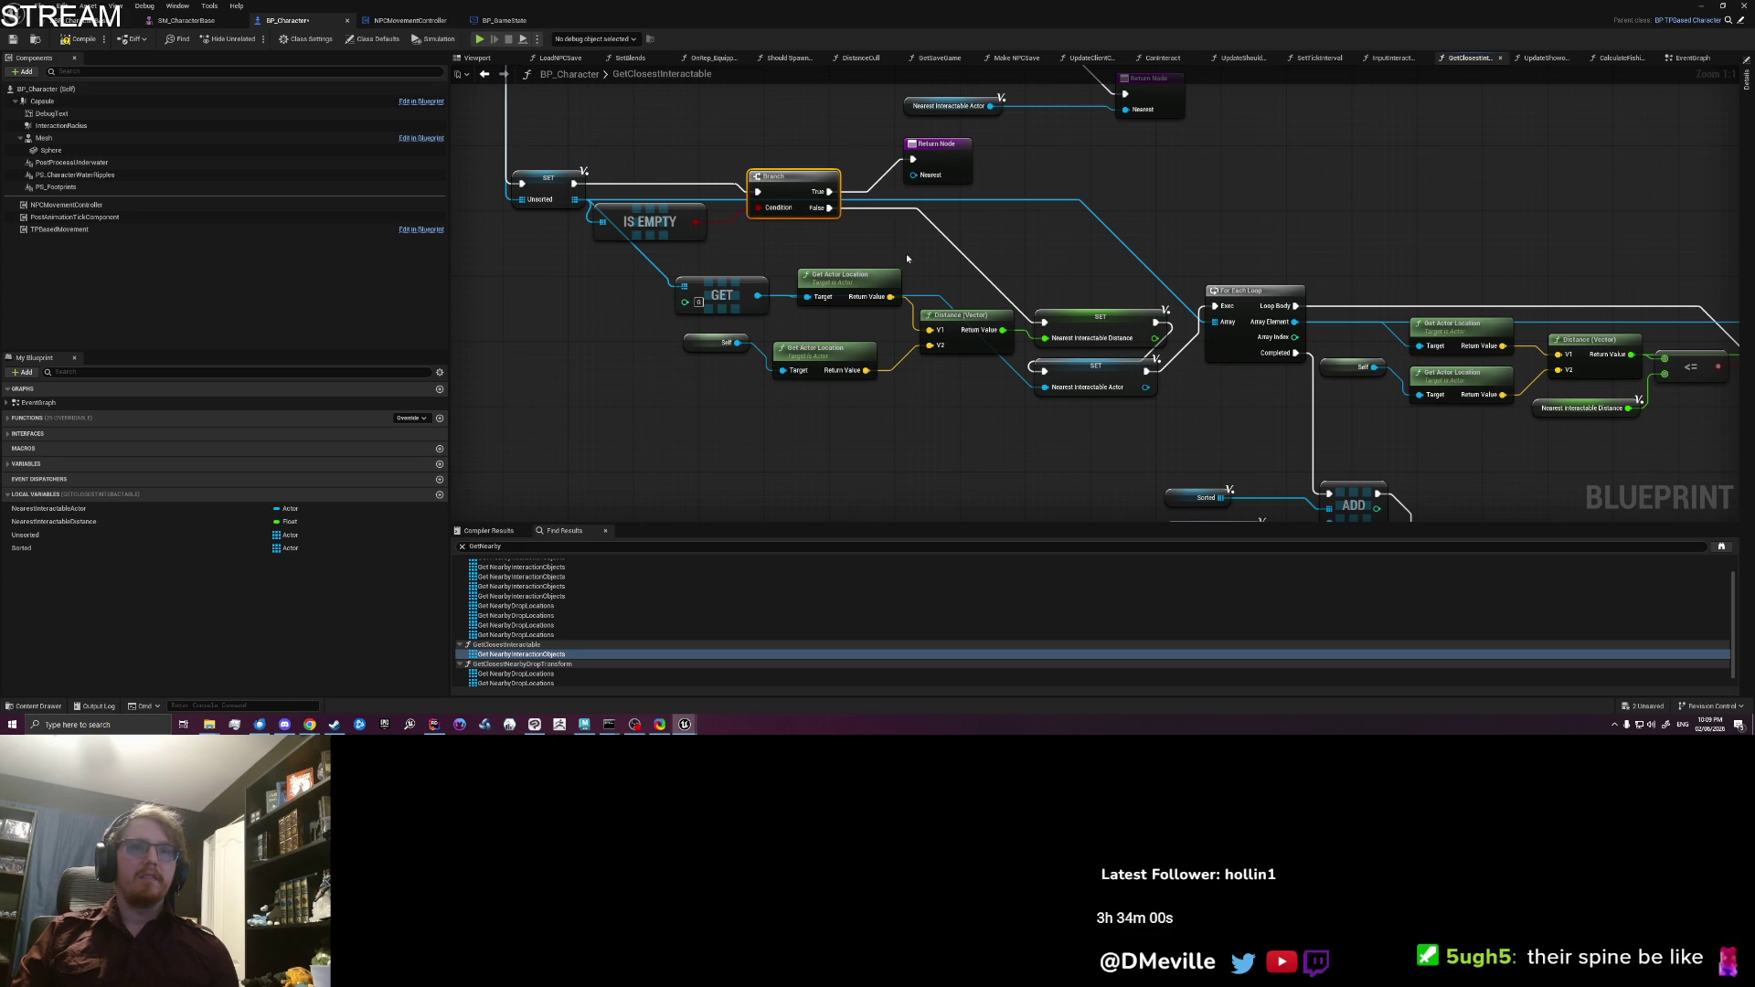
pyautogui.moveTo(909, 258); pyautogui.dragTo(812, 273)
pyautogui.moveTo(575, 434); pyautogui.dragTo(1069, 315)
pyautogui.moveTo(868, 318); pyautogui.dragTo(763, 334)
pyautogui.moveTo(963, 292)
pyautogui.mouseDown()
pyautogui.moveTo(848, 300)
pyautogui.moveTo(830, 244)
pyautogui.mouseUp()
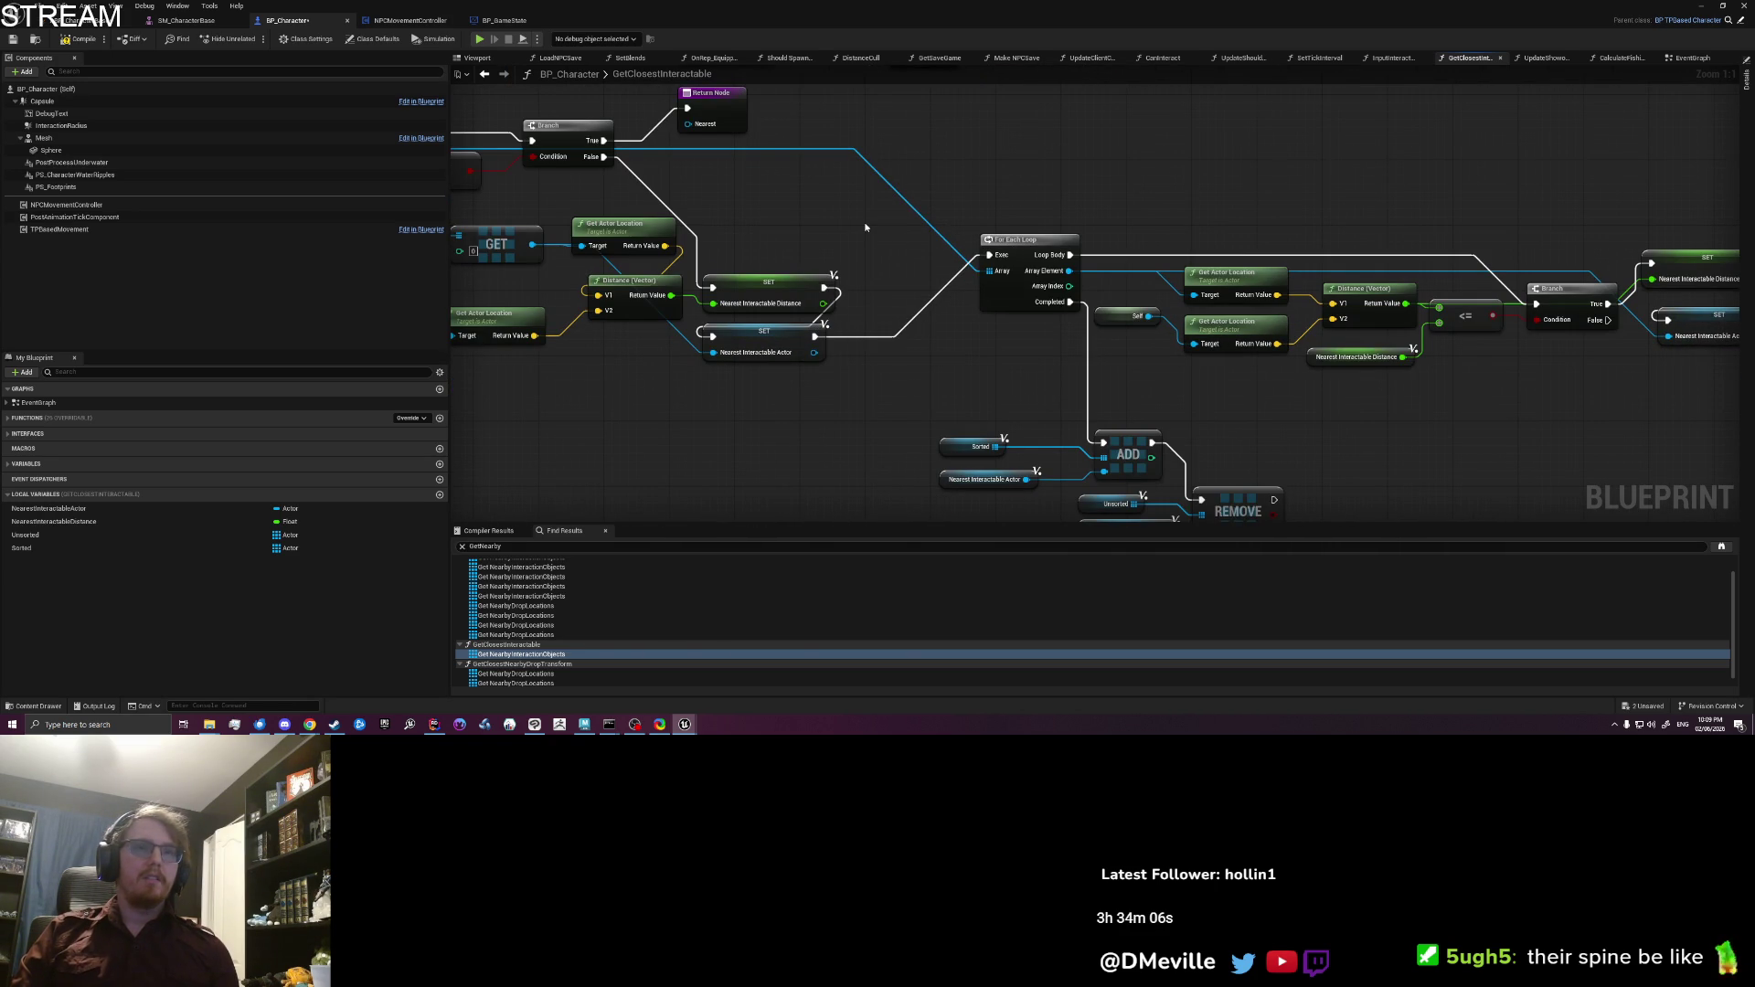
# Step: Add a While Loop fed by the SET node, its Loop Body running the For Each Loop
pyautogui.rightClick(866, 226)
pyautogui.write('while loo')
pyautogui.hotkey('ctrl', 'v')
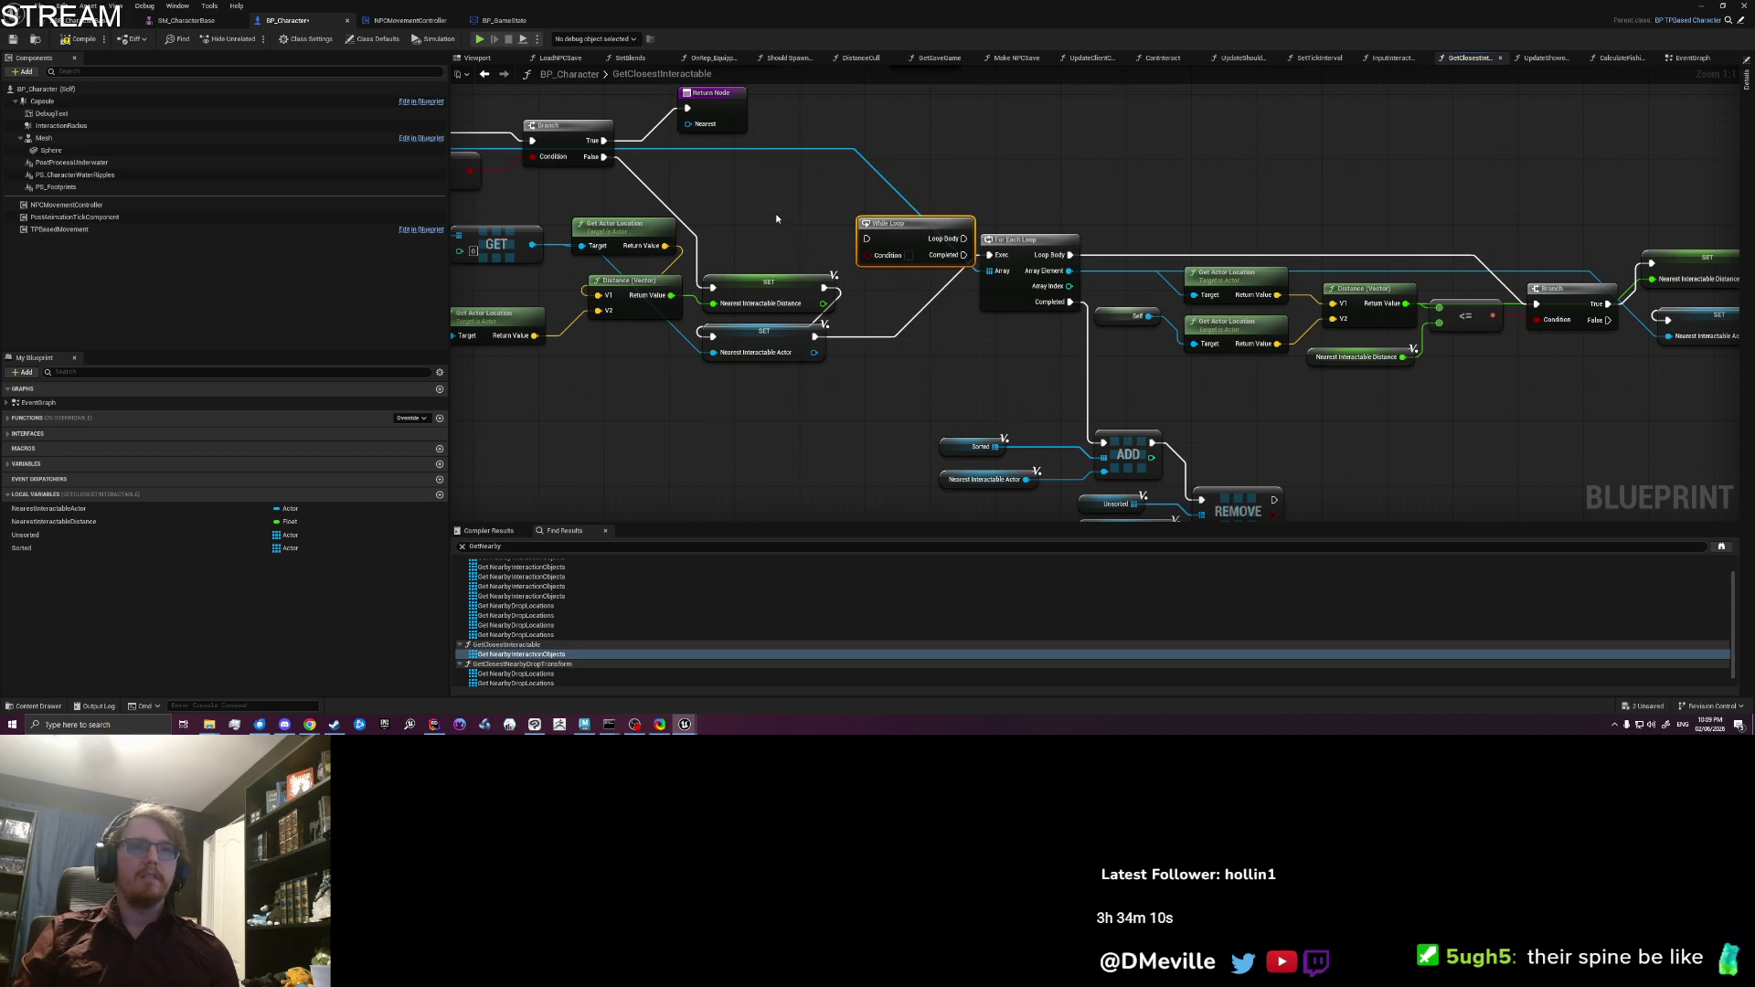
pyautogui.moveTo(814, 336)
pyautogui.mouseDown()
pyautogui.moveTo(866, 238)
pyautogui.moveTo(895, 223)
pyautogui.moveTo(989, 255)
pyautogui.mouseUp()
pyautogui.click(898, 345)
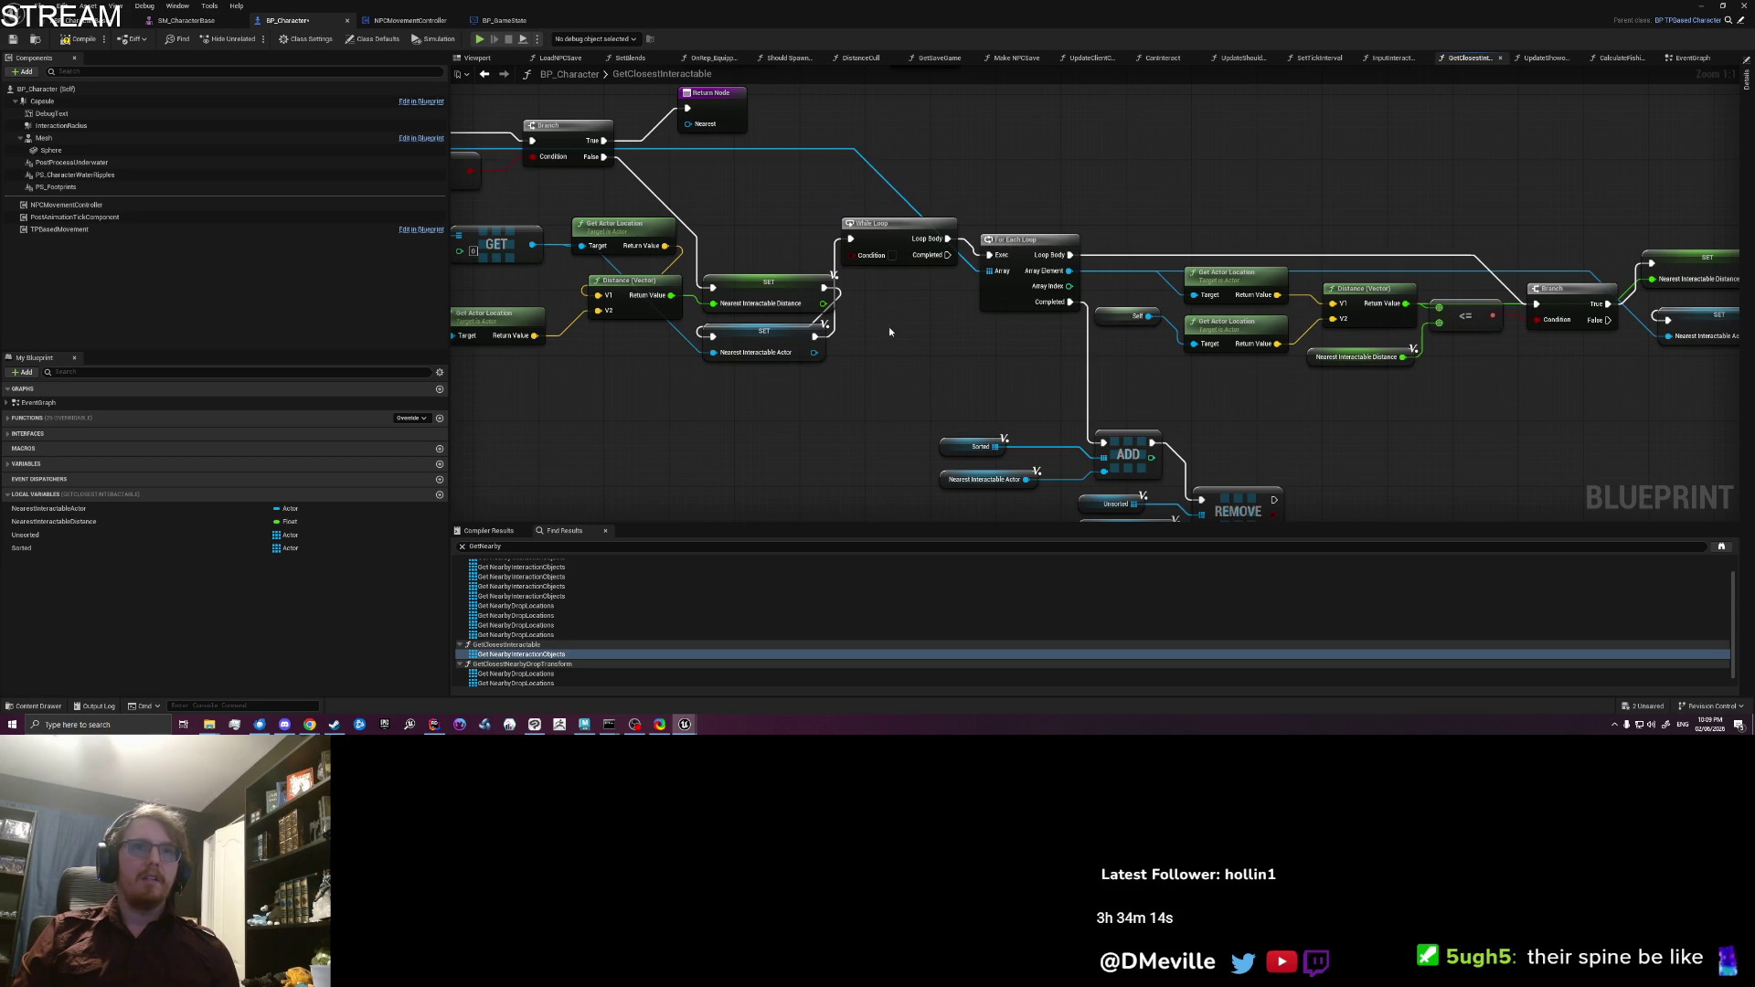
pyautogui.moveTo(882, 235); pyautogui.dragTo(890, 235)
pyautogui.moveTo(645, 402); pyautogui.dragTo(754, 402)
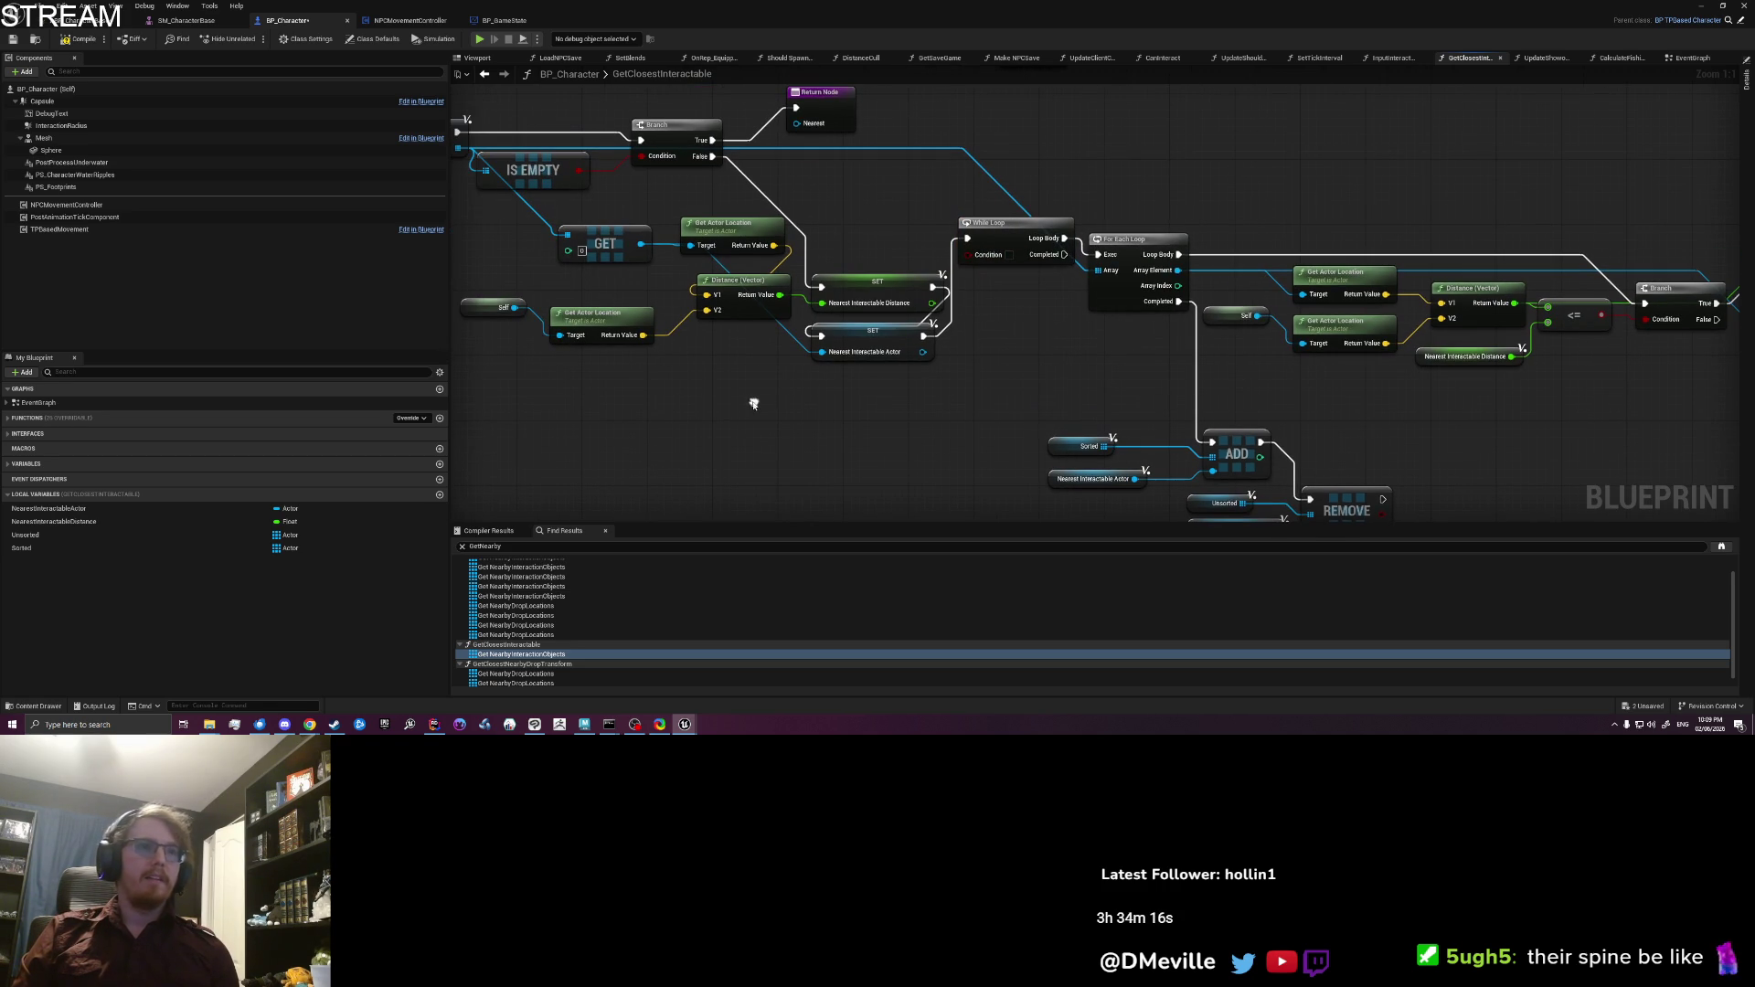
# Step: Drive the While Loop's Condition with Unsorted > IS NOT EMPTY
pyautogui.moveTo(28, 536)
pyautogui.mouseDown()
pyautogui.moveTo(774, 408)
pyautogui.moveTo(900, 410)
pyautogui.moveTo(978, 293)
pyautogui.moveTo(967, 254)
pyautogui.mouseUp()
pyautogui.click(803, 421)
pyautogui.write('is not empty')
pyautogui.press('Return')
pyautogui.moveTo(1084, 373); pyautogui.dragTo(942, 367)
pyautogui.moveTo(948, 365); pyautogui.dragTo(1034, 211)
pyautogui.moveTo(1252, 468); pyautogui.dragTo(1157, 411)
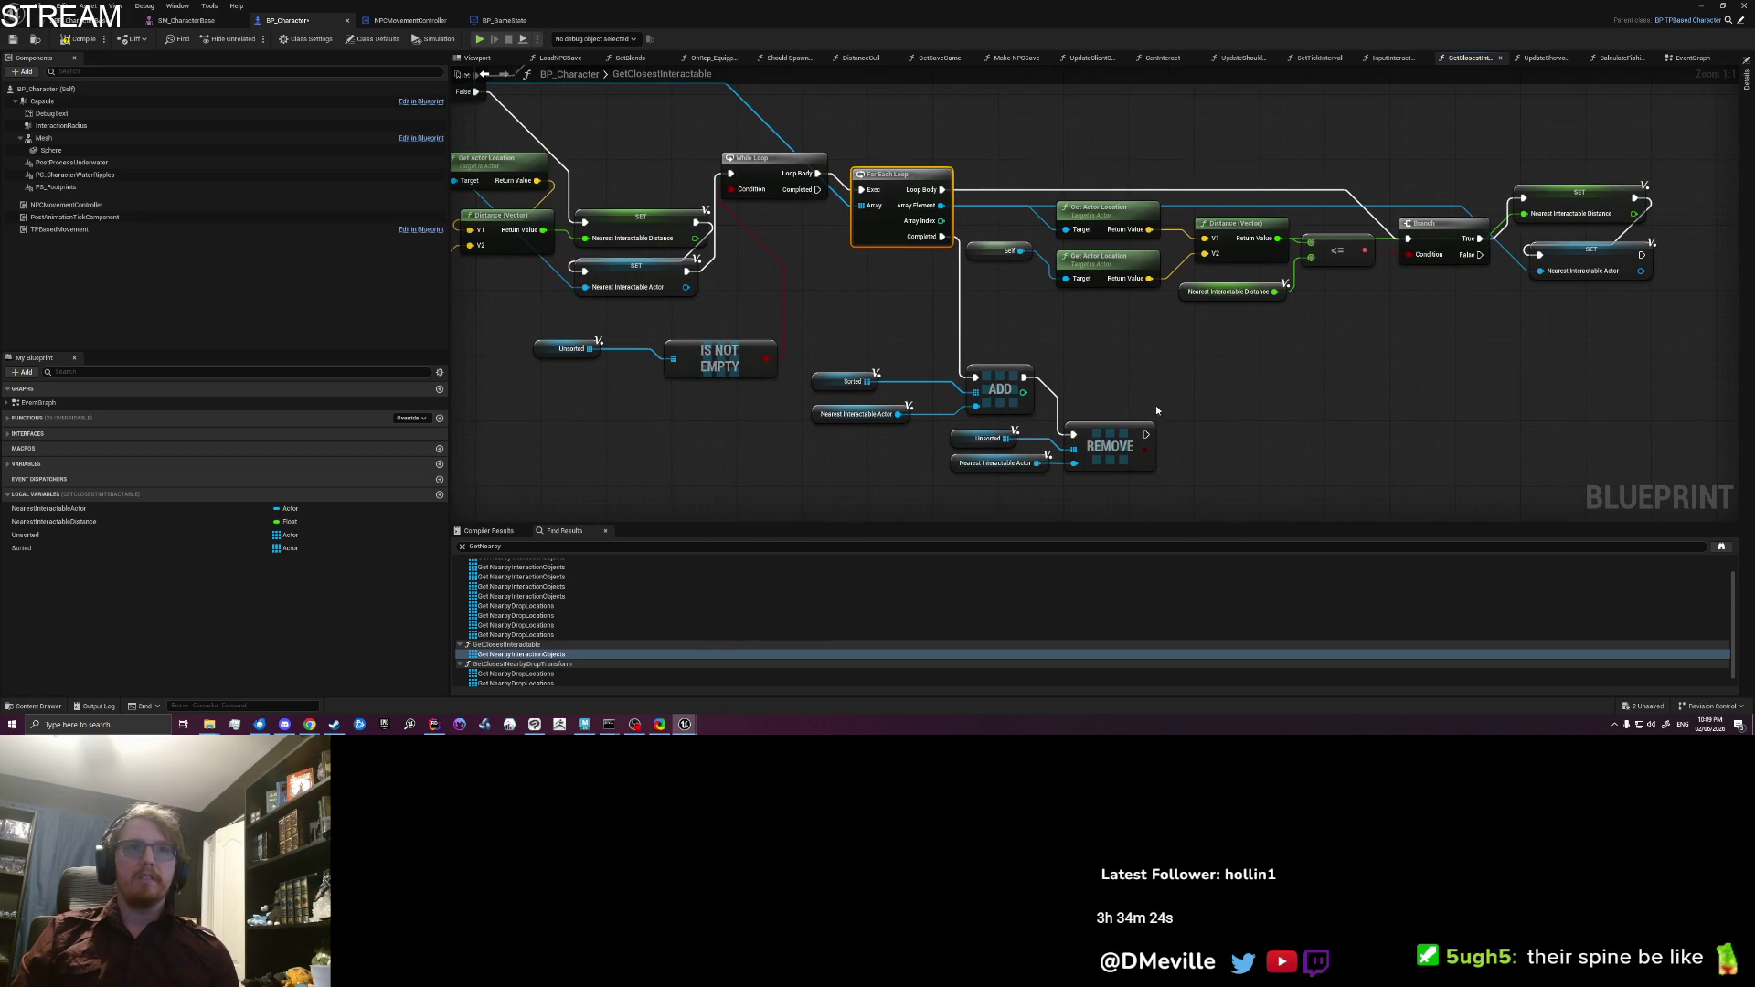
pyautogui.moveTo(1042, 526)
pyautogui.mouseDown()
pyautogui.moveTo(894, 384)
pyautogui.moveTo(887, 554)
pyautogui.mouseUp()
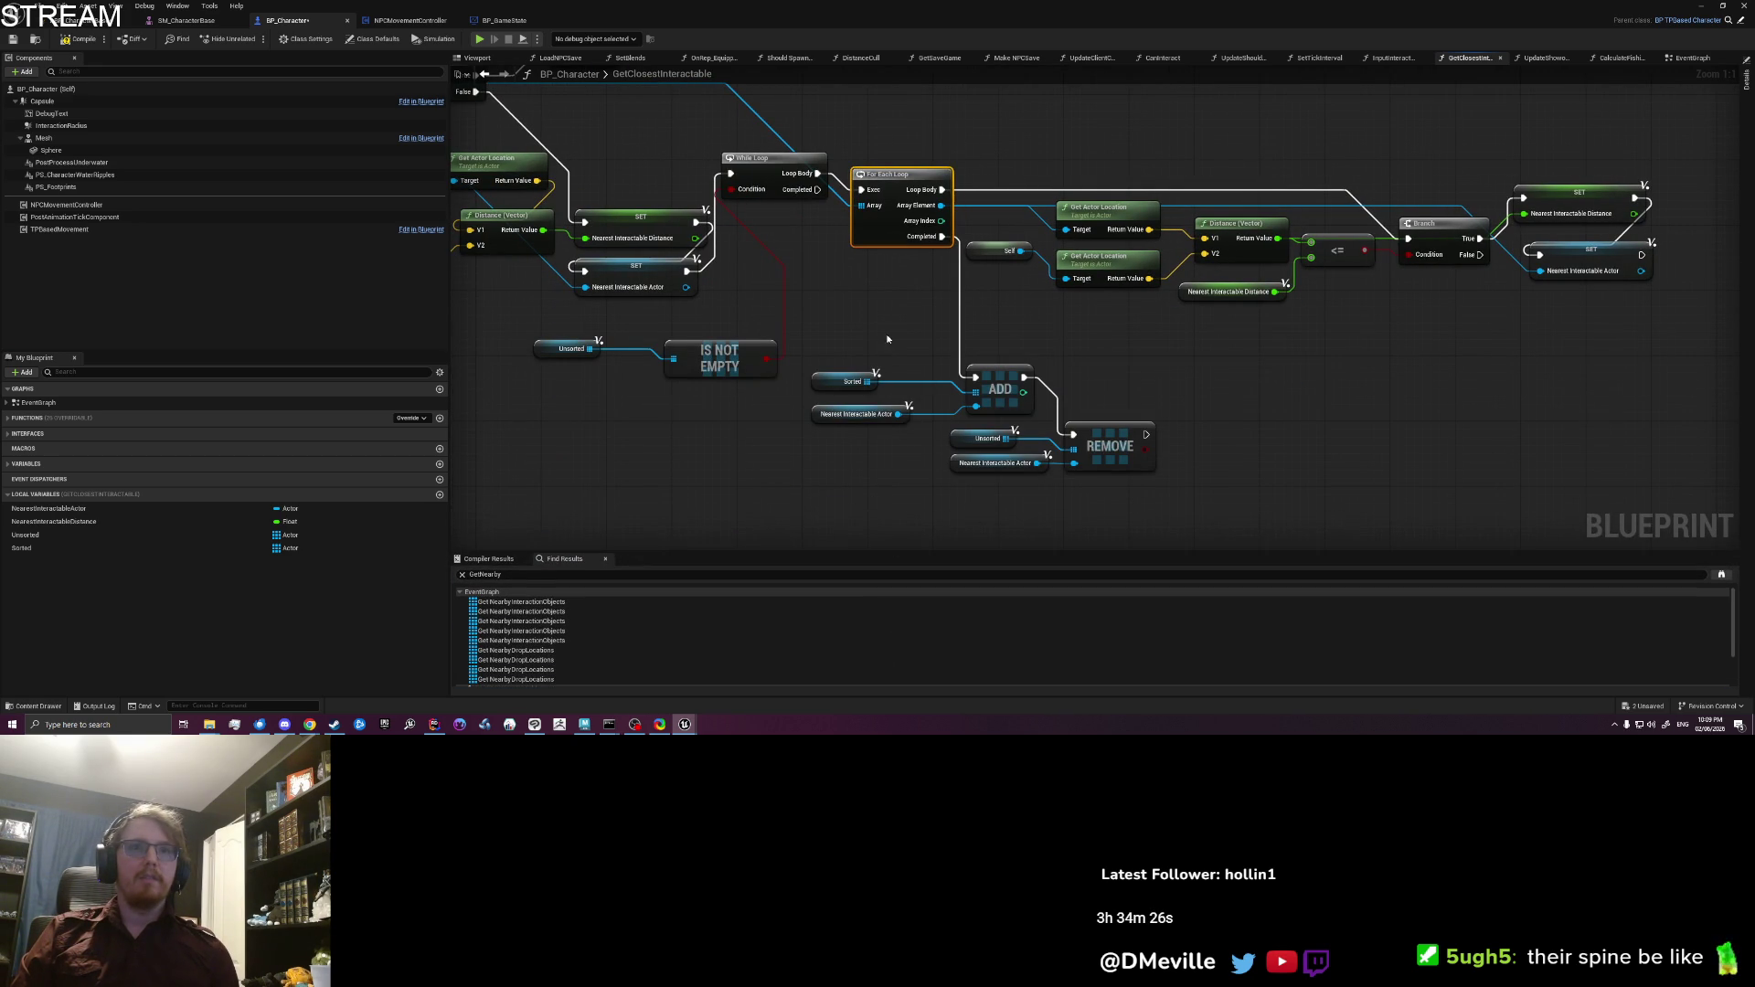
pyautogui.click(752, 186)
pyautogui.moveTo(827, 236)
pyautogui.mouseDown()
pyautogui.moveTo(805, 176)
pyautogui.moveTo(806, 474)
pyautogui.mouseUp()
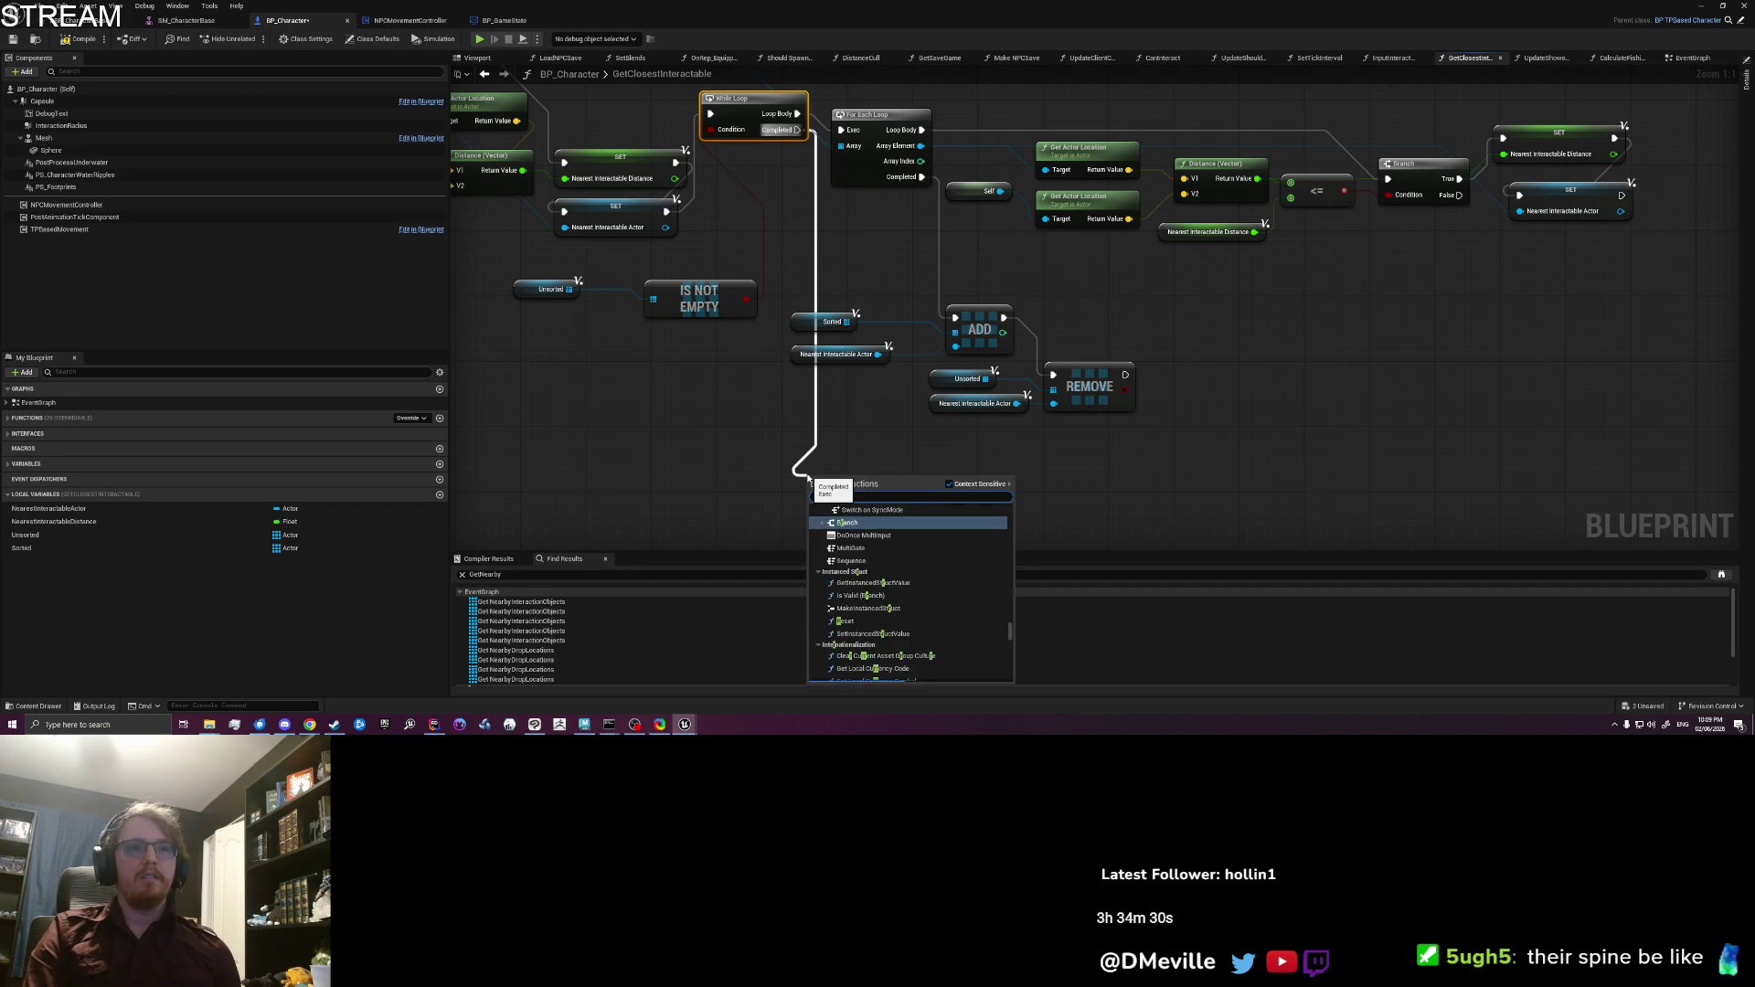
# Step: Add a reroute on the Completed wire commented 'List is sorted by distance'
pyautogui.write('reroute')
pyautogui.press('Return')
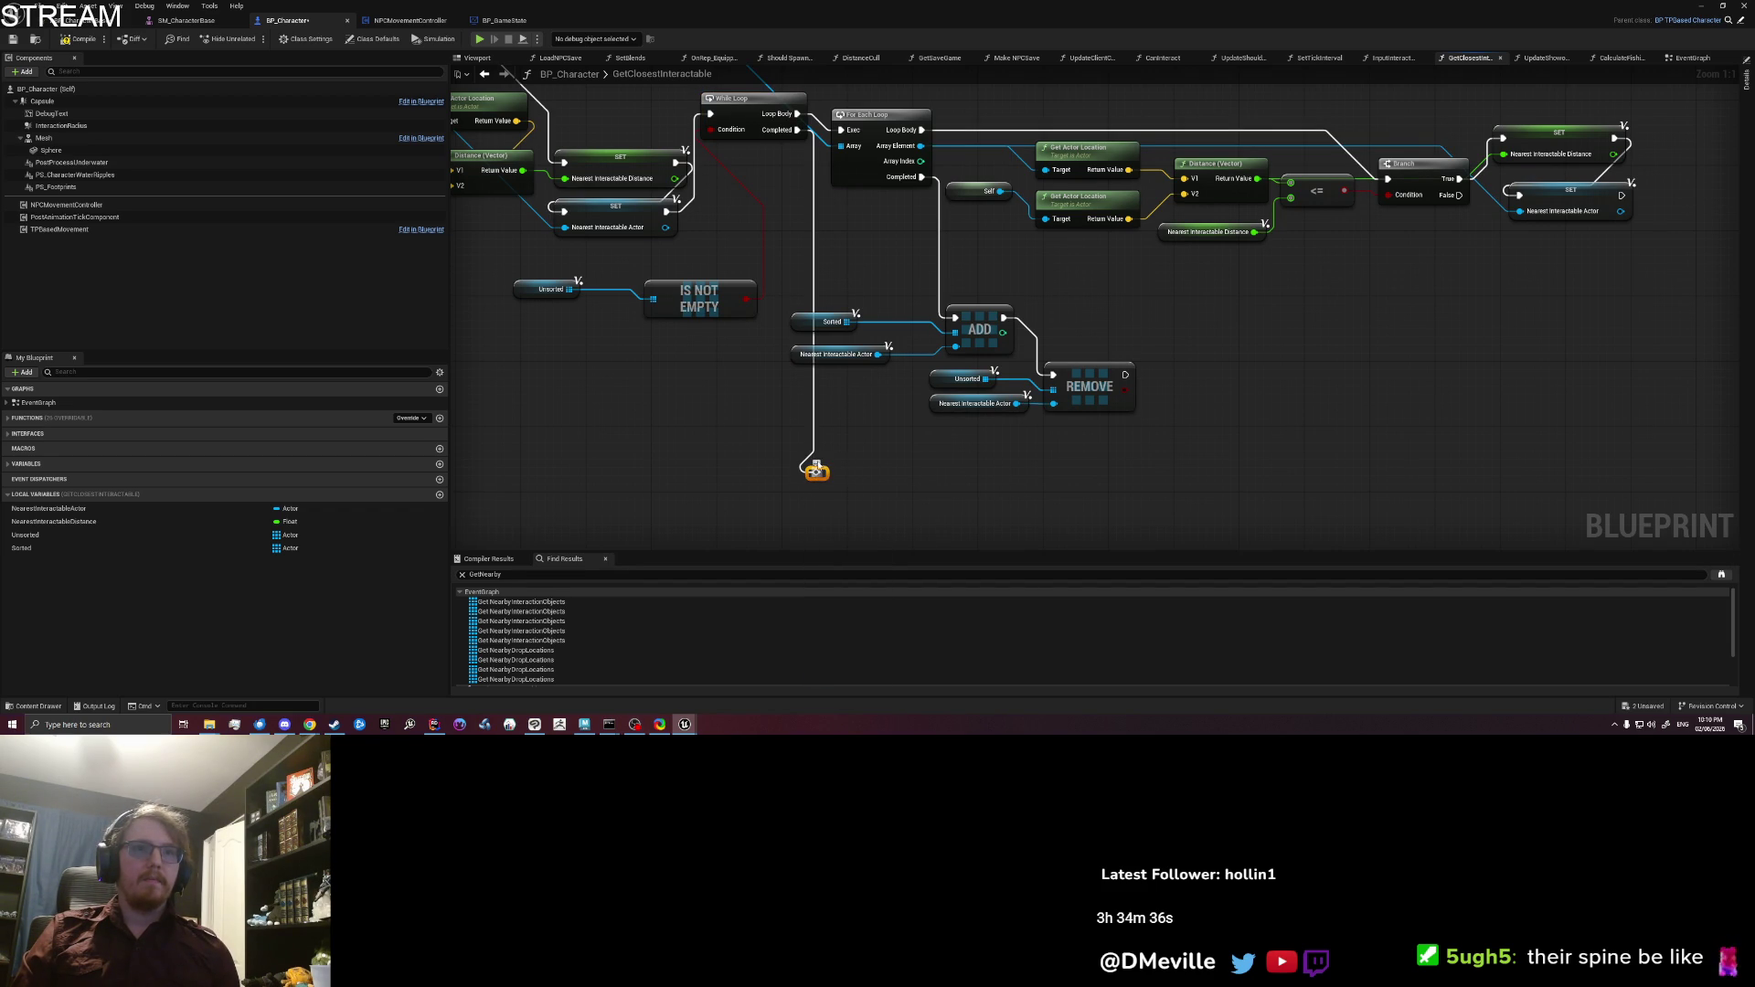
pyautogui.write('List is sorted by distance!')
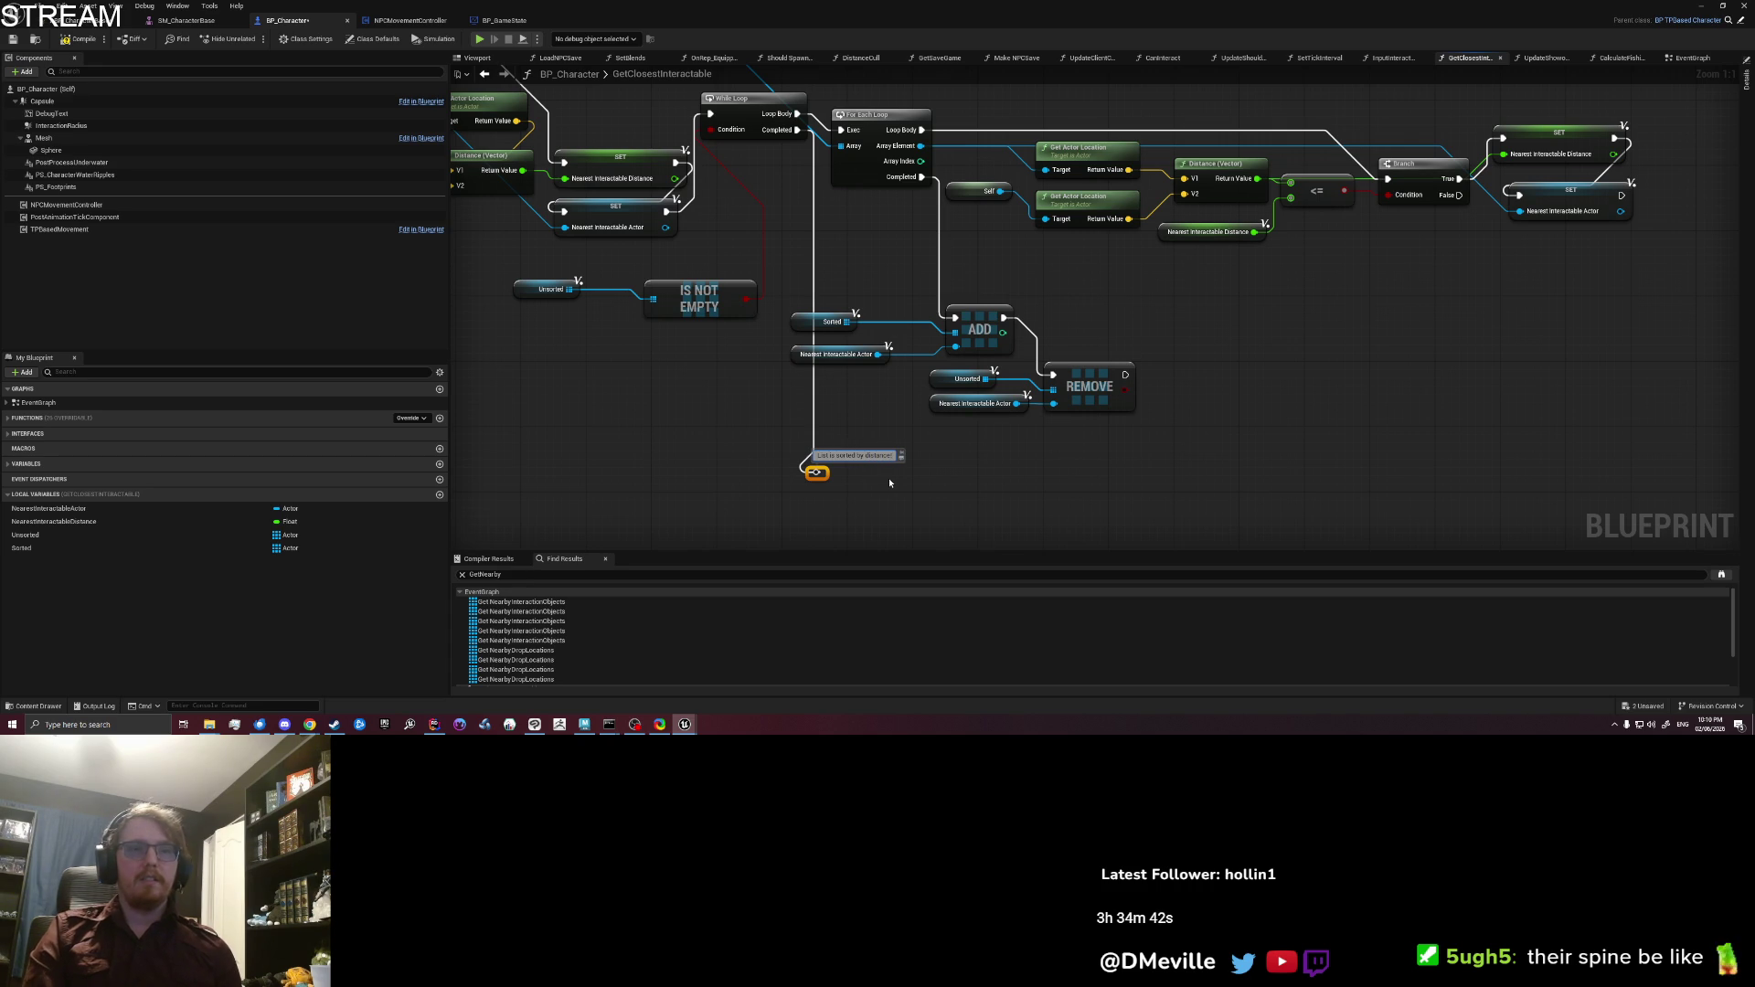
pyautogui.scroll(-2, 861, 243)
pyautogui.moveTo(897, 234)
pyautogui.mouseDown()
pyautogui.moveTo(927, 465)
pyautogui.moveTo(948, 392)
pyautogui.moveTo(1025, 404)
pyautogui.mouseUp()
pyautogui.scroll(2, 941, 380)
# Step: Add a Return Node and wire a Sorted GET element into its Nearest output
pyautogui.write('return')
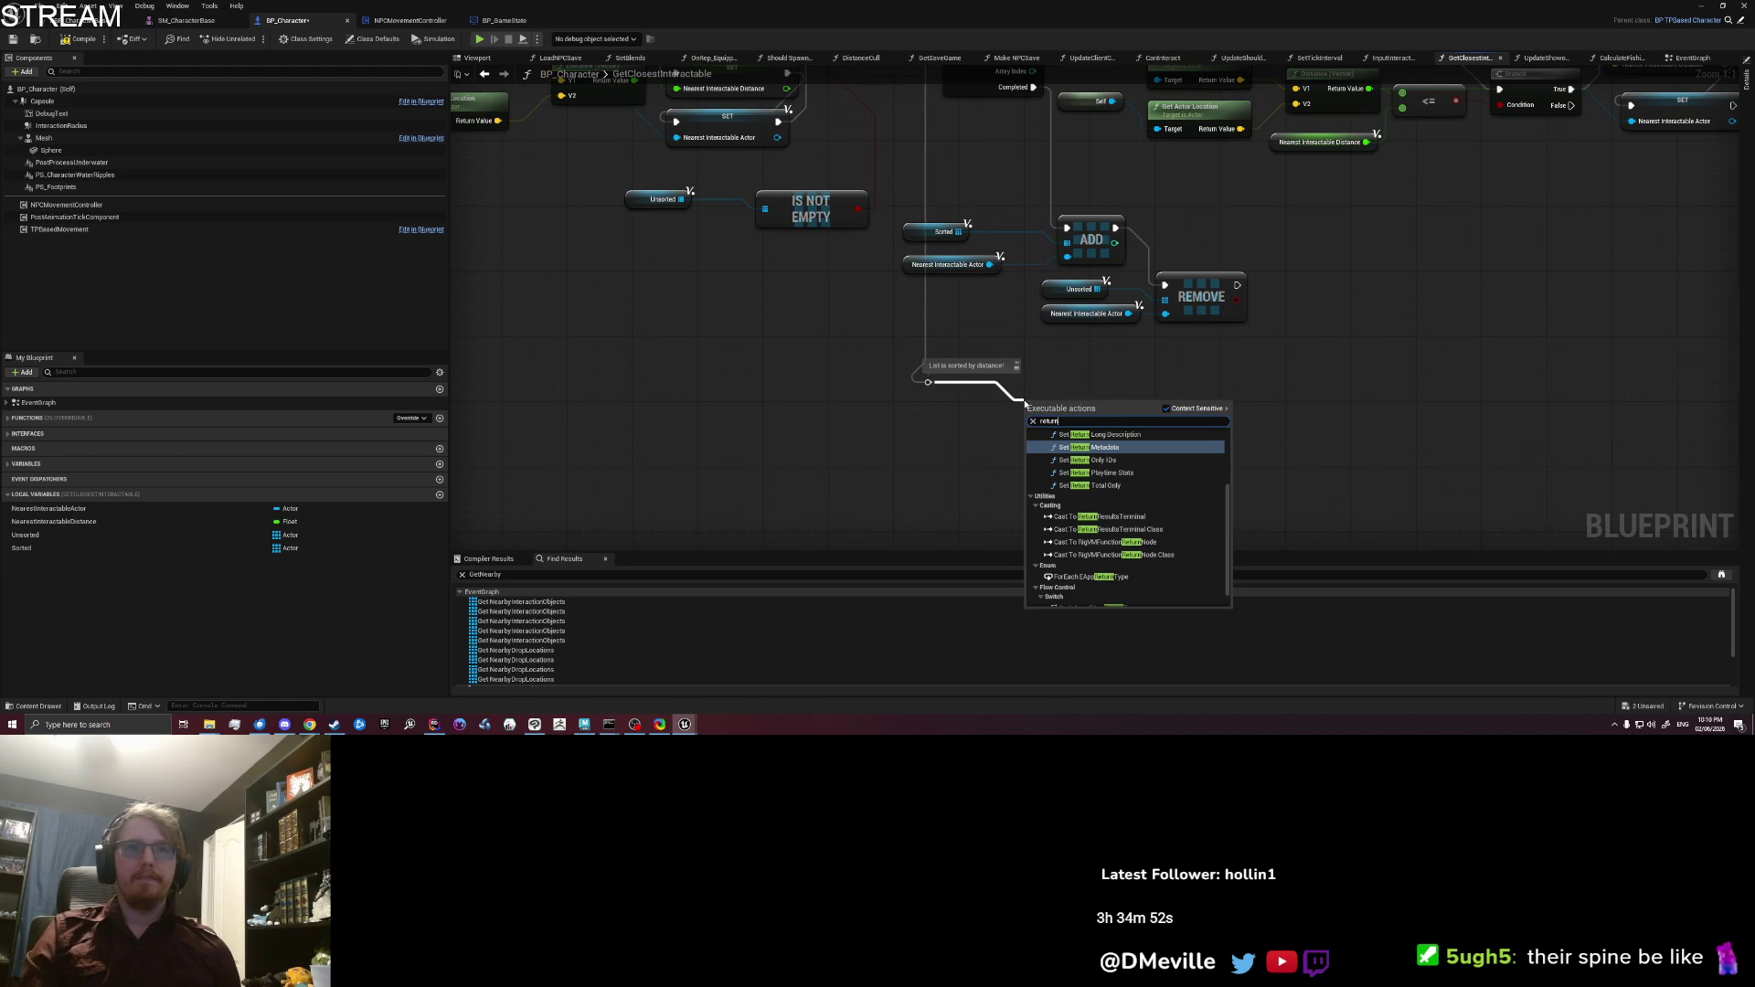
pyautogui.scroll(-2, 1154, 580)
pyautogui.click(1130, 600)
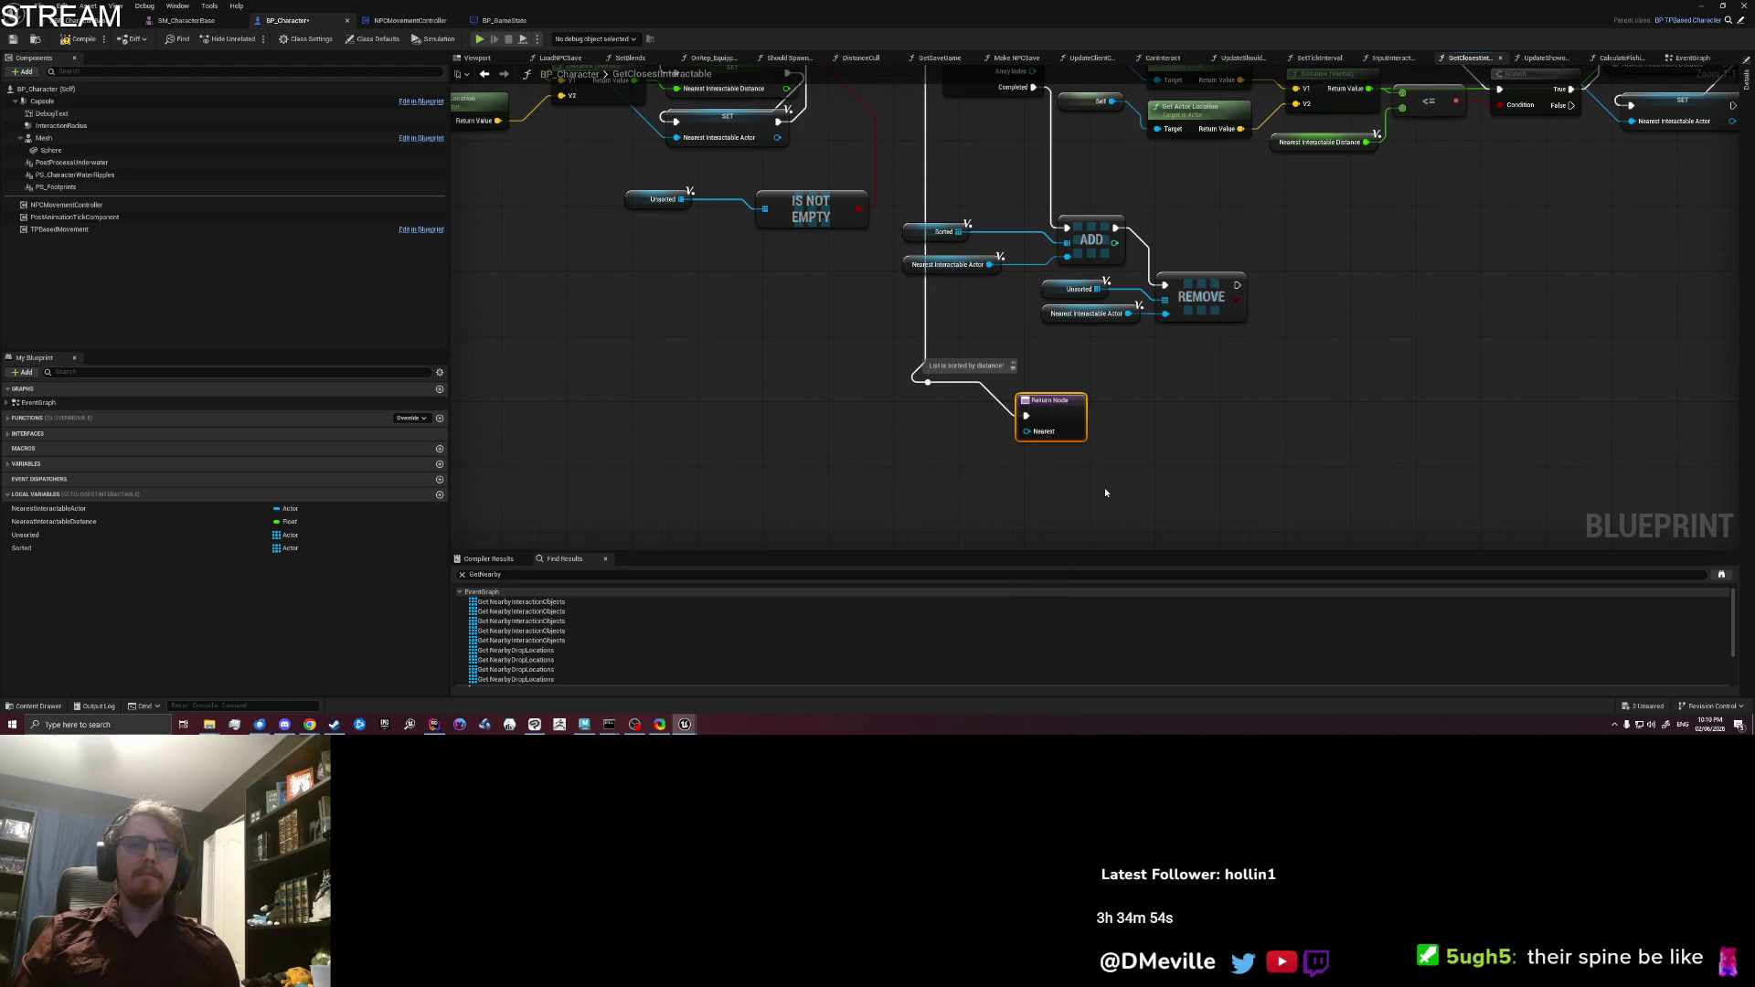
pyautogui.moveTo(1057, 415); pyautogui.dragTo(1107, 400)
pyautogui.moveTo(36, 547); pyautogui.dragTo(931, 466)
pyautogui.click(815, 486)
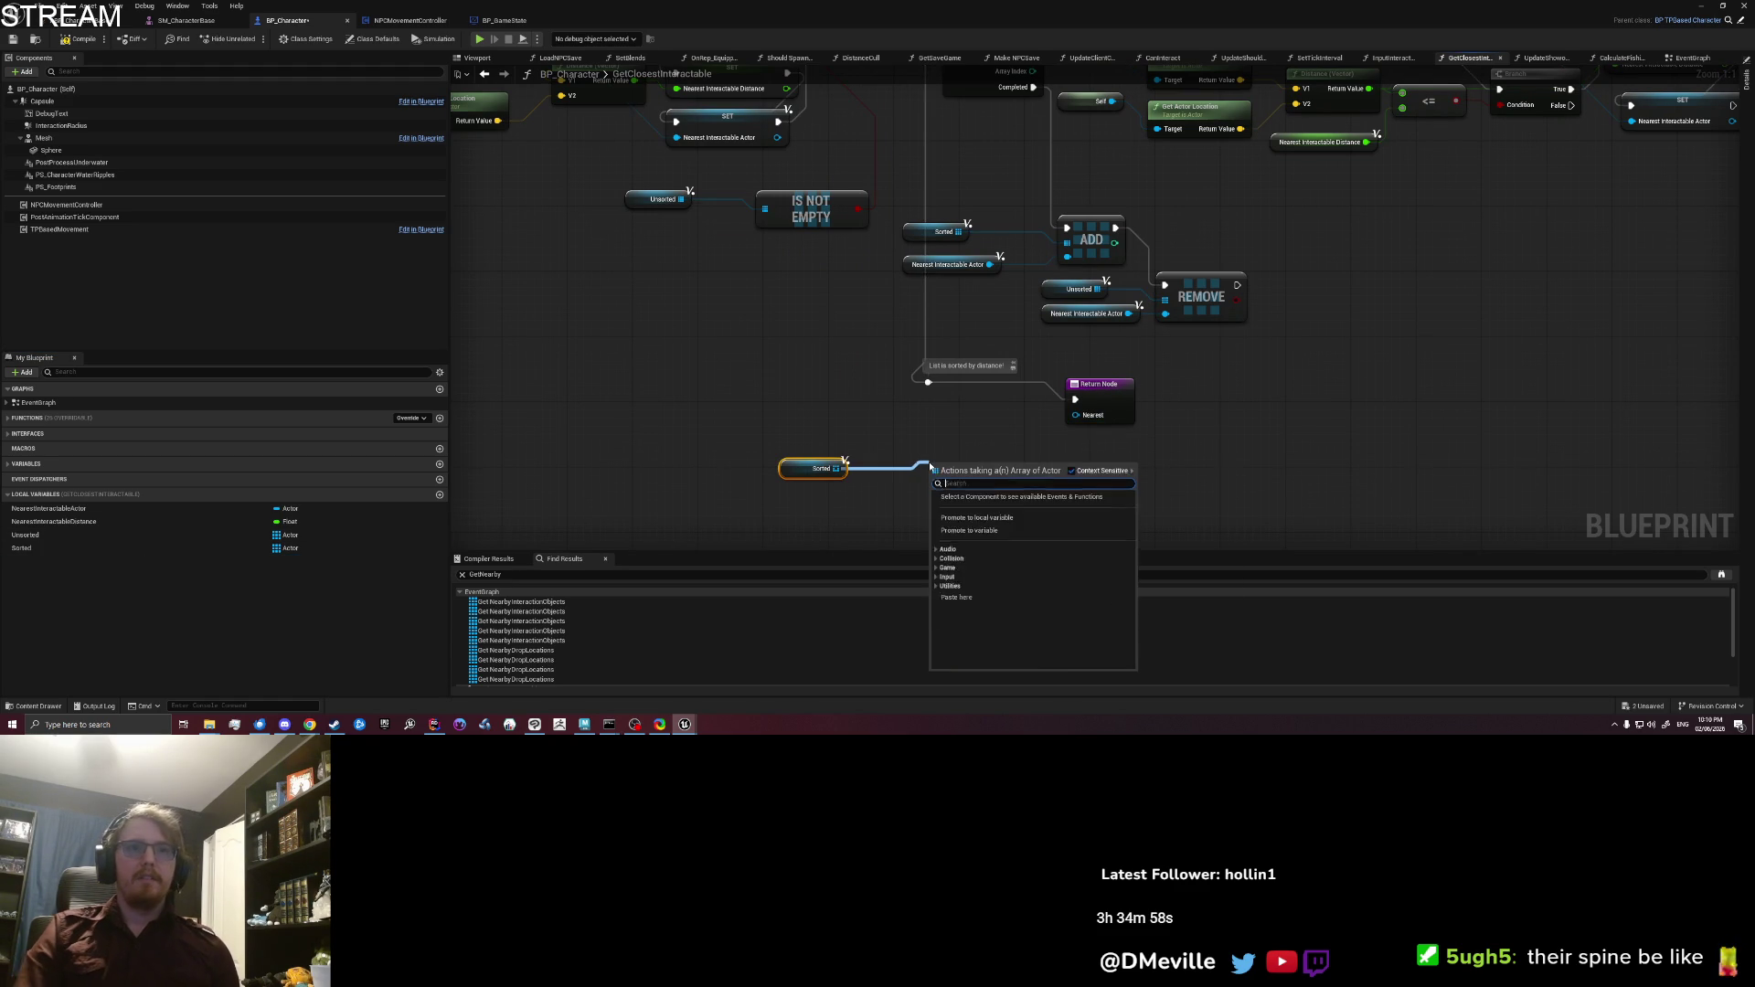
pyautogui.write('get')
pyautogui.press('Return')
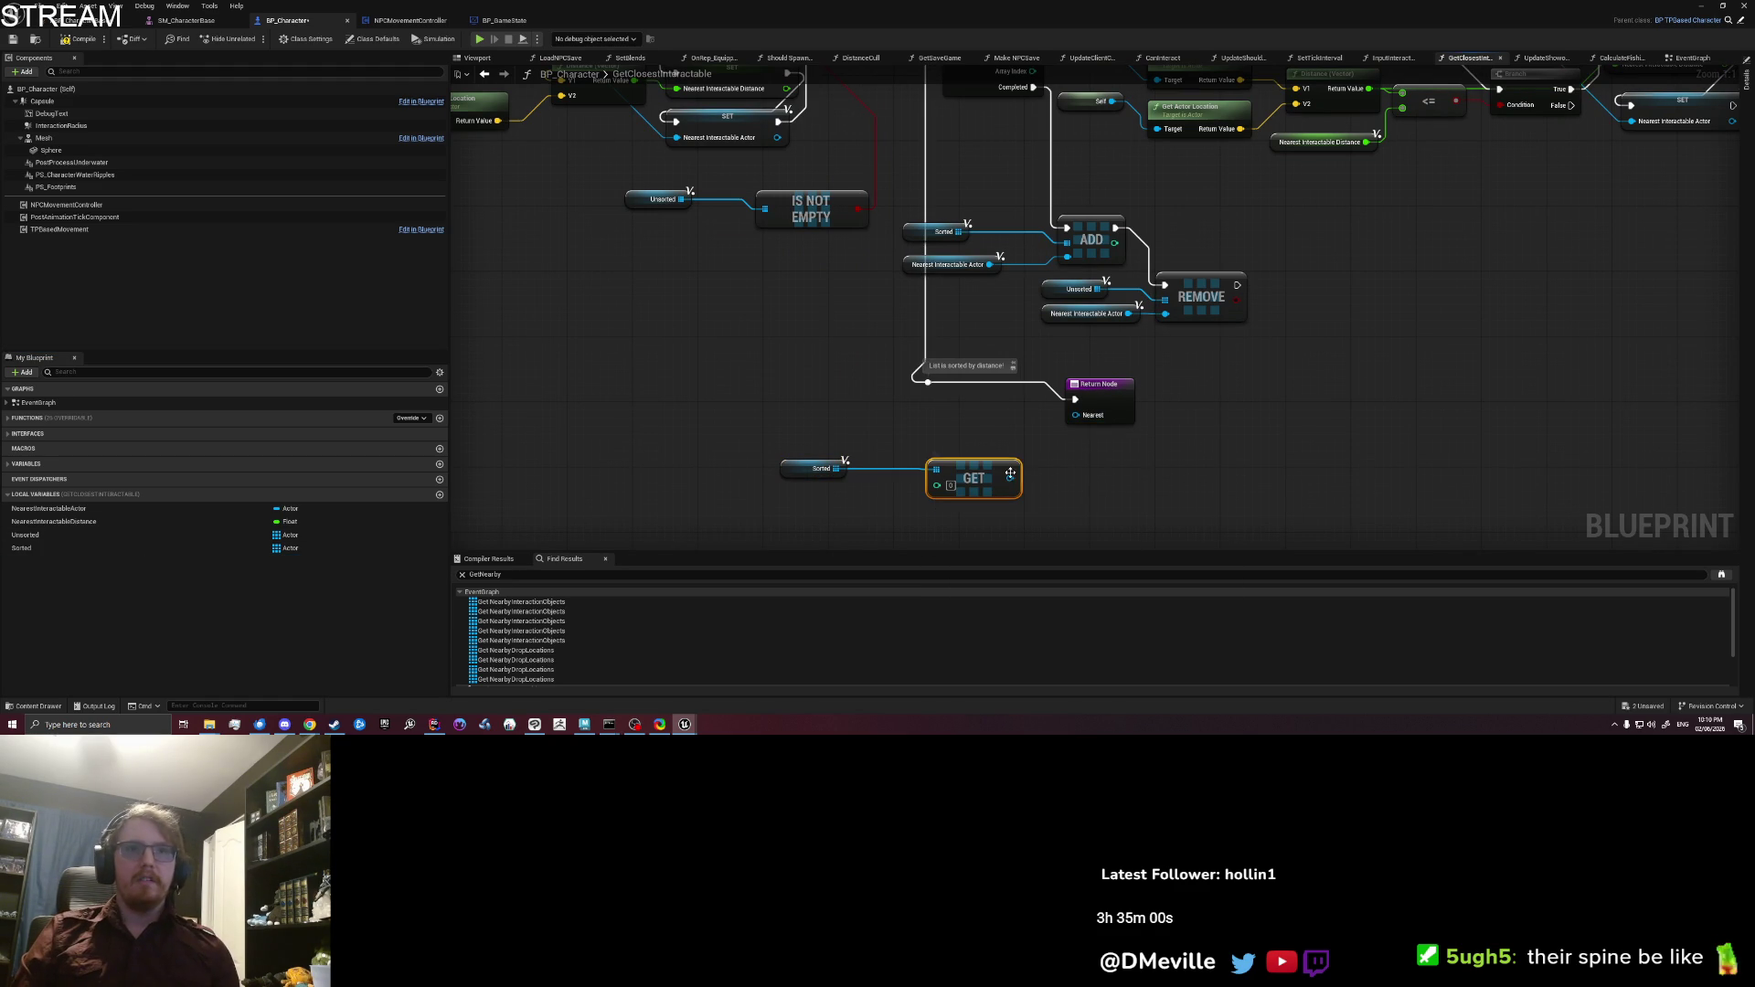
pyautogui.moveTo(1008, 478); pyautogui.dragTo(1075, 415)
# Step: Paste another Sorted getter beside the GET node and minimize the Blueprint editor
pyautogui.scroll(-3, 725, 396)
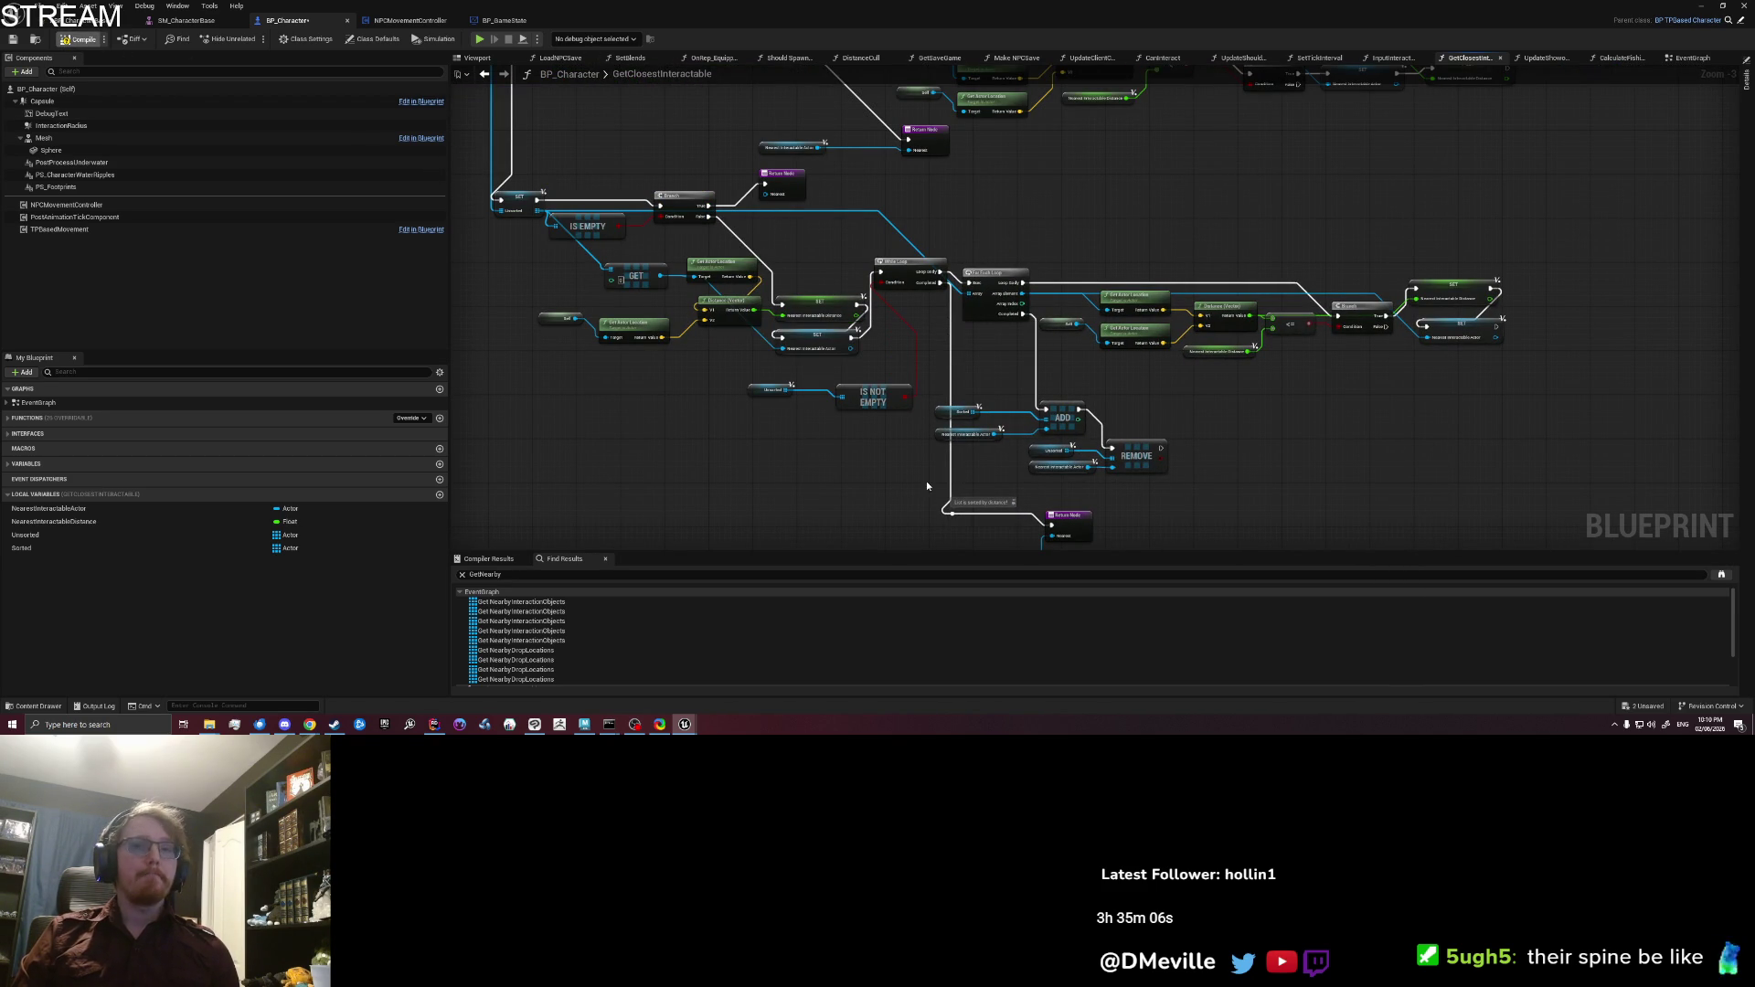
pyautogui.scroll(-2, 925, 516)
pyautogui.hotkey('ctrl', 'v')
pyautogui.moveTo(984, 469); pyautogui.dragTo(994, 441)
pyautogui.moveTo(881, 435); pyautogui.dragTo(927, 435)
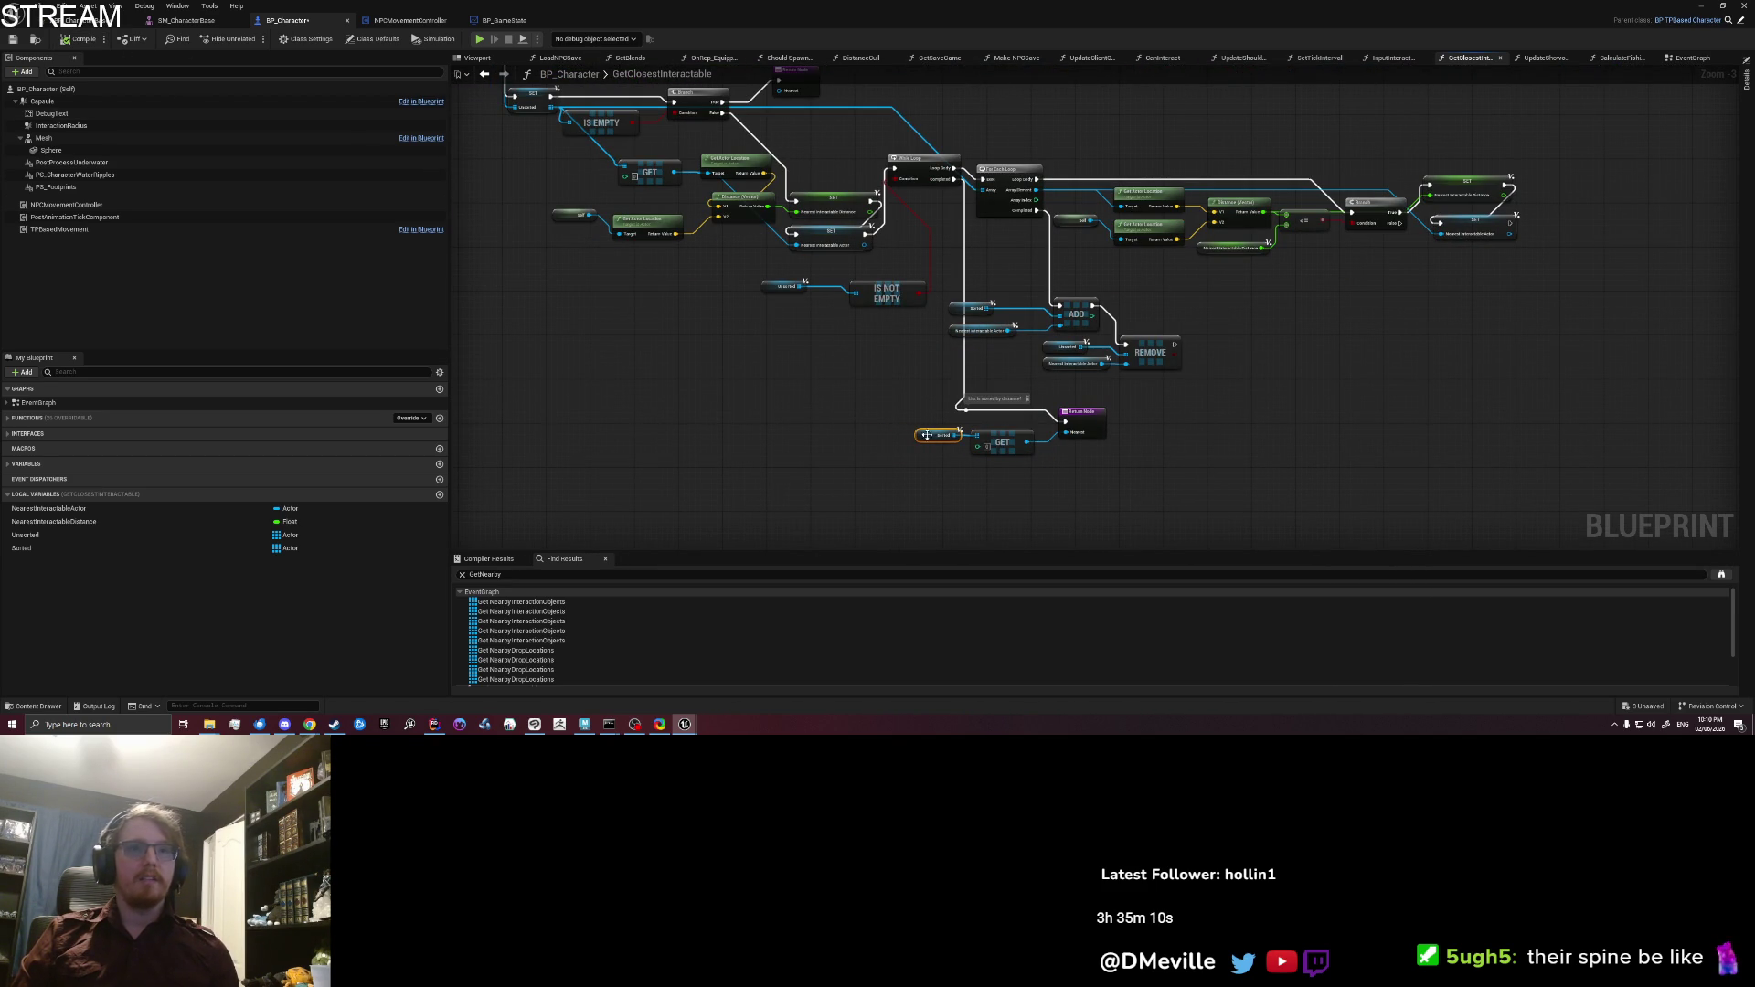
pyautogui.click(1698, 6)
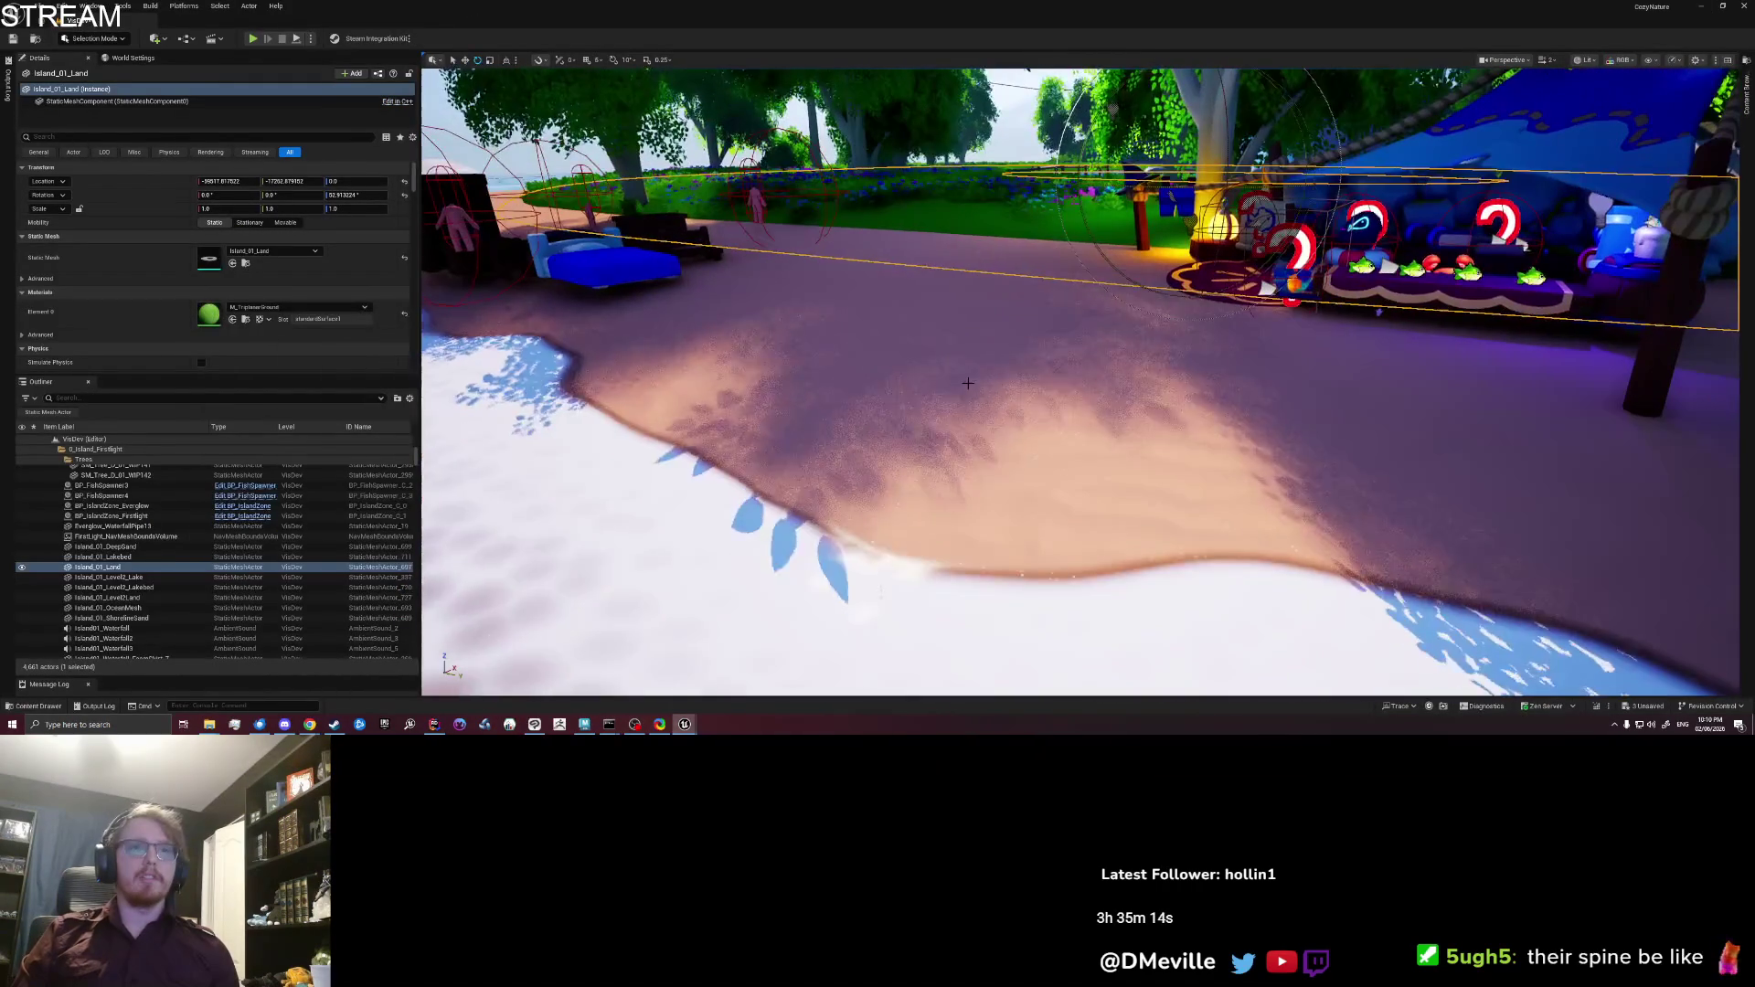
# Step: Play-test: pick up an item, drop a Treasure Crab, stop, then float the Message Log
pyautogui.rightClick(972, 375)
pyautogui.click(1010, 378)
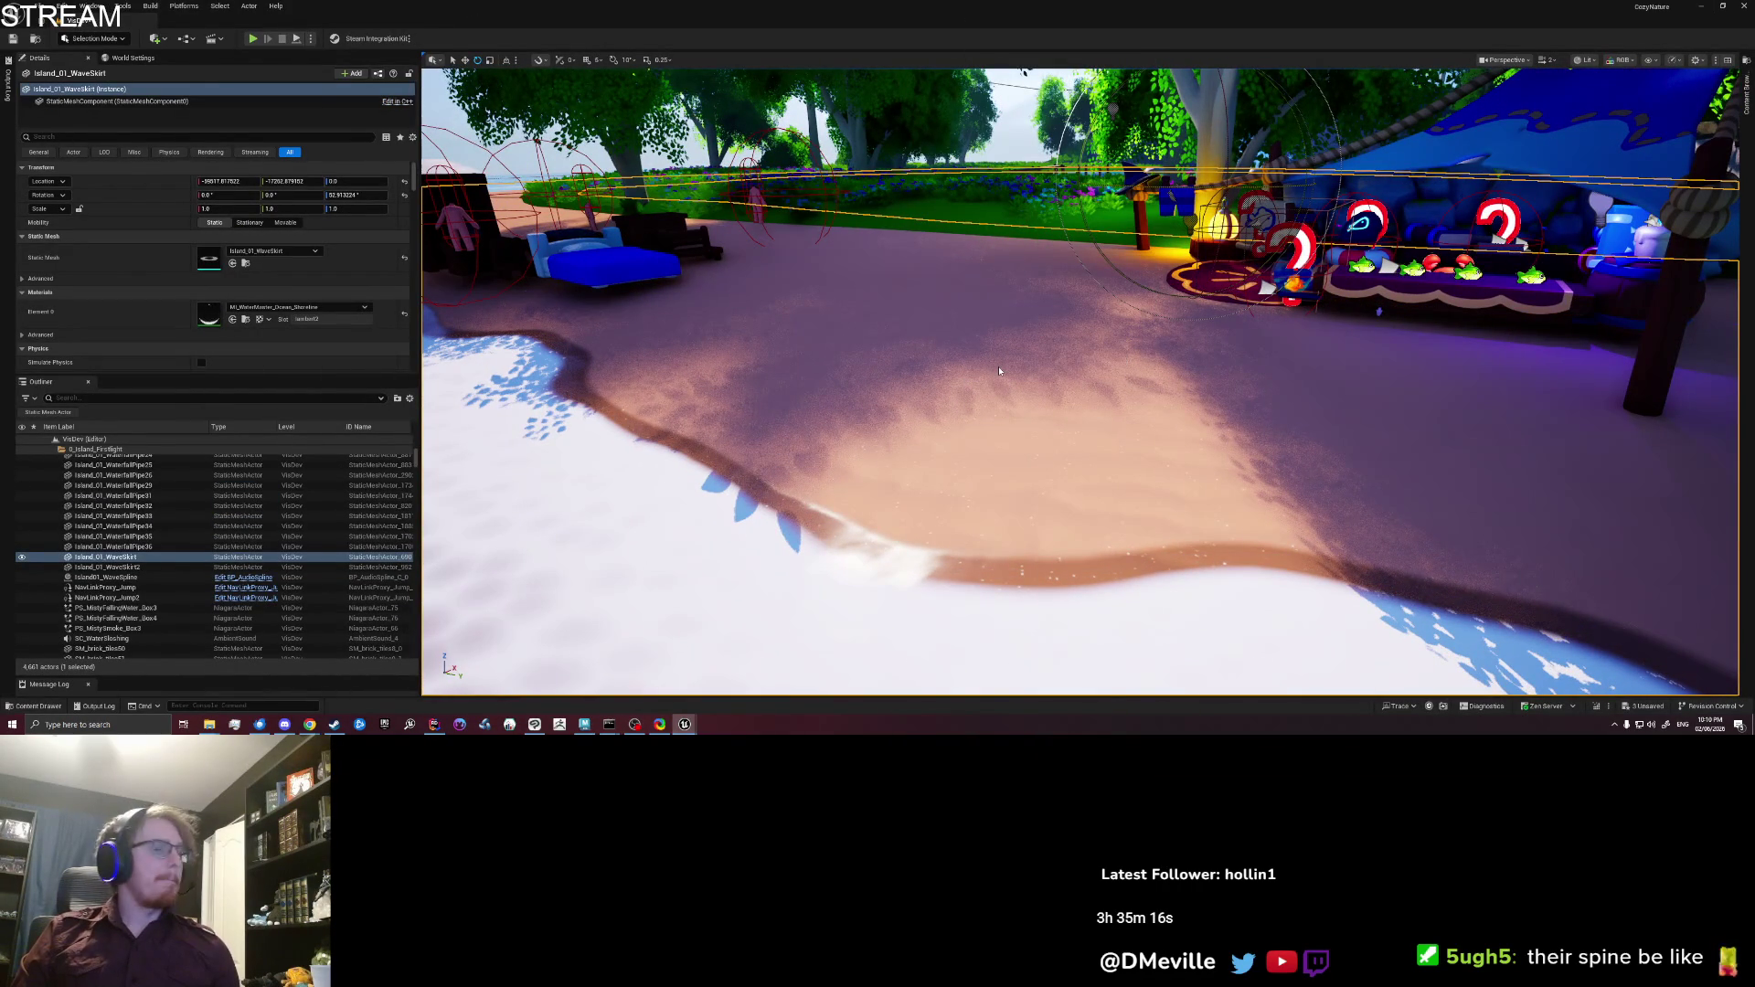
pyautogui.hotkey('alt', 'p')
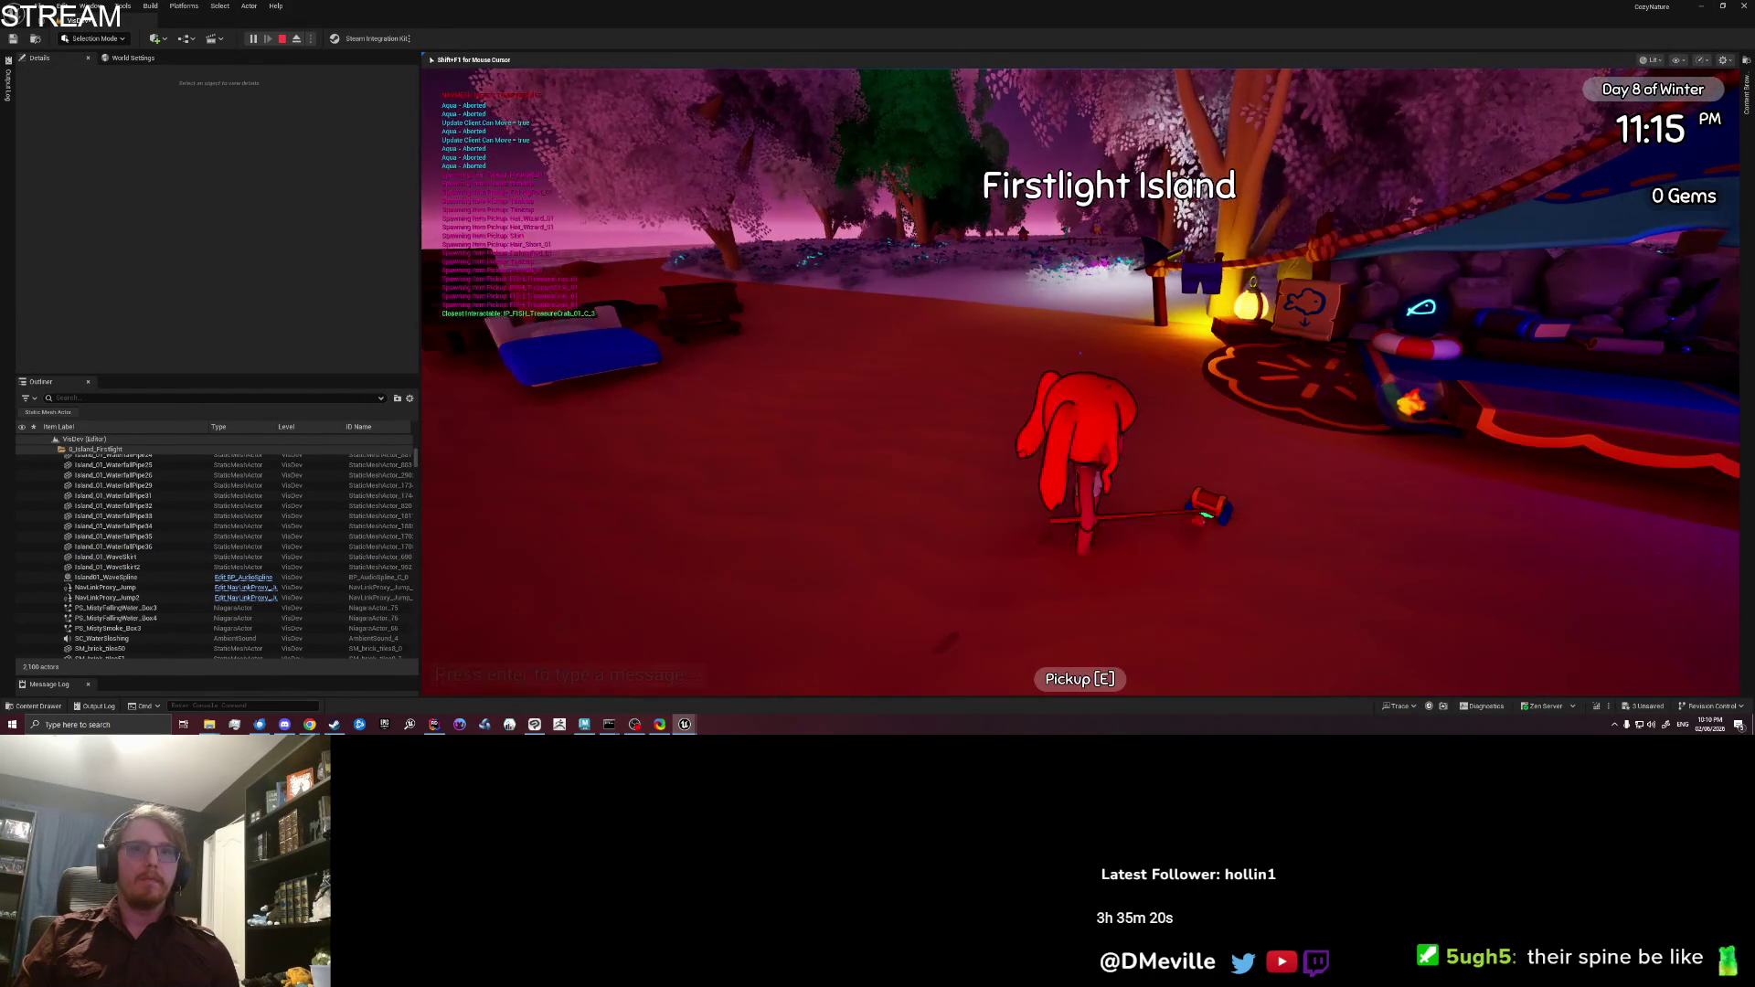
pyautogui.press('e')
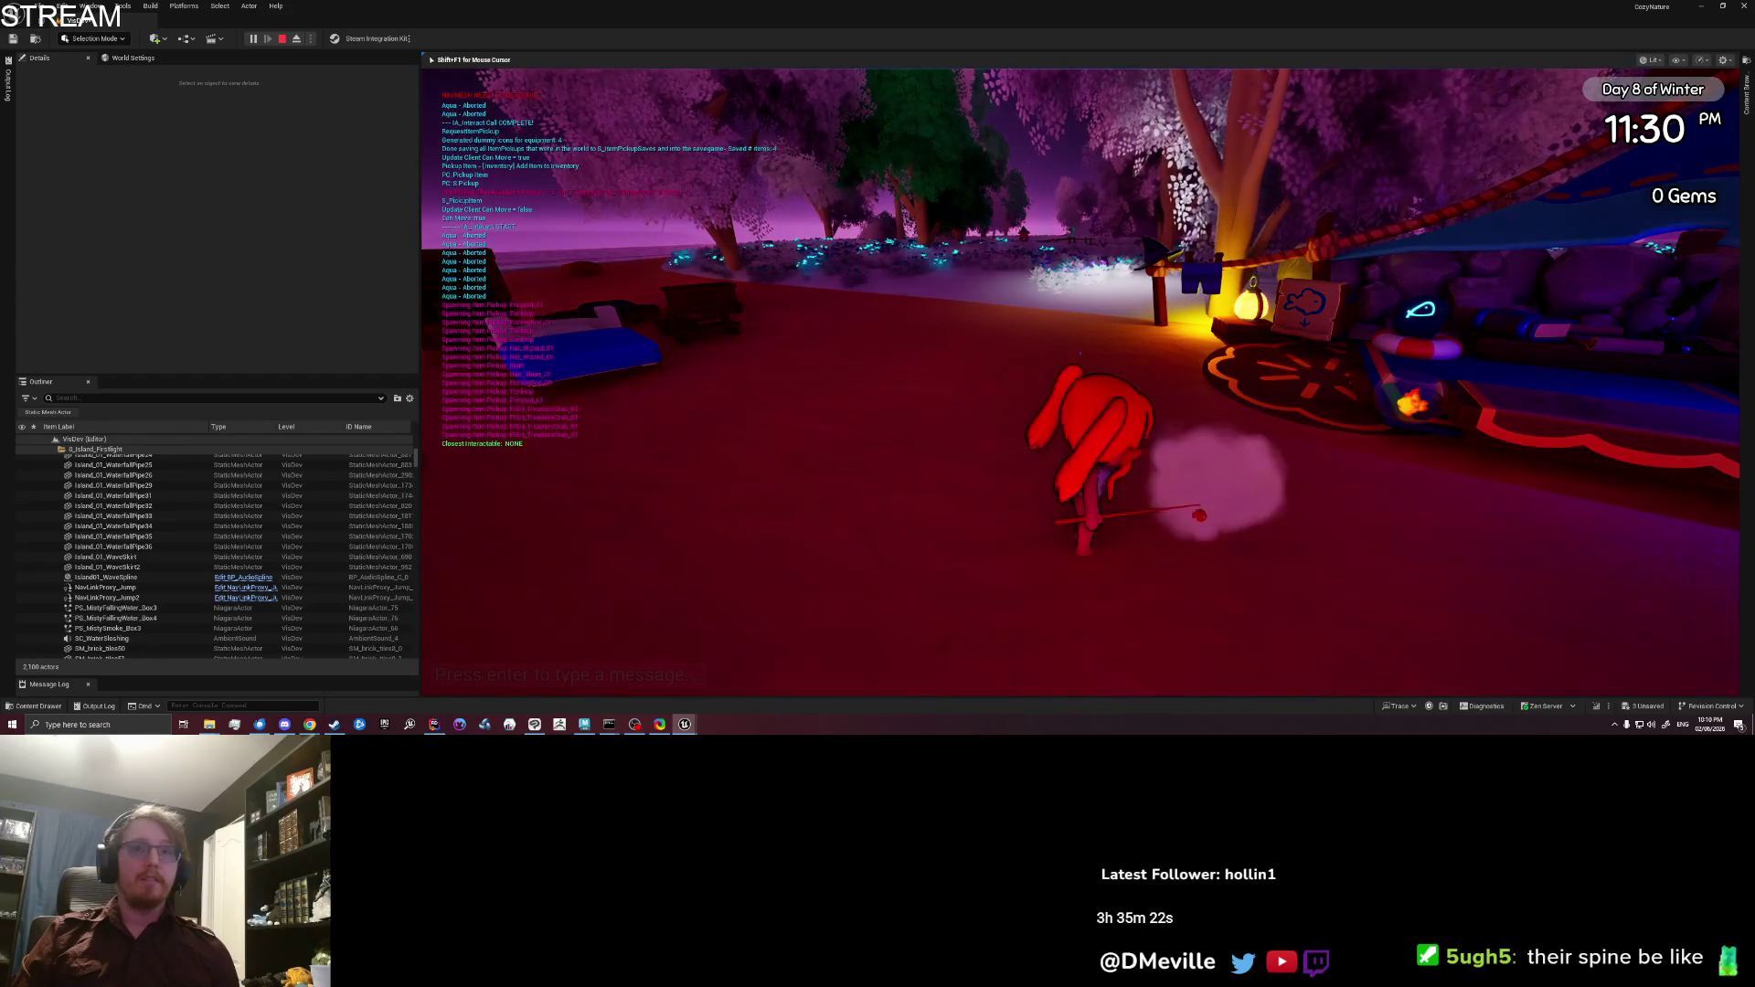
pyautogui.click(1059, 309)
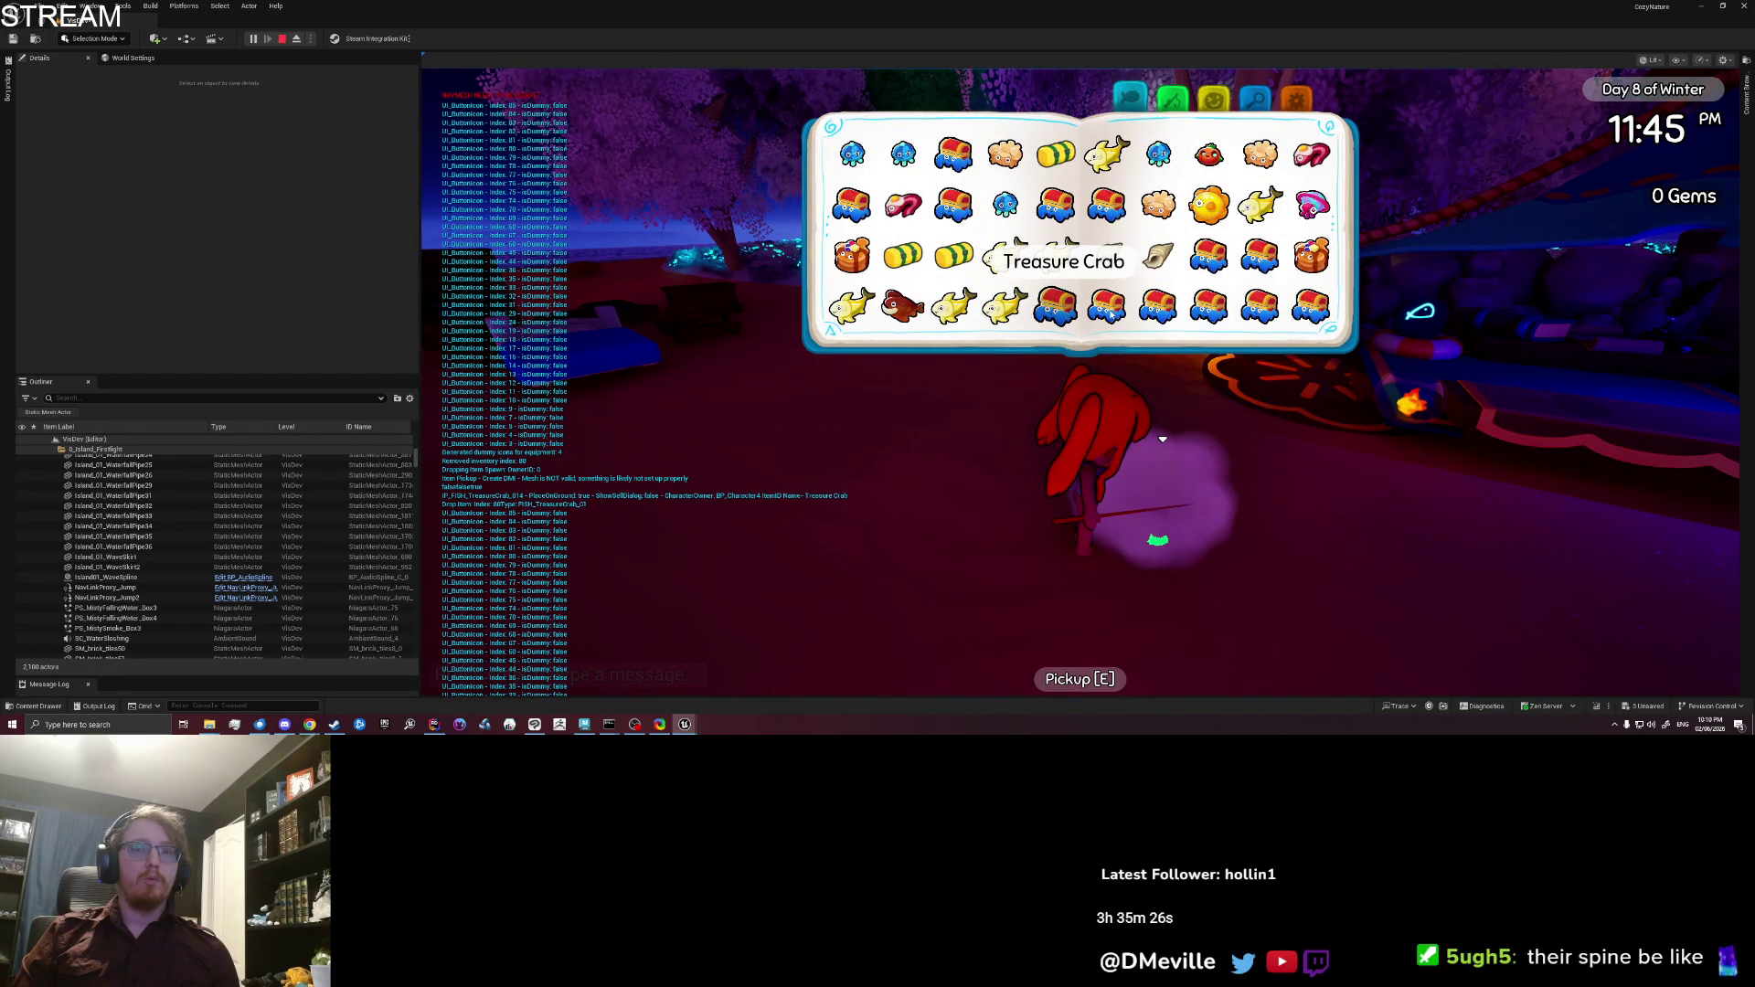
pyautogui.press('Escape')
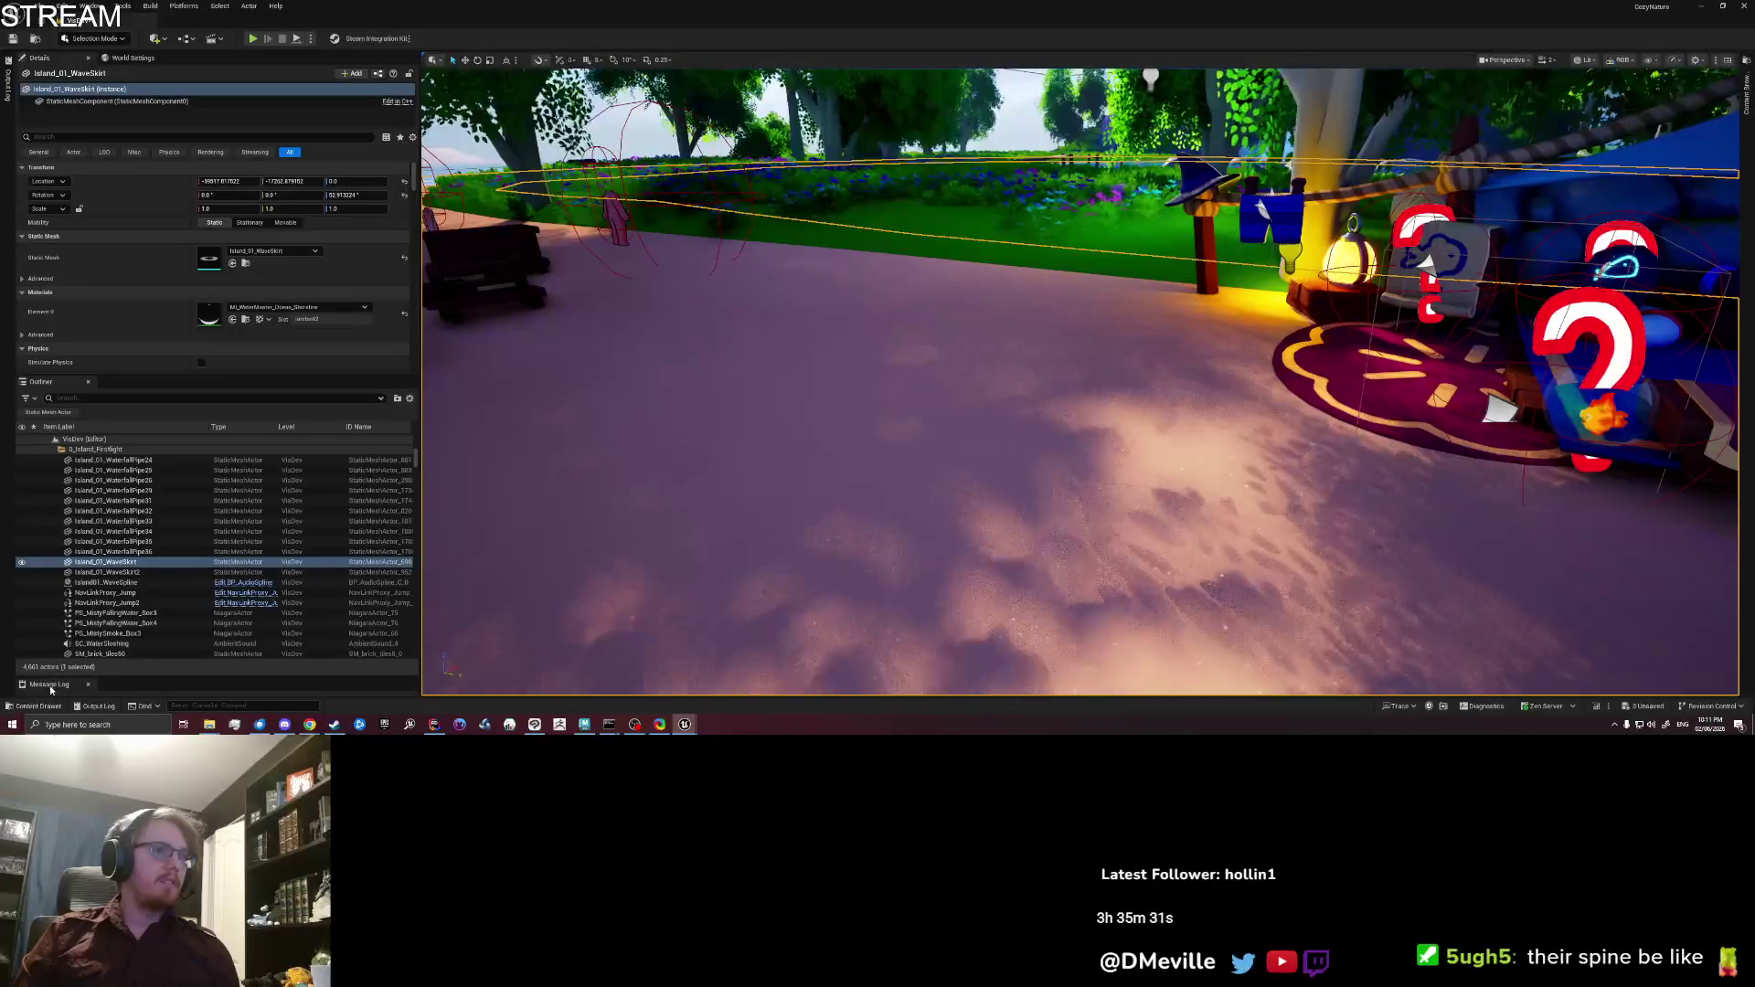
pyautogui.moveTo(51, 690); pyautogui.dragTo(652, 388)
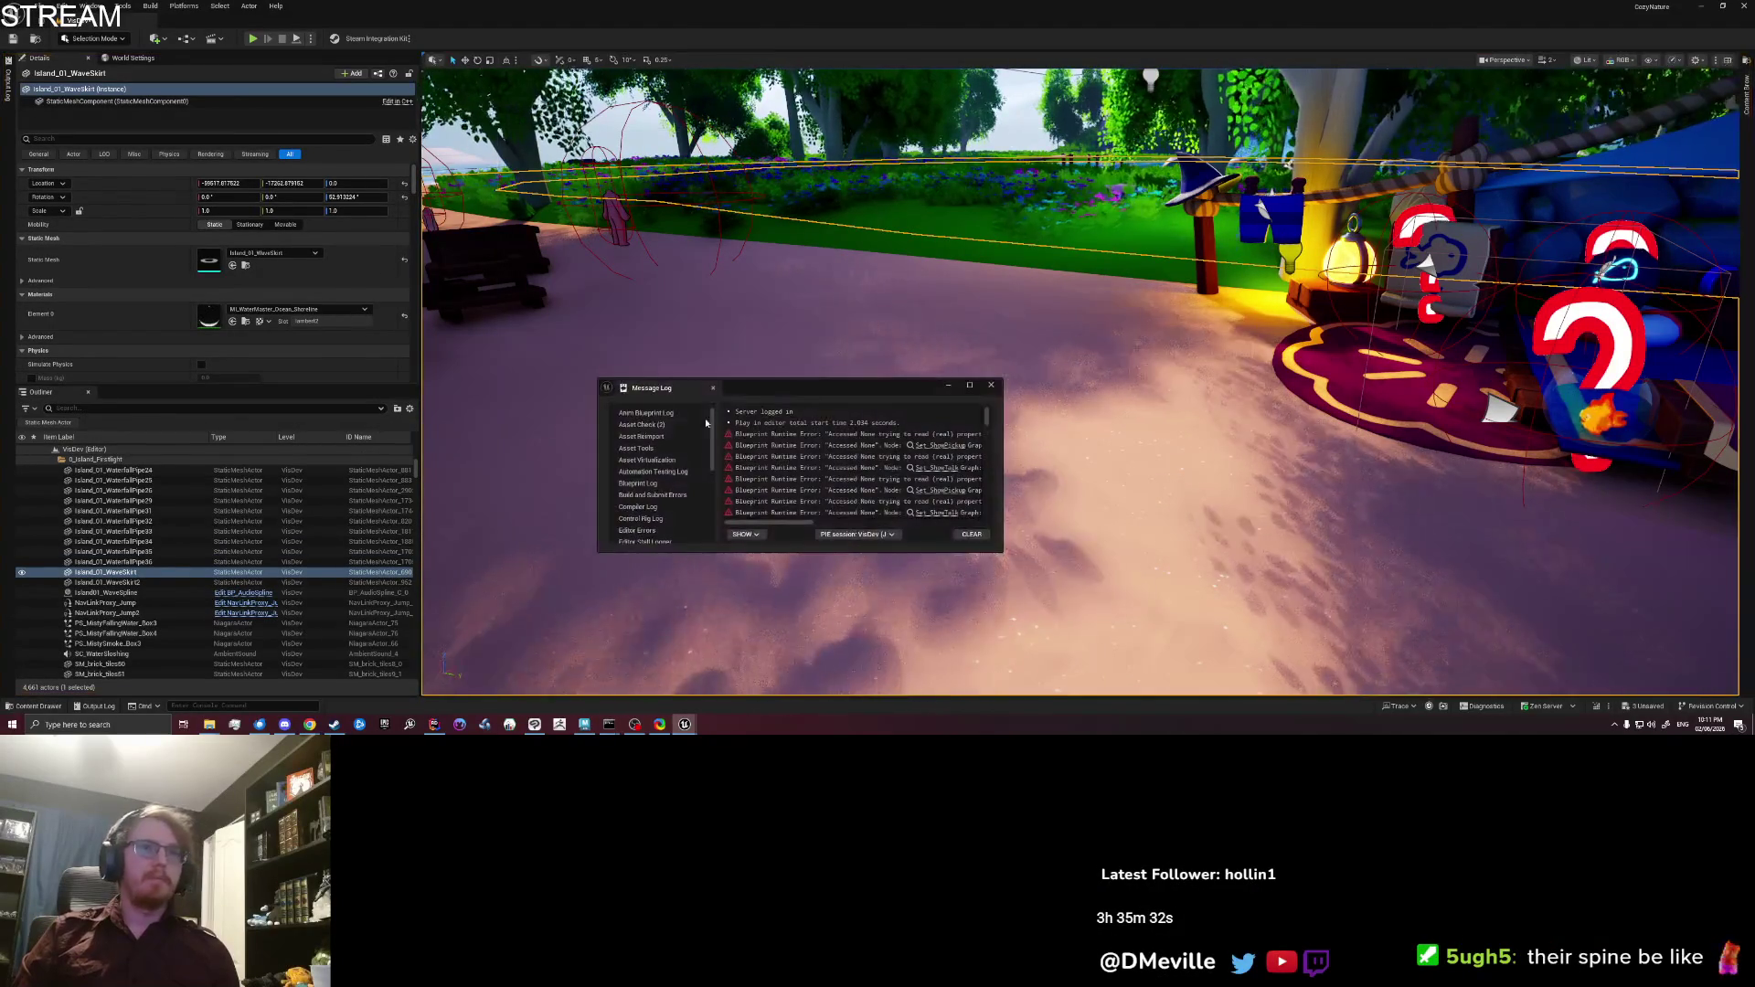
# Step: Enlarge the Message Log and view the last Infinite loop detected error's call stack
pyautogui.scroll(-1, 799, 456)
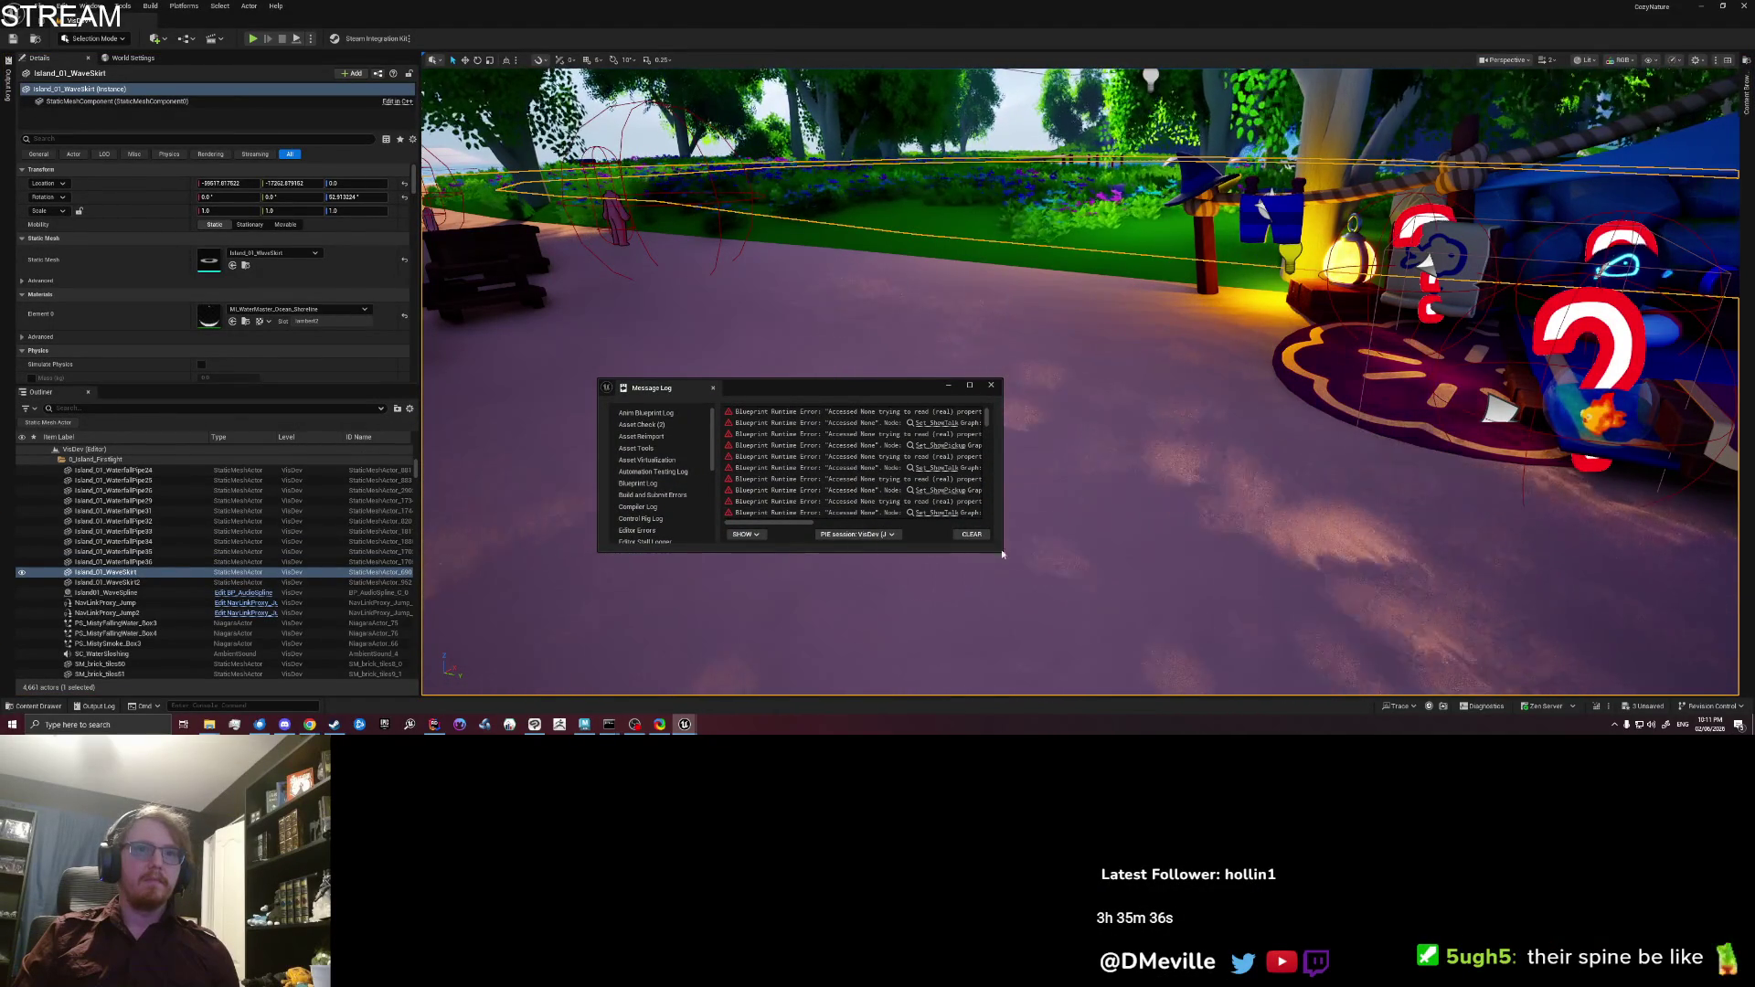
pyautogui.moveTo(1031, 565); pyautogui.dragTo(1486, 694)
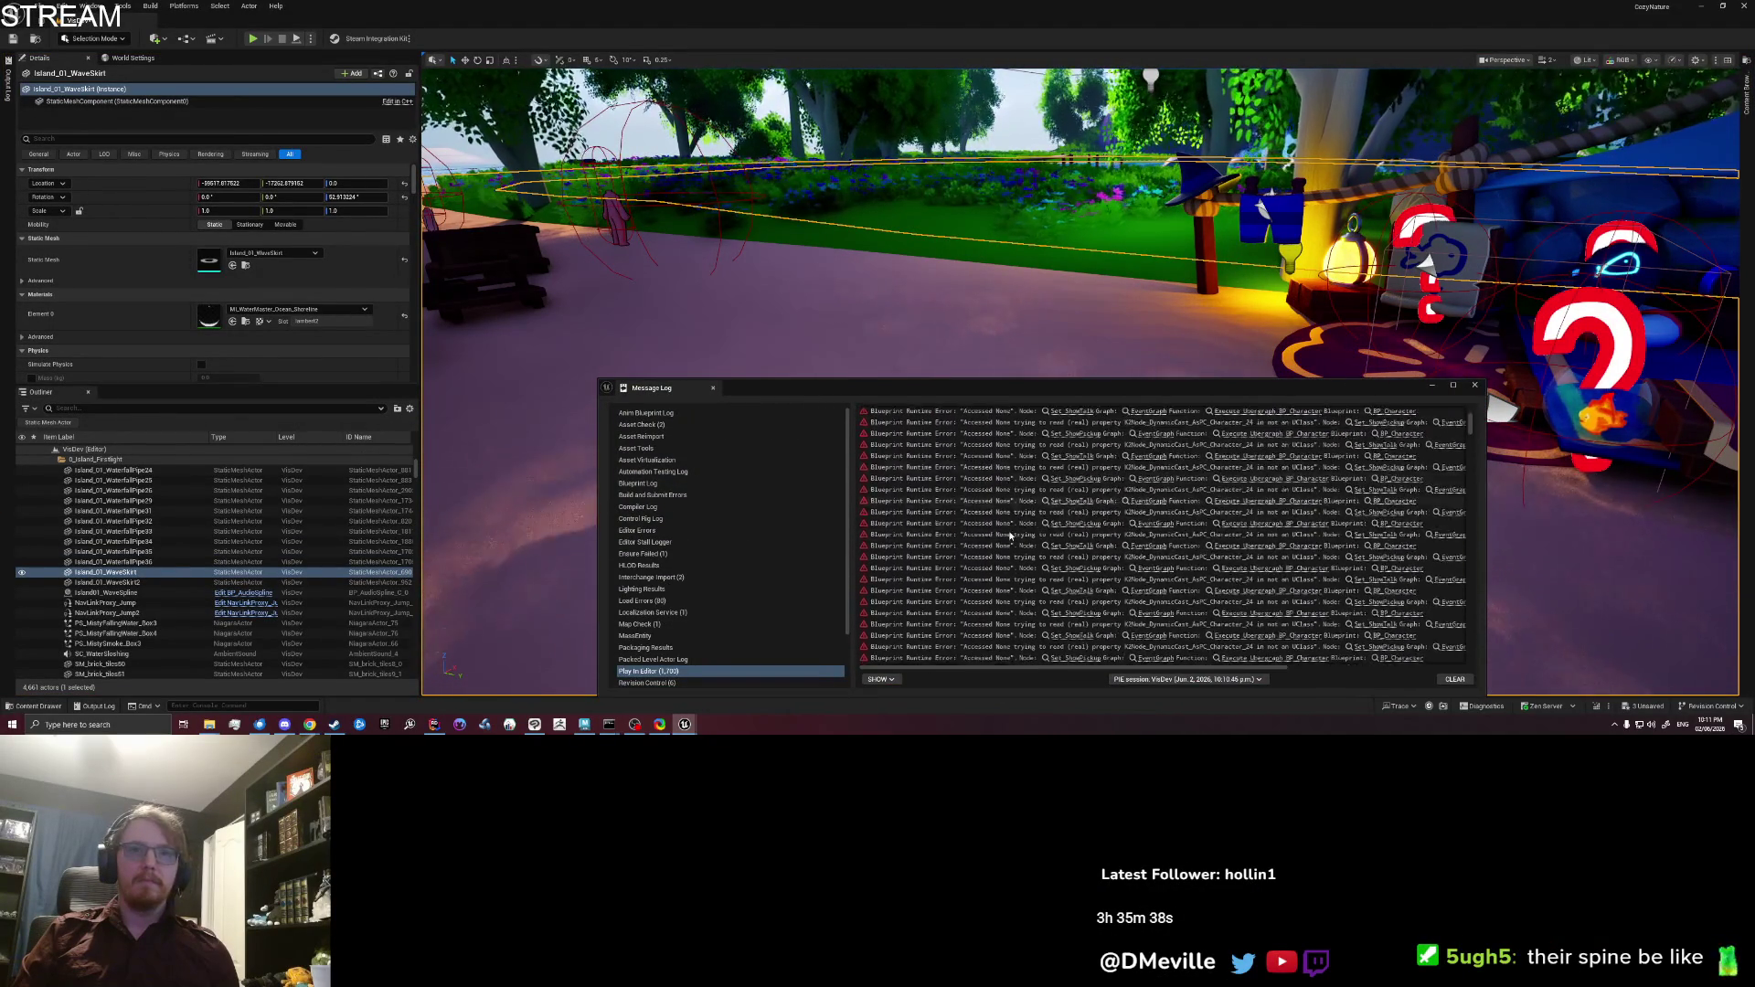
pyautogui.scroll(-5, 1009, 534)
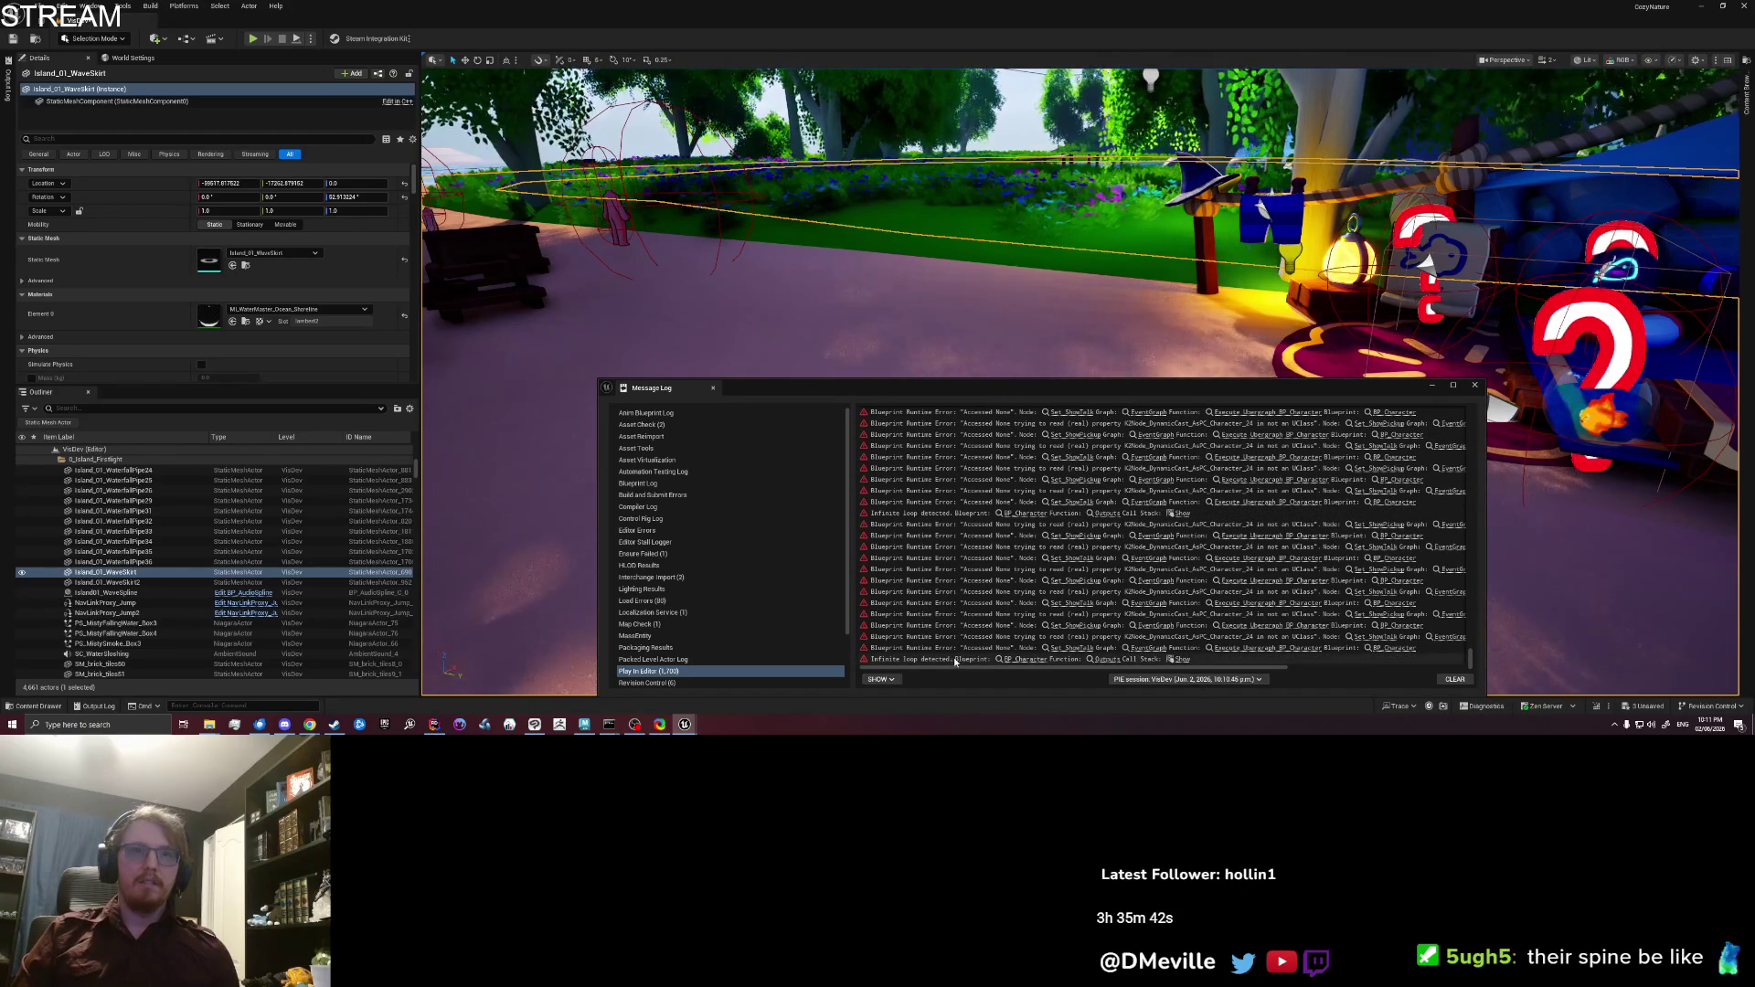
pyautogui.click(953, 659)
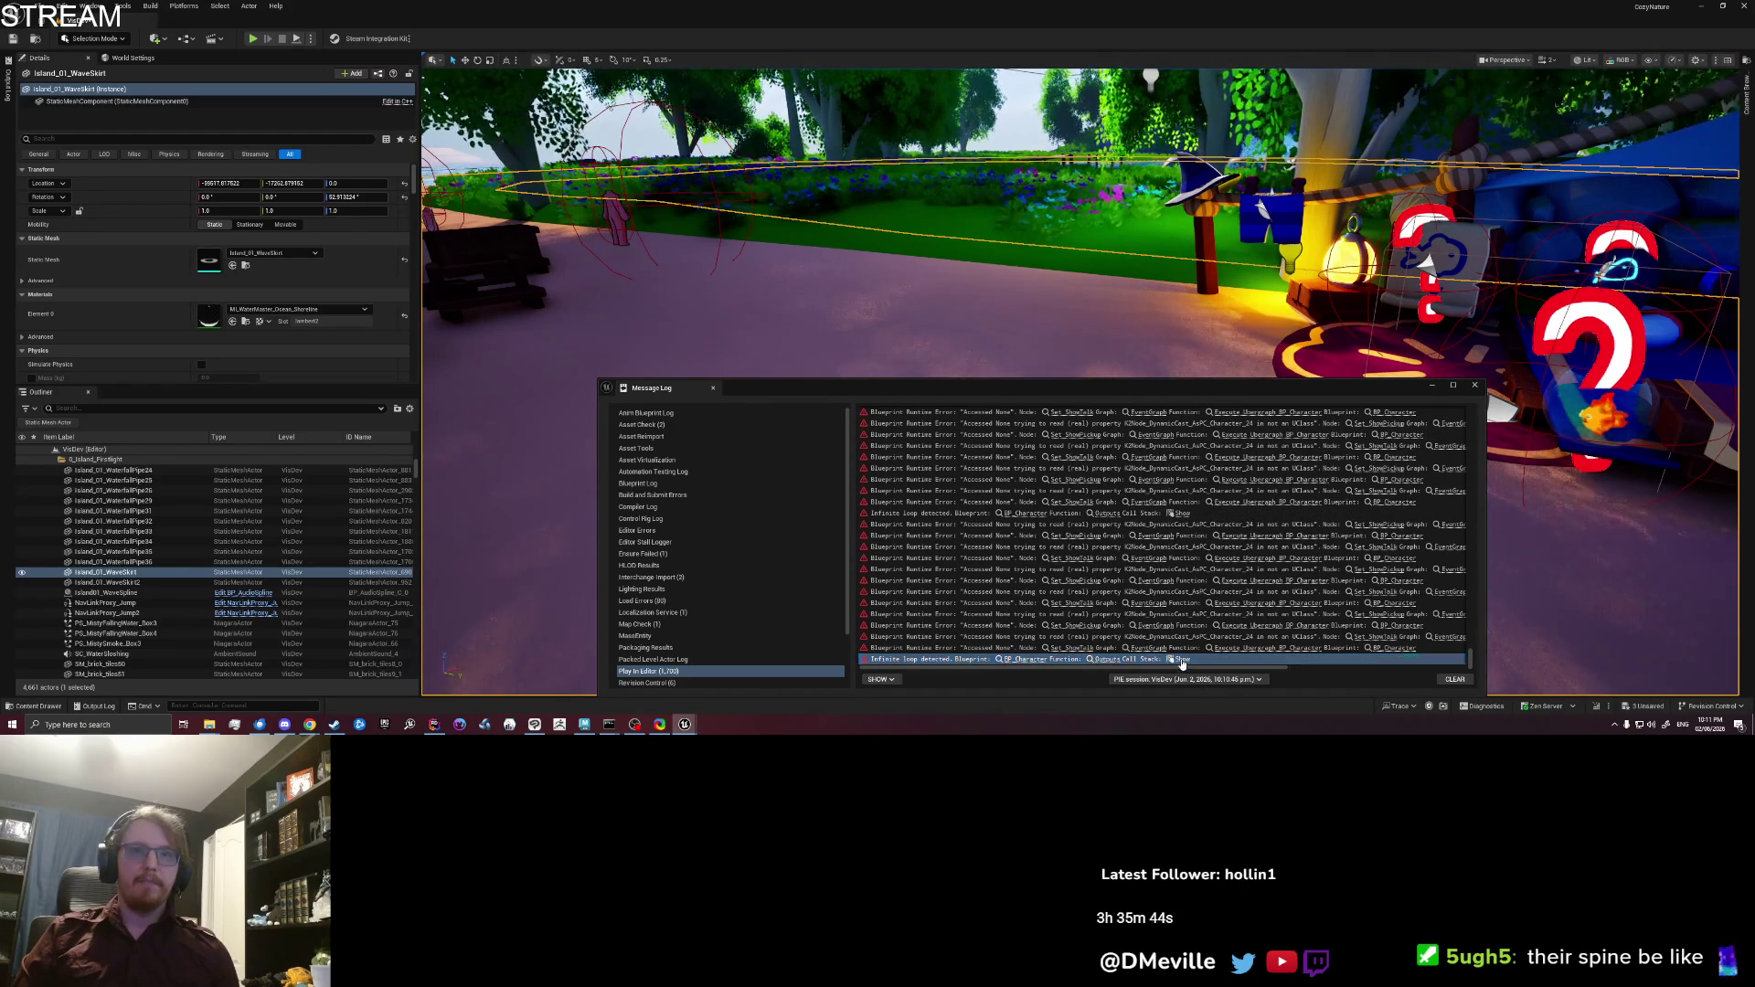
pyautogui.moveTo(1181, 664)
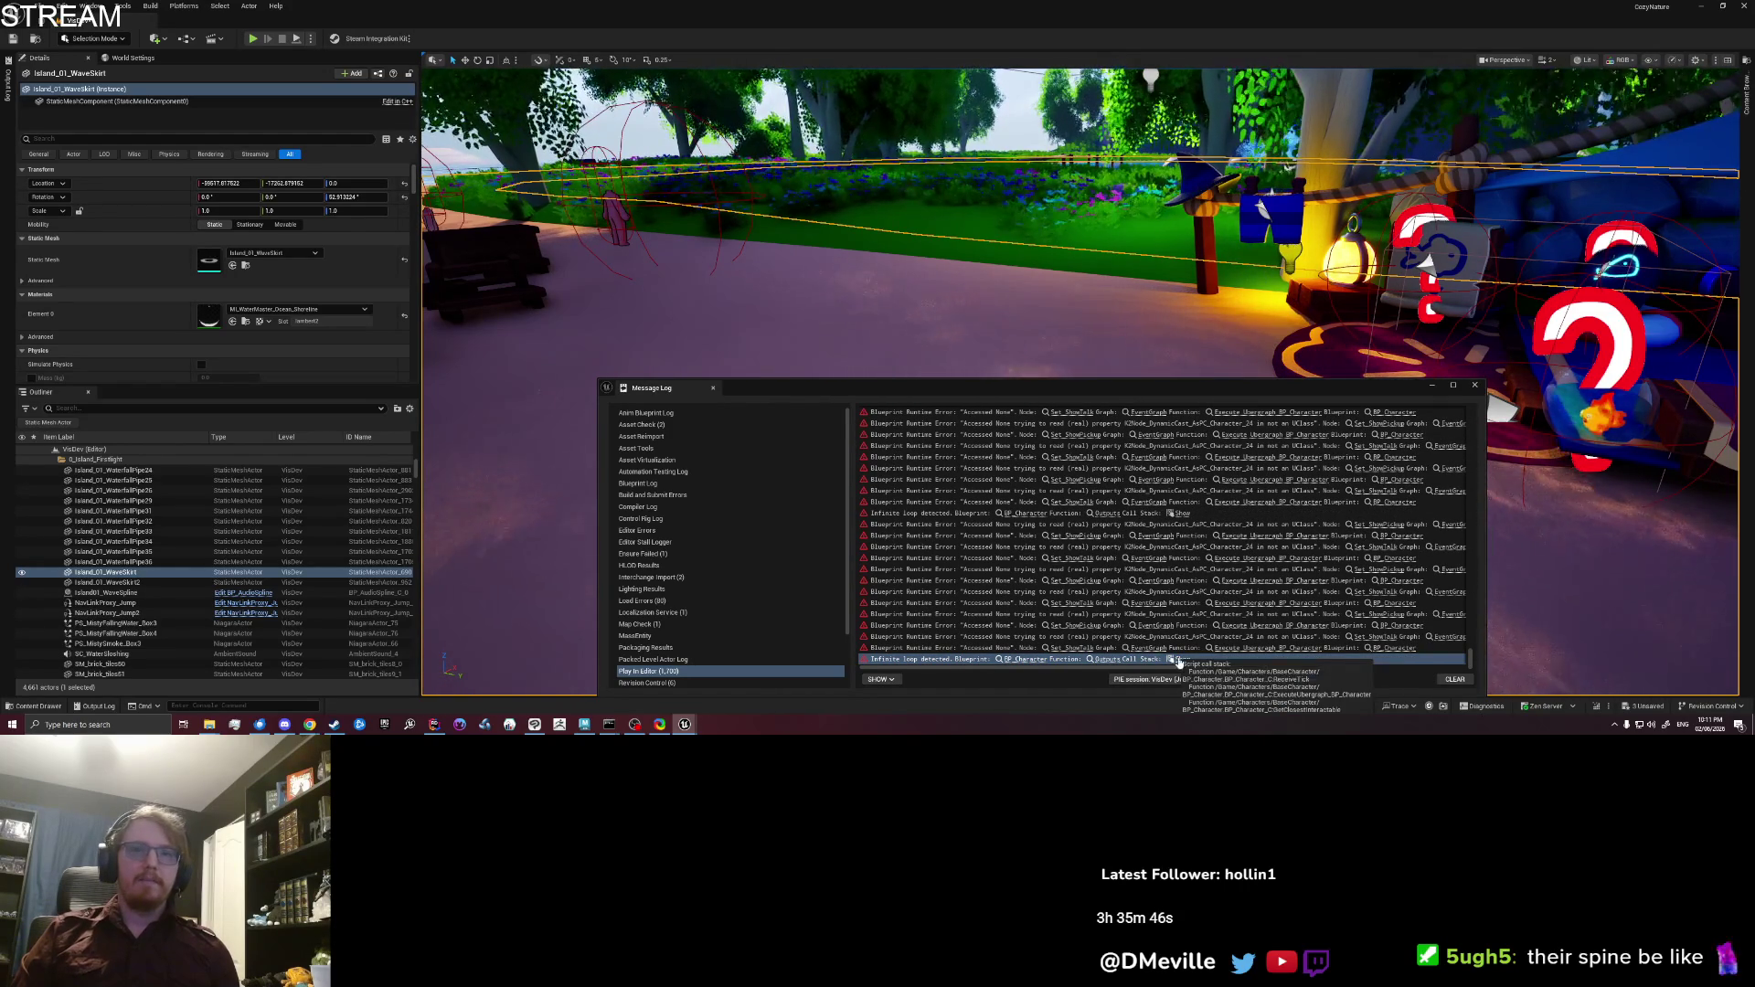
# Step: Dock the Message Log back into the editor and return to the BP_Character Blueprint
pyautogui.moveTo(1051, 384)
pyautogui.mouseDown()
pyautogui.moveTo(741, 251)
pyautogui.moveTo(144, 423)
pyautogui.mouseUp()
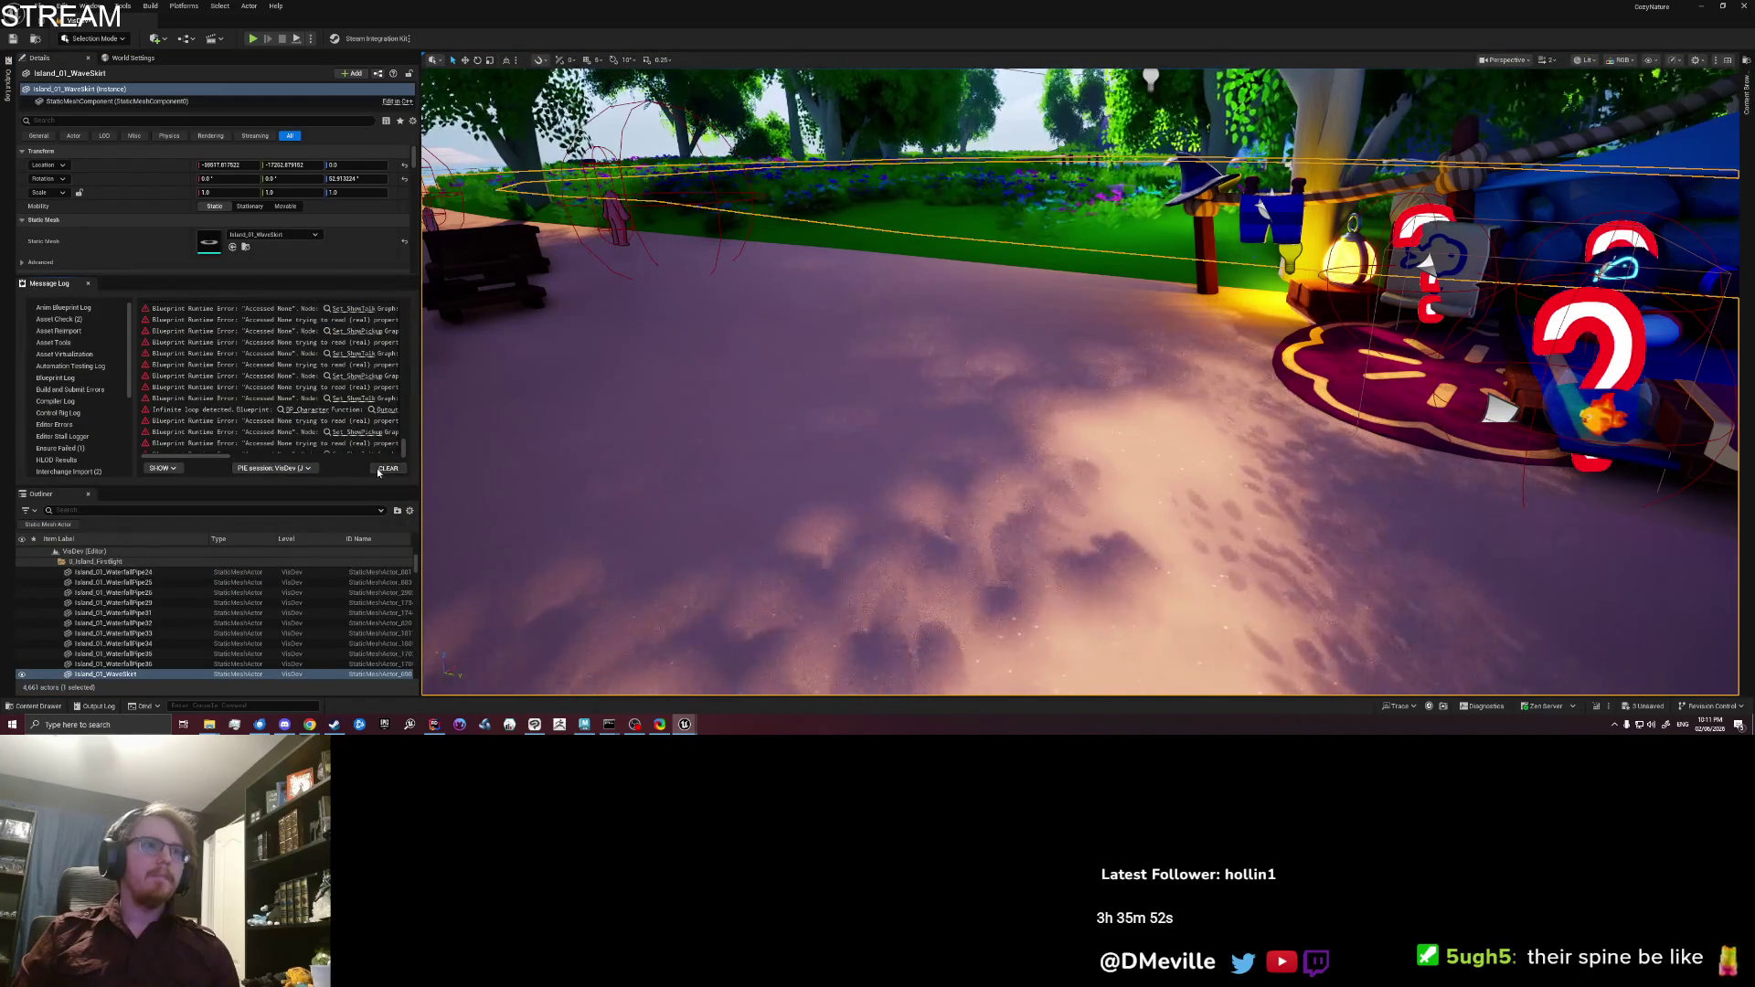
pyautogui.moveTo(684, 724)
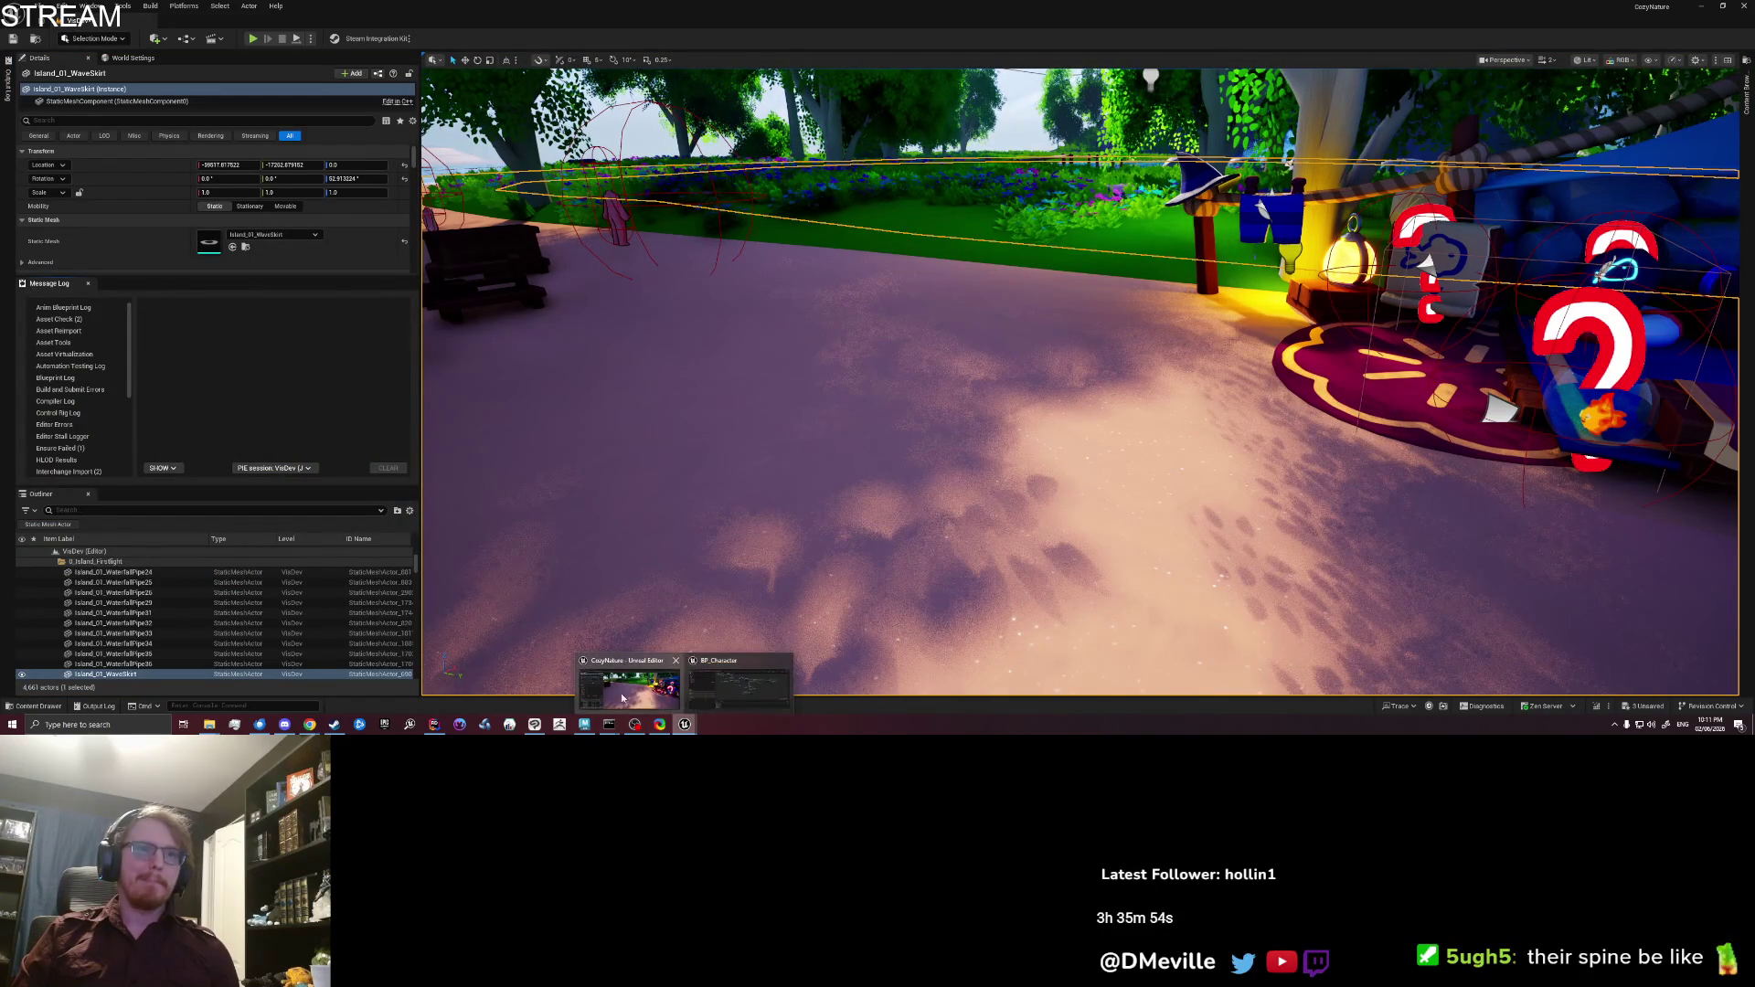
pyautogui.click(748, 697)
# Step: Pan to the function's start and align the Branch and IS EMPTY nodes with the SET node
pyautogui.moveTo(795, 420)
pyautogui.mouseDown()
pyautogui.moveTo(827, 486)
pyautogui.moveTo(824, 463)
pyautogui.mouseUp()
pyautogui.scroll(1, 709, 400)
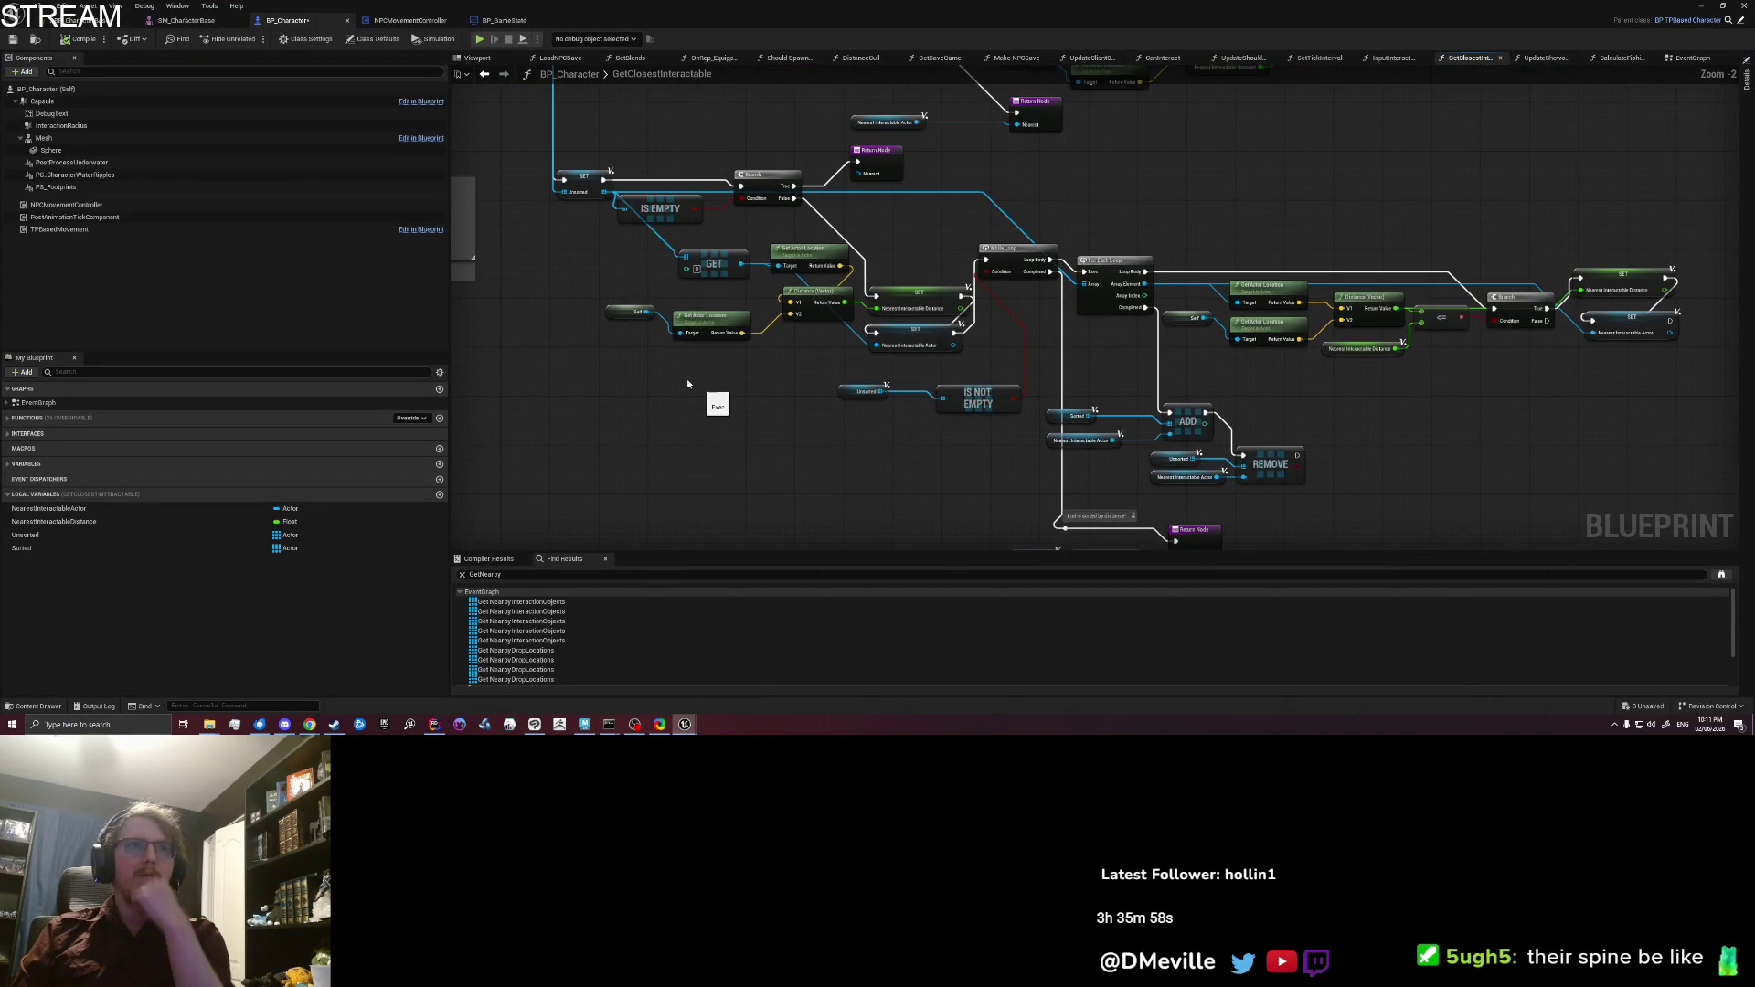
pyautogui.moveTo(688, 379); pyautogui.dragTo(683, 443)
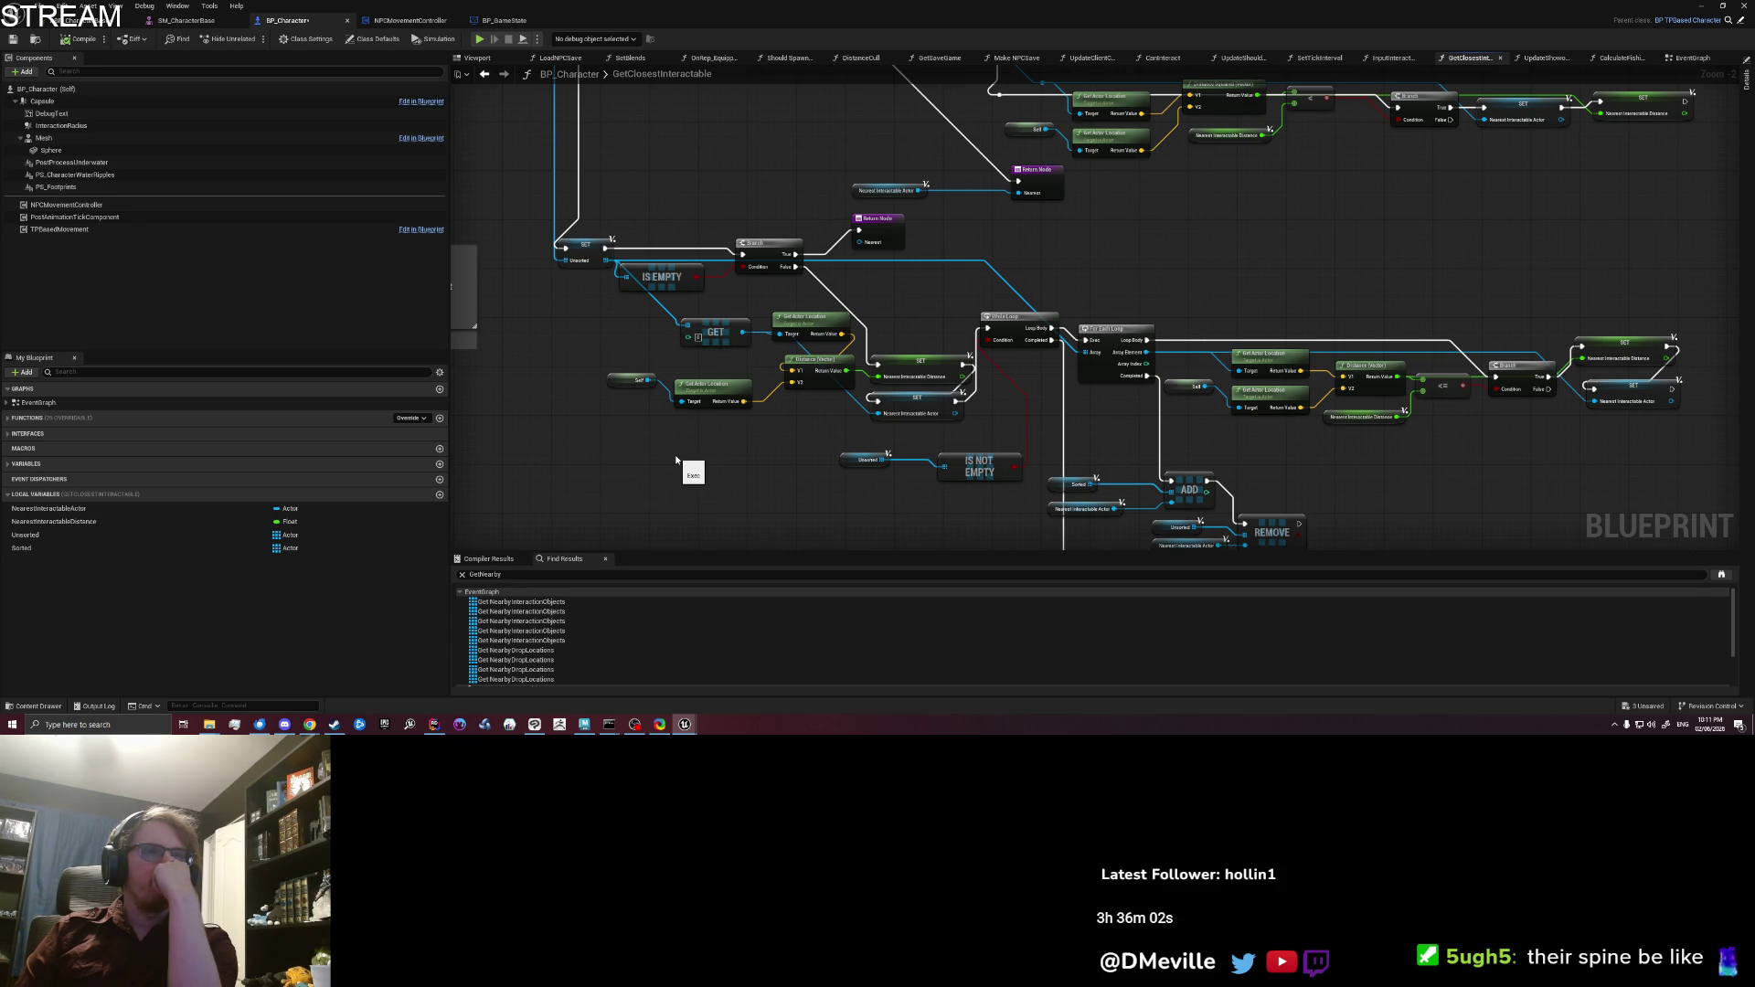
pyautogui.moveTo(572, 329); pyautogui.dragTo(576, 399)
pyautogui.moveTo(666, 274)
pyautogui.mouseDown()
pyautogui.moveTo(782, 358)
pyautogui.moveTo(807, 319)
pyautogui.mouseUp()
pyautogui.click(745, 311)
pyautogui.moveTo(702, 349); pyautogui.dragTo(702, 356)
pyautogui.moveTo(565, 381)
pyautogui.mouseDown()
pyautogui.moveTo(610, 300)
pyautogui.moveTo(562, 240)
pyautogui.moveTo(662, 388)
pyautogui.moveTo(698, 490)
pyautogui.moveTo(713, 352)
pyautogui.moveTo(699, 273)
pyautogui.mouseUp()
pyautogui.moveTo(755, 362); pyautogui.dragTo(762, 337)
# Step: Move the Get Actor Location node into line and review the Return, SET and While Loop nodes
pyautogui.moveTo(874, 379); pyautogui.dragTo(861, 330)
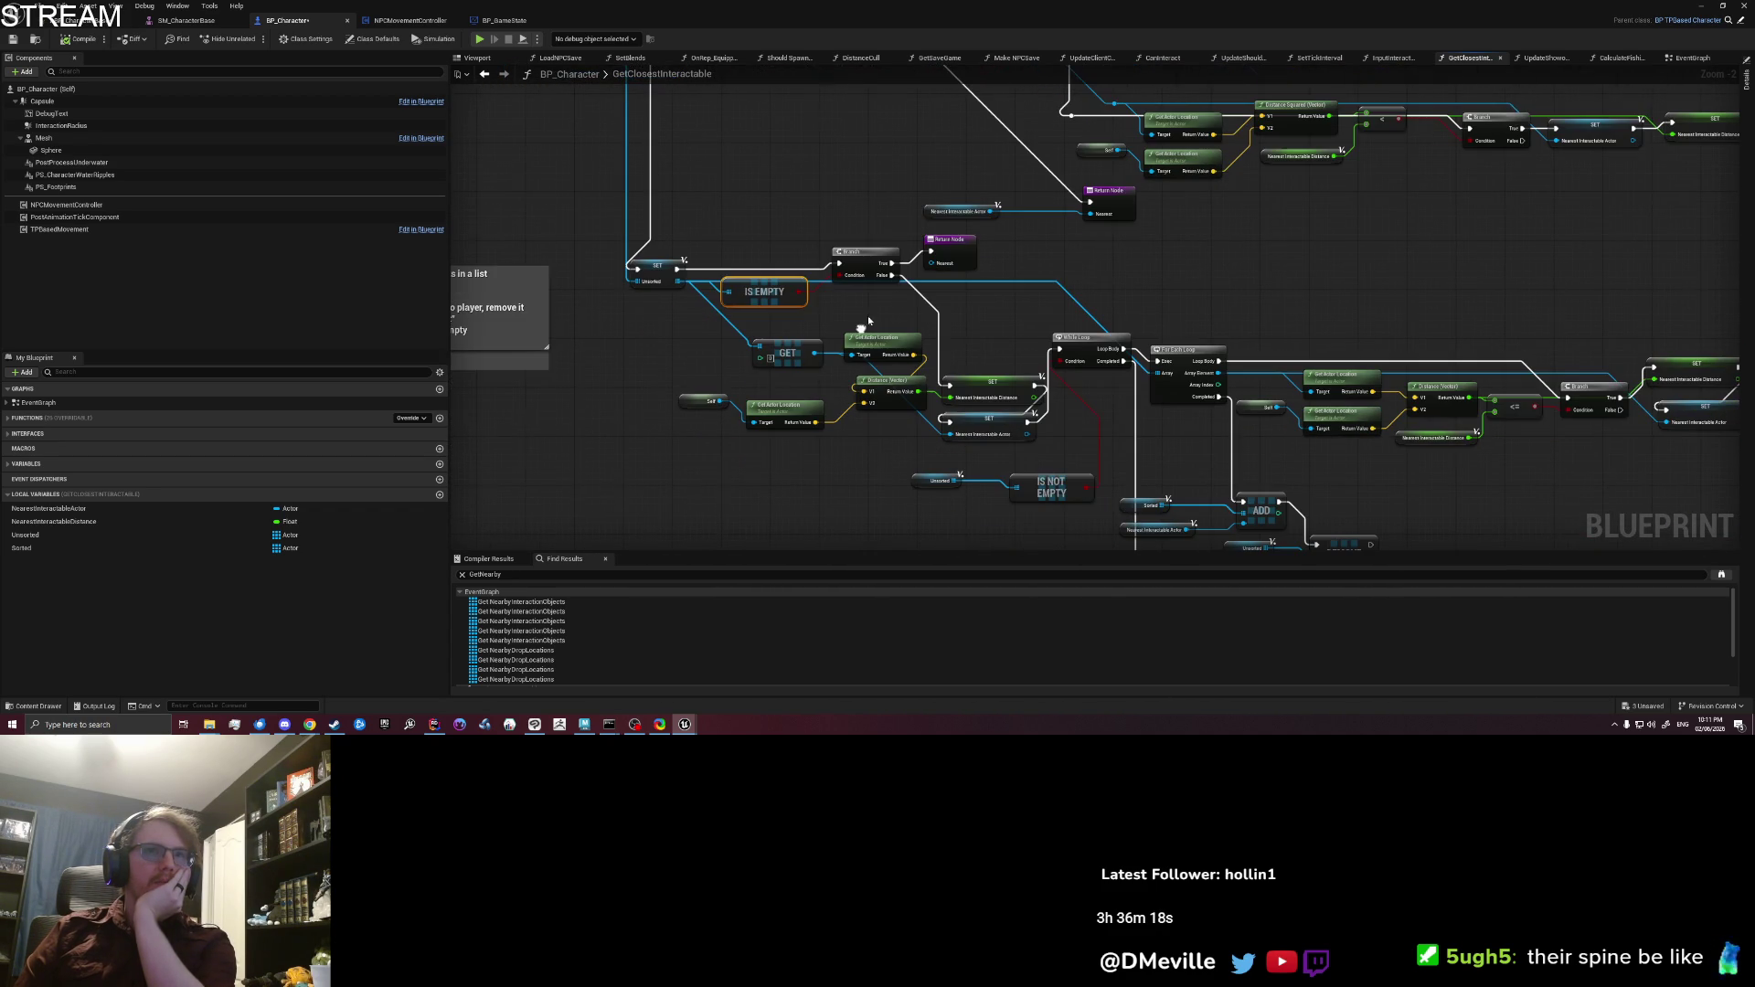
pyautogui.click(963, 243)
pyautogui.moveTo(968, 314); pyautogui.dragTo(924, 271)
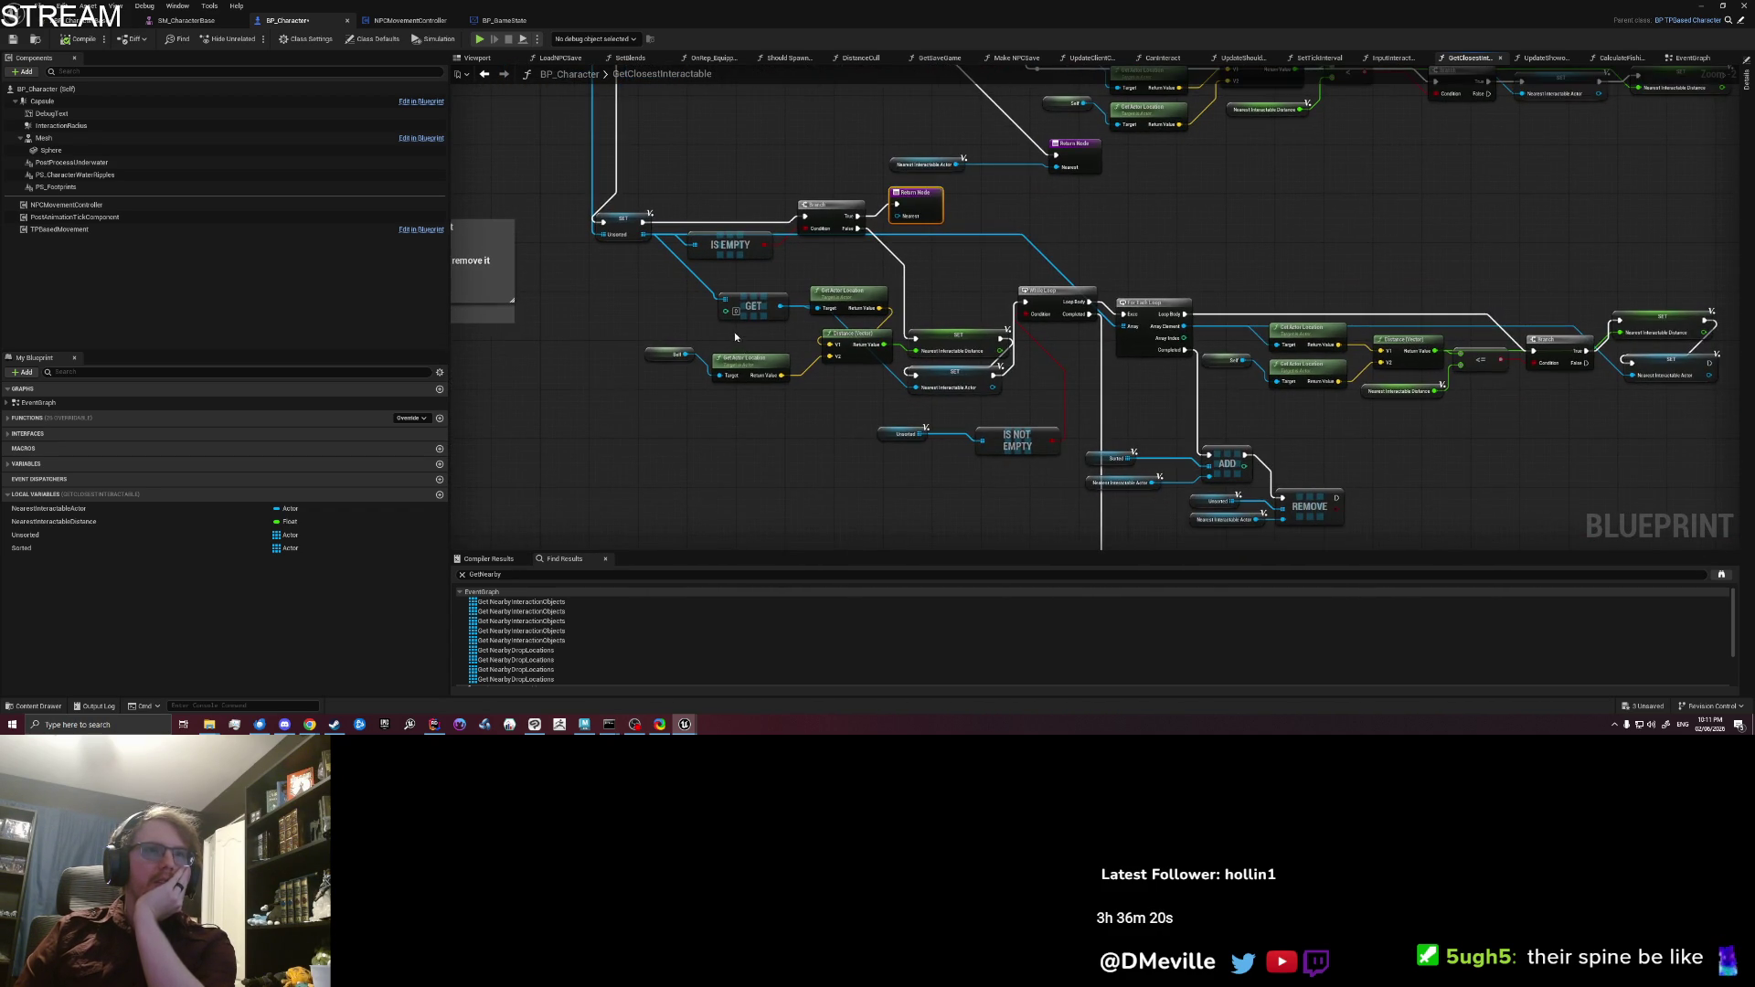
pyautogui.scroll(2, 737, 336)
pyautogui.click(716, 291)
pyautogui.moveTo(883, 283); pyautogui.dragTo(873, 272)
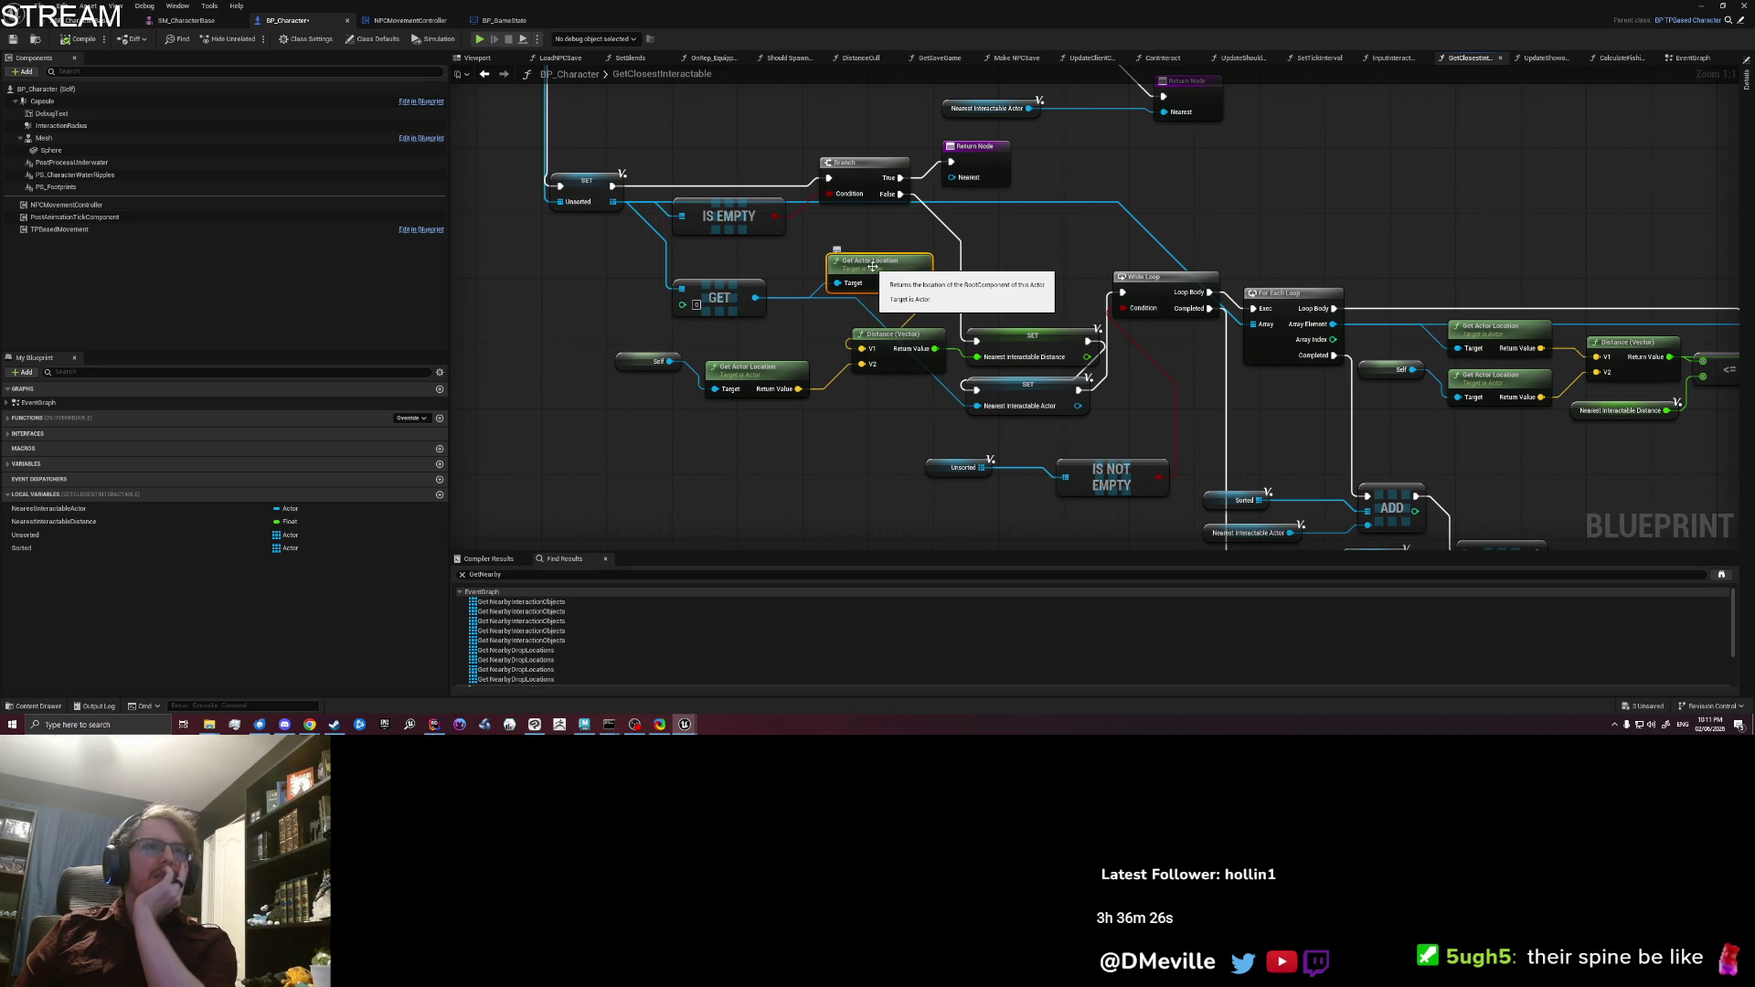
pyautogui.moveTo(843, 304)
pyautogui.mouseDown()
pyautogui.moveTo(1026, 414)
pyautogui.moveTo(792, 309)
pyautogui.mouseUp()
pyautogui.click(805, 240)
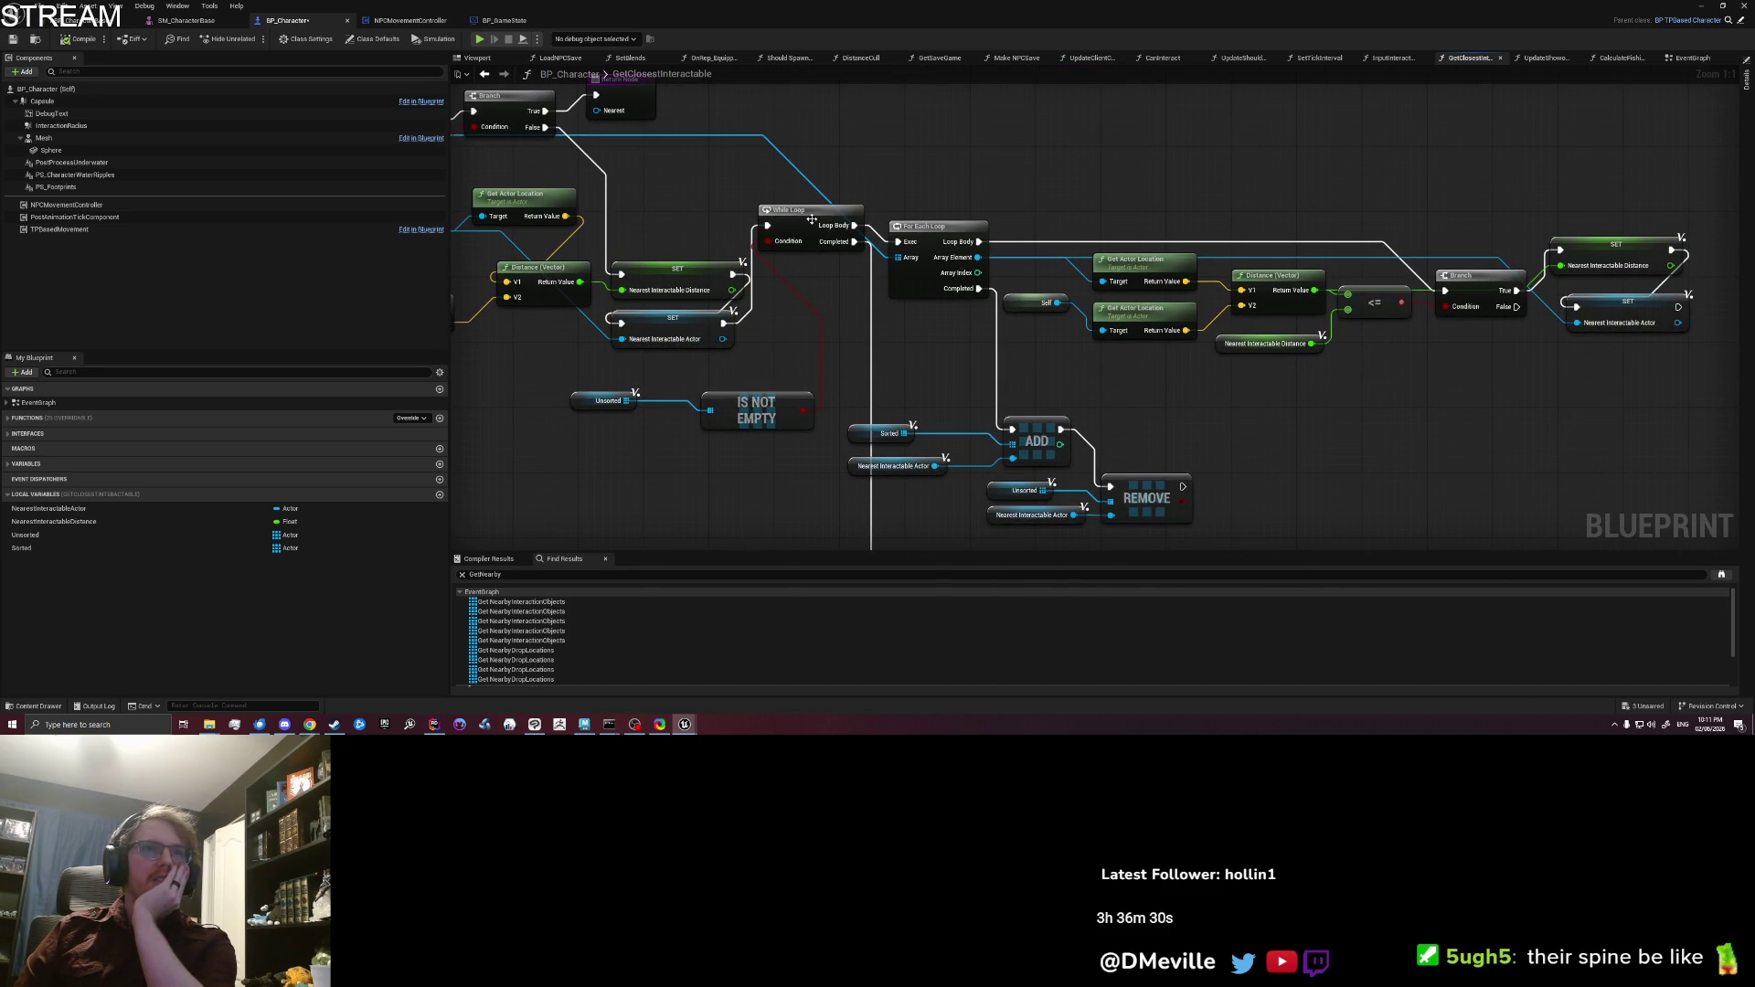
pyautogui.click(756, 410)
pyautogui.moveTo(777, 384); pyautogui.dragTo(755, 343)
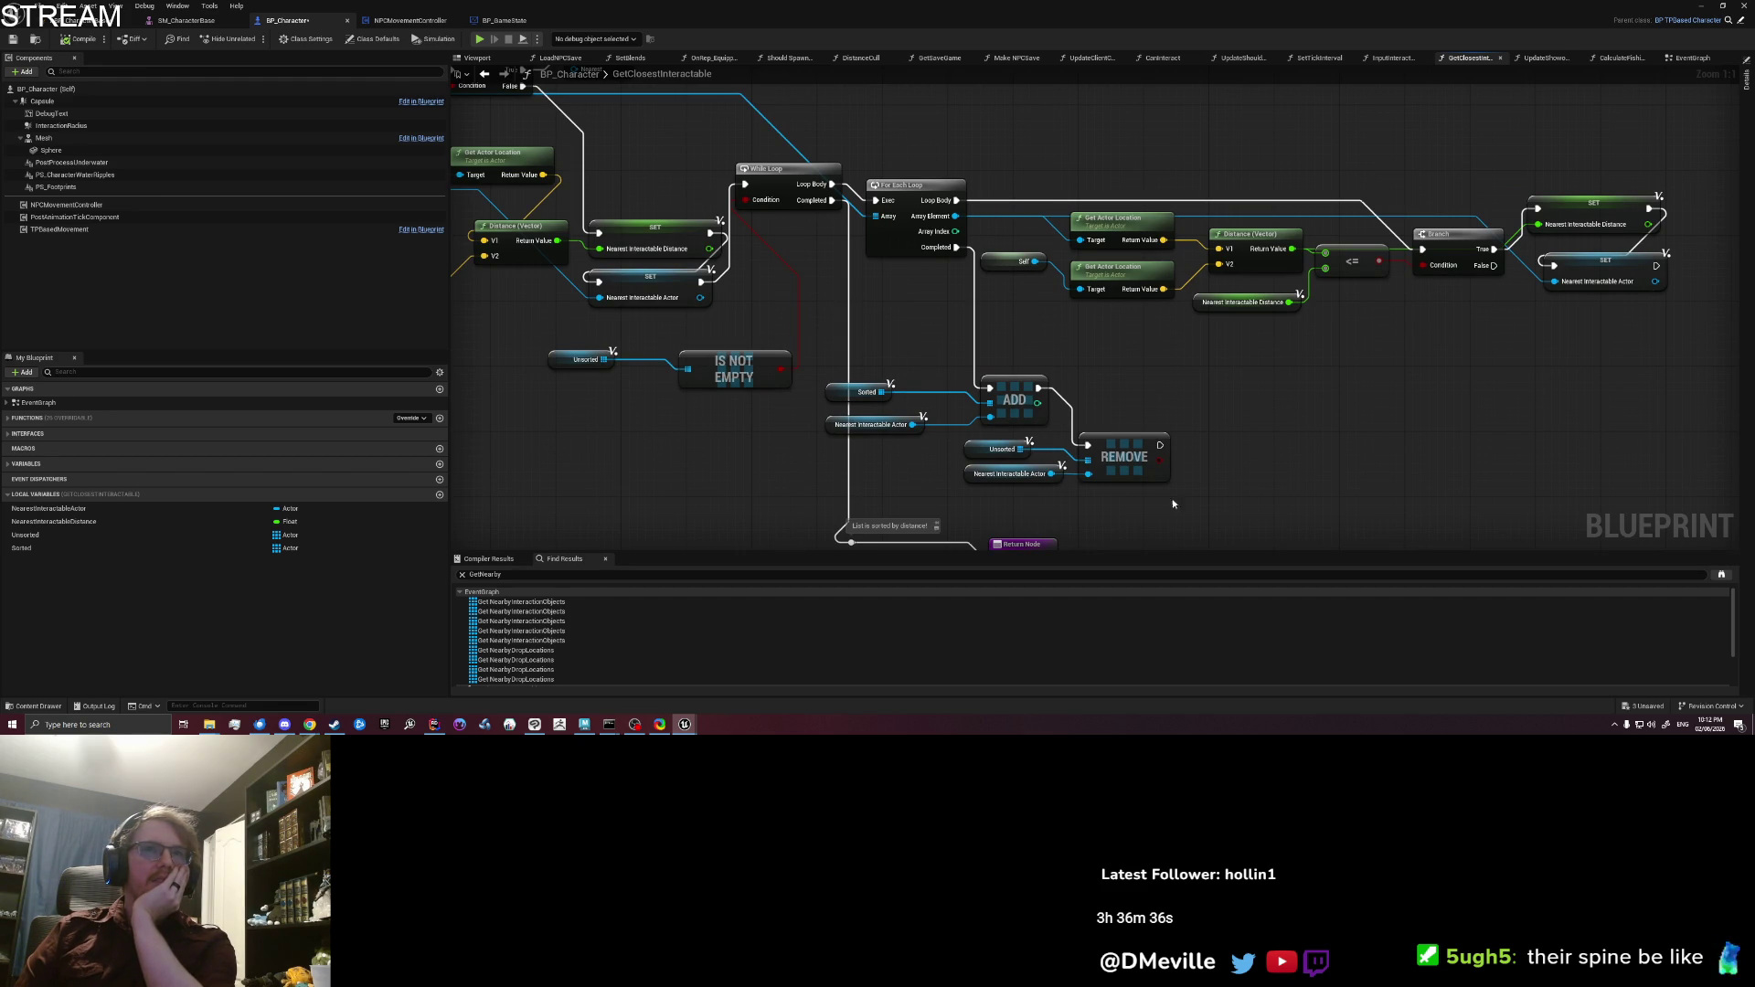
# Step: Shift the Sorted ADD/Unsorted REMOVE group right and move the Unsorted getter down-right
pyautogui.moveTo(941, 405); pyautogui.dragTo(972, 391)
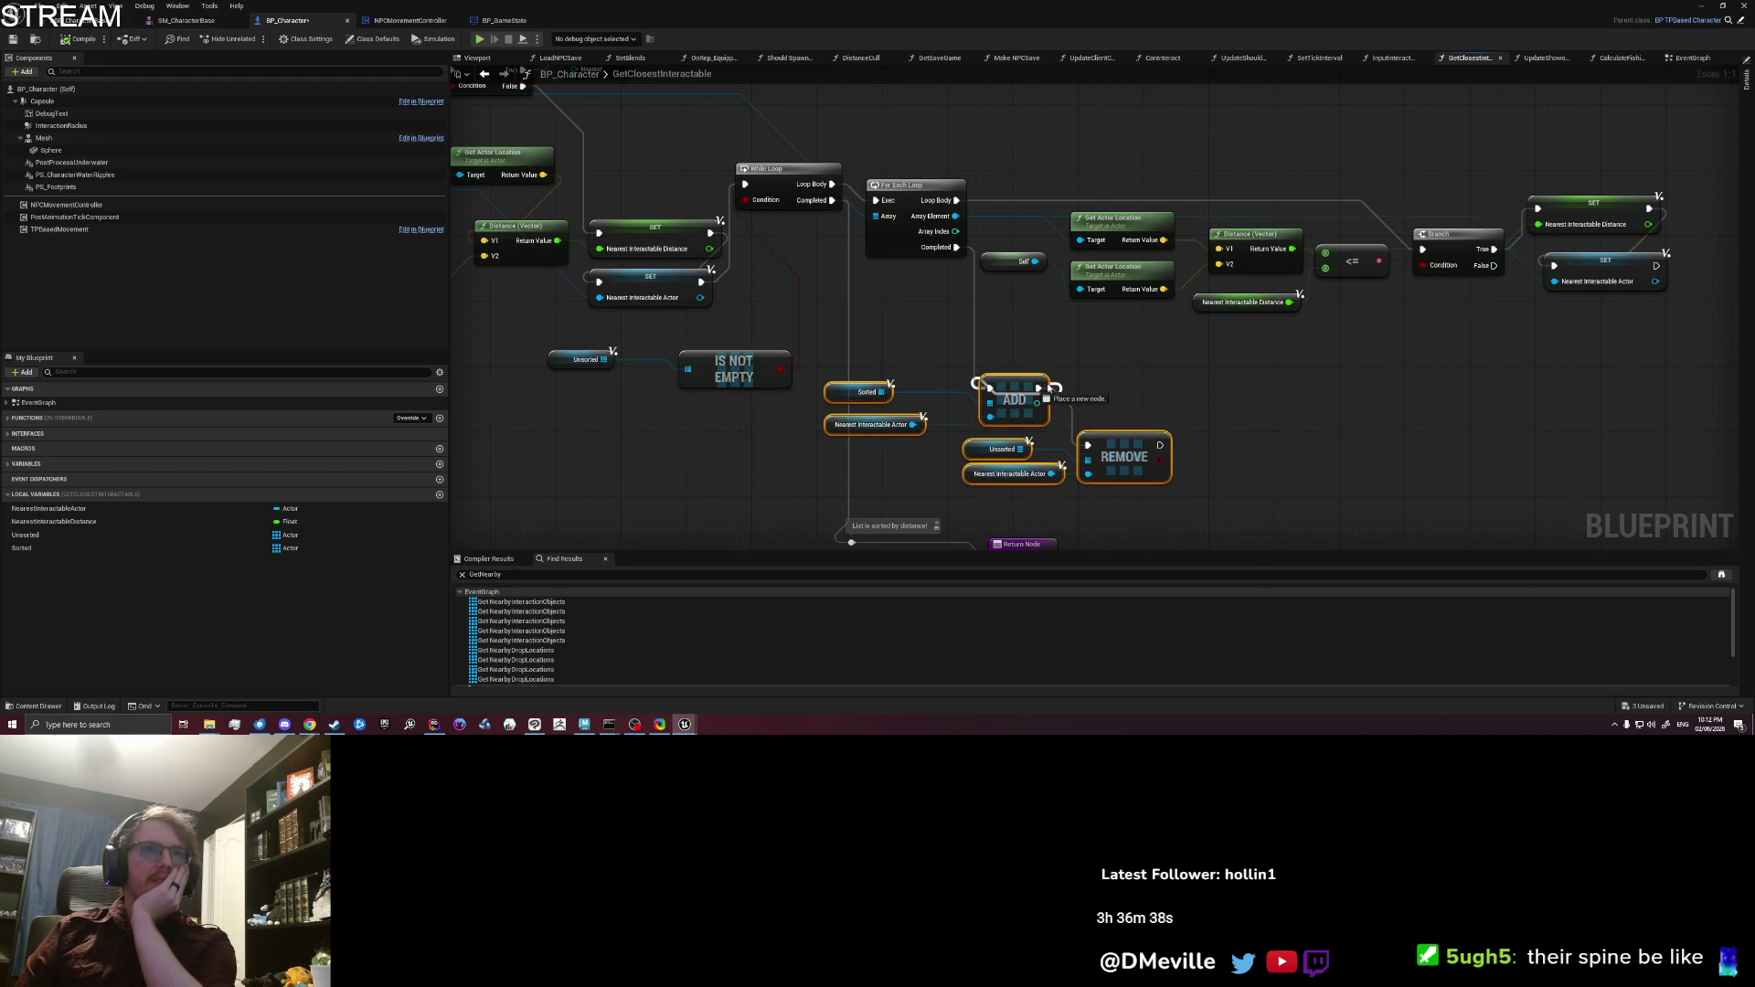
pyautogui.moveTo(1167, 452); pyautogui.dragTo(1215, 451)
pyautogui.click(785, 272)
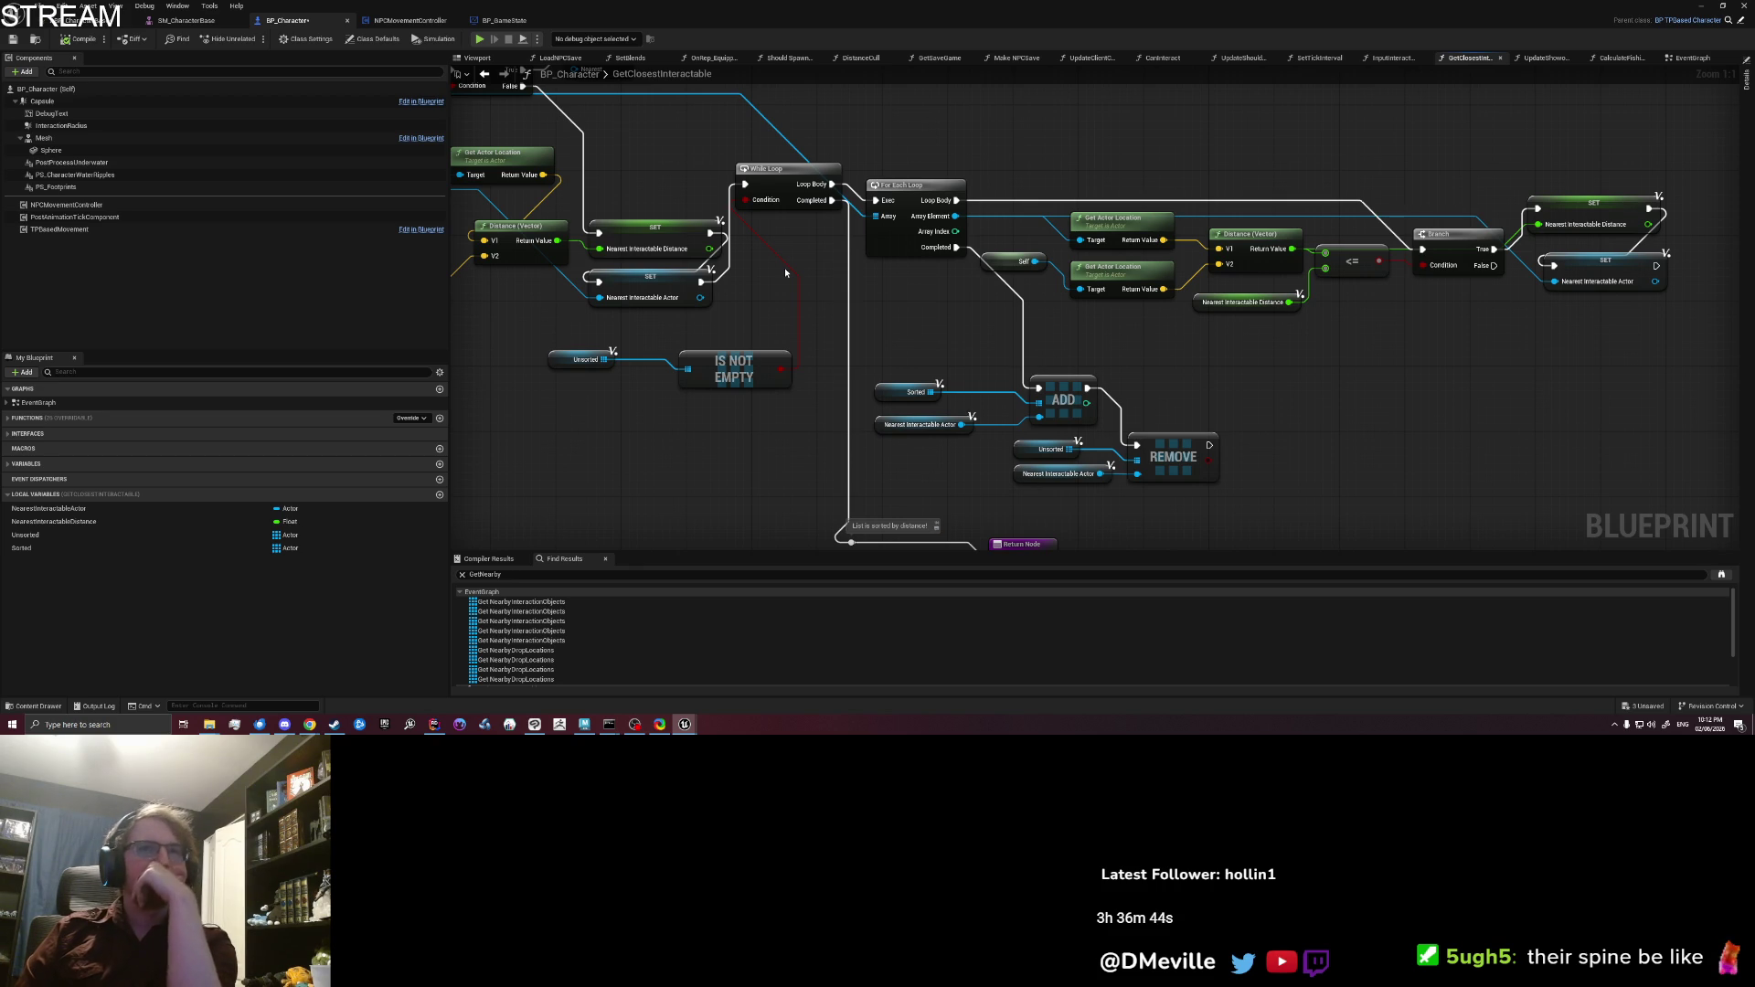
pyautogui.click(734, 369)
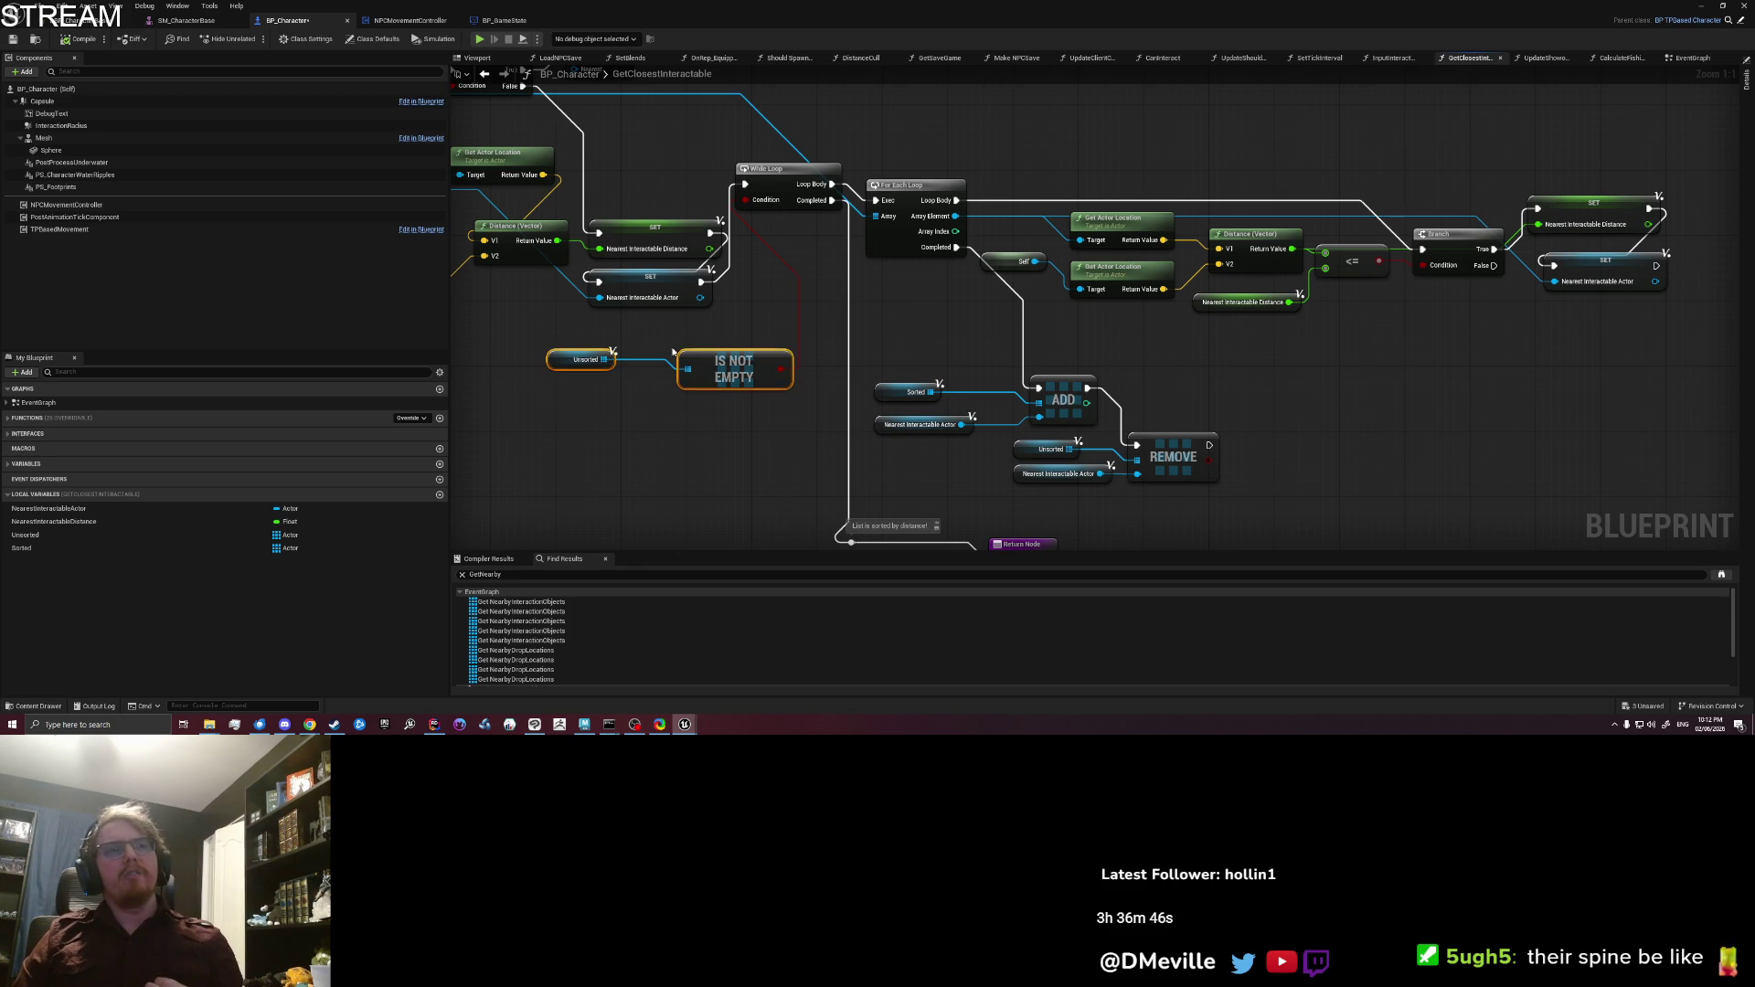
pyautogui.moveTo(559, 370); pyautogui.dragTo(607, 387)
pyautogui.moveTo(703, 466); pyautogui.dragTo(760, 468)
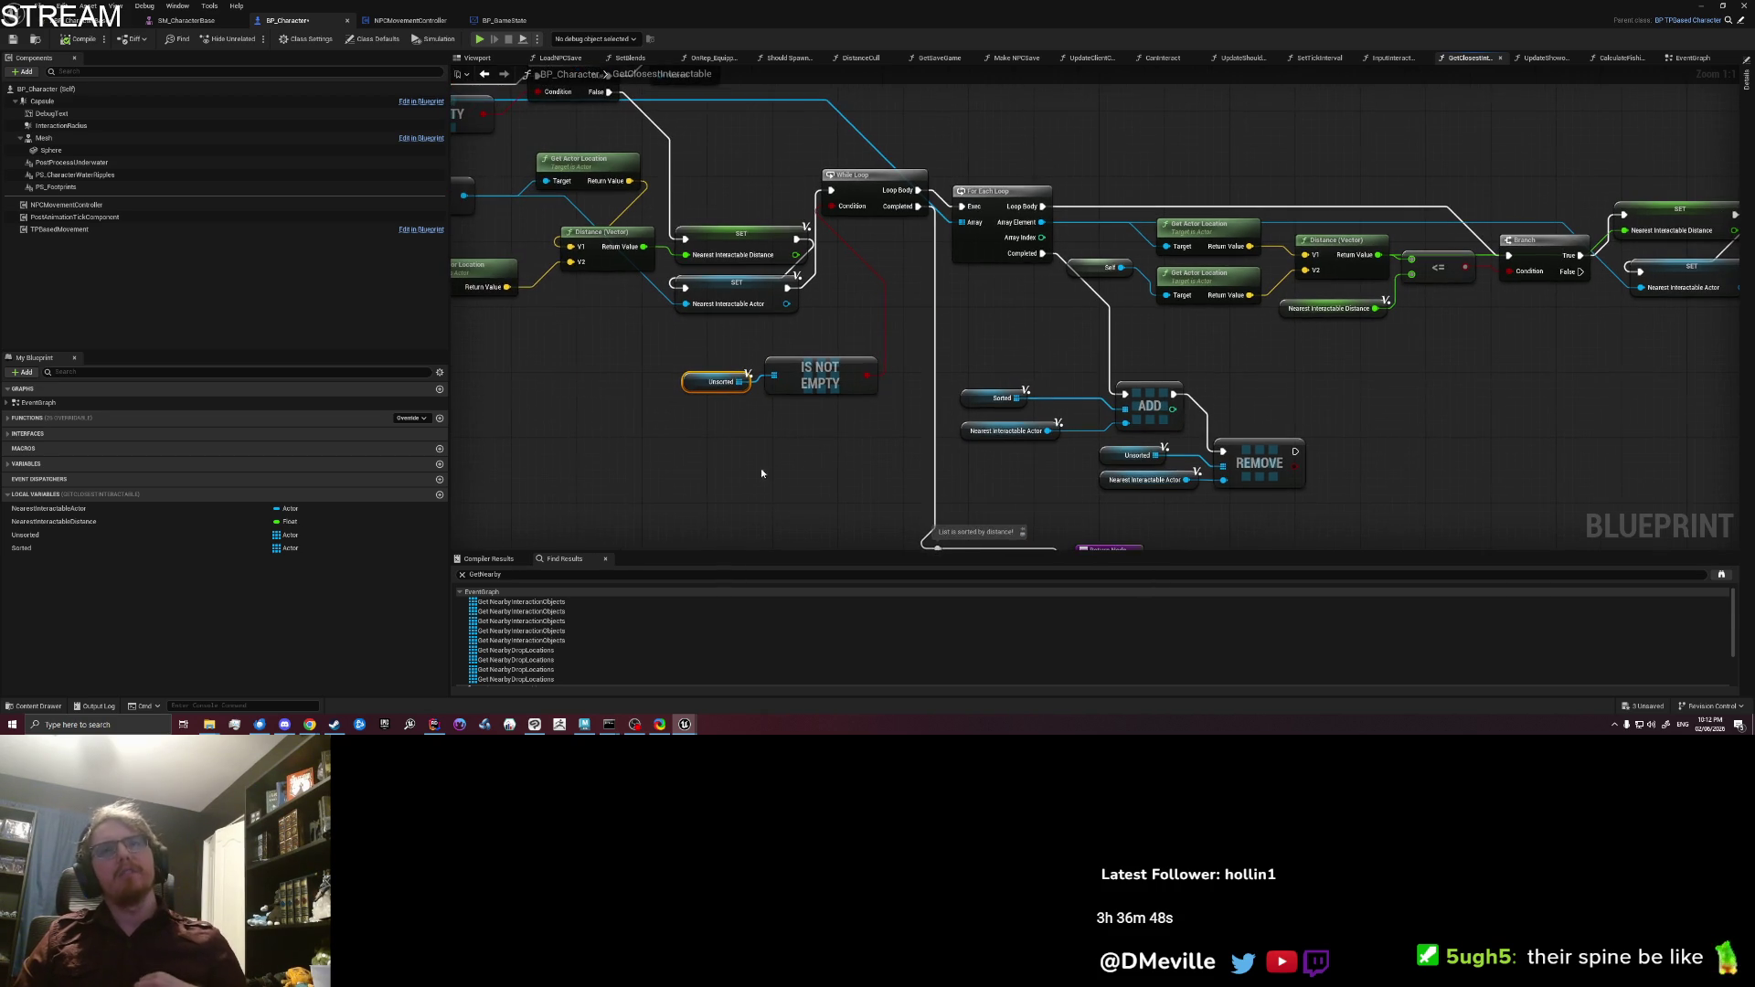
pyautogui.moveTo(1437, 384); pyautogui.dragTo(1276, 381)
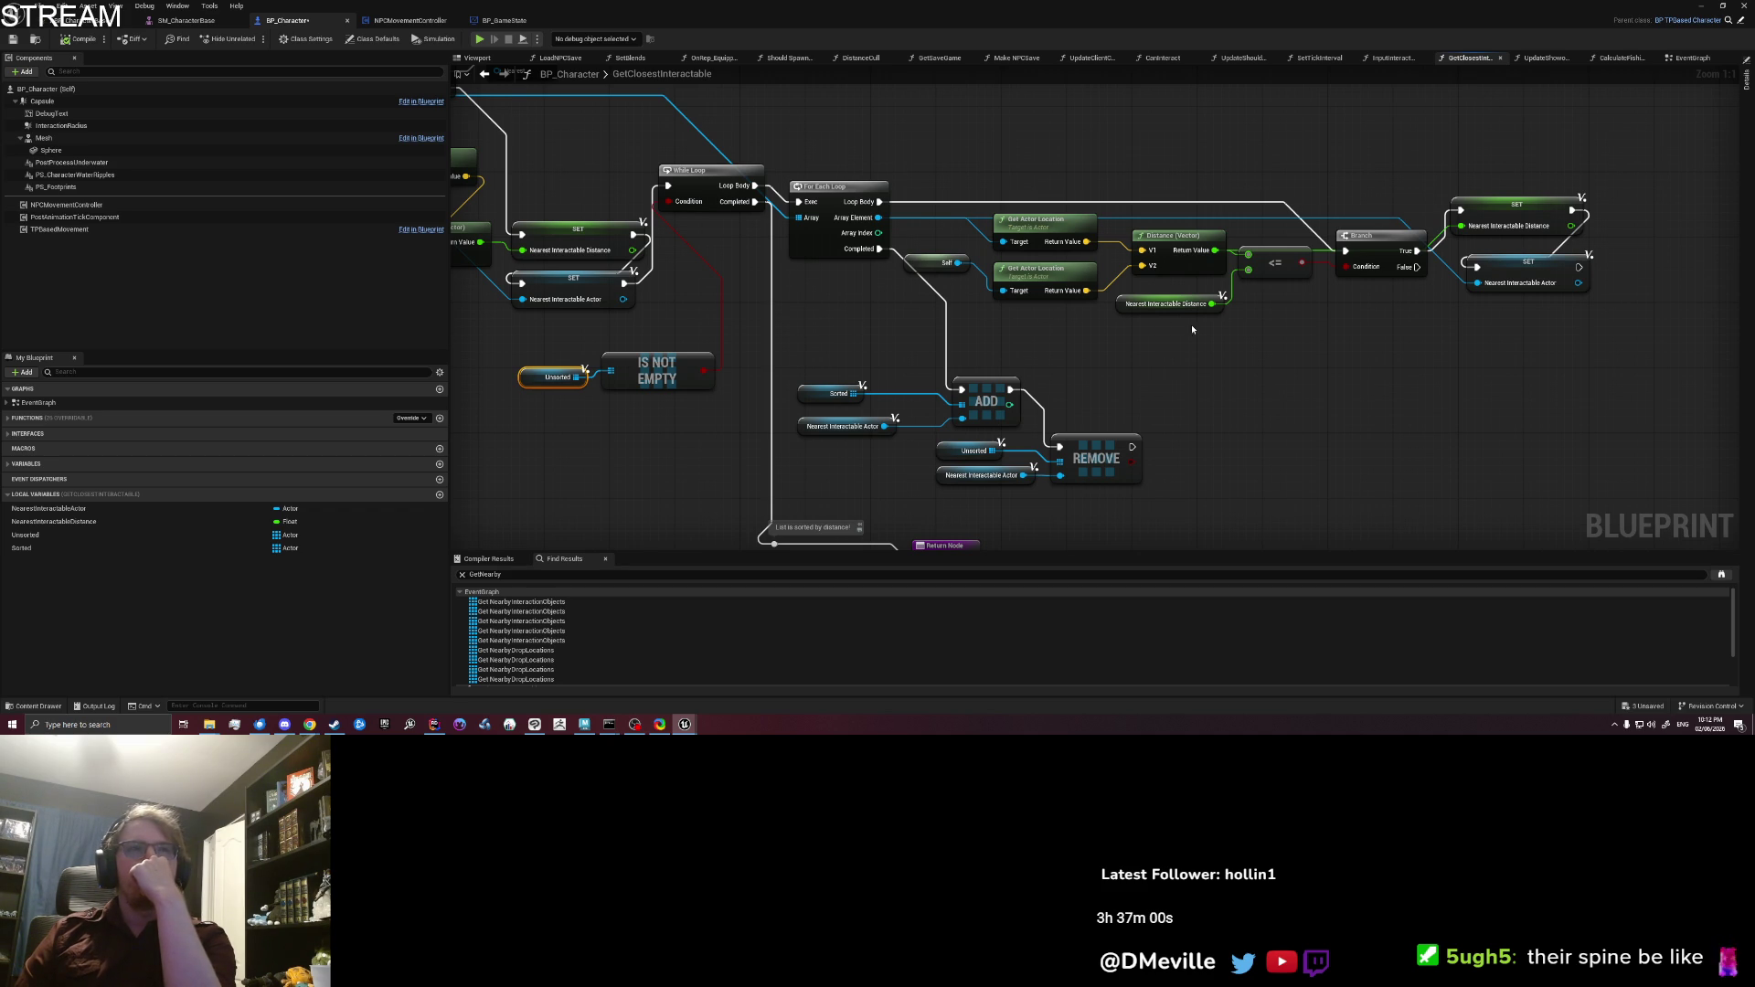
# Step: Inspect the Branch node and the chain of nodes from For Each Loop to Branch
pyautogui.moveTo(1384, 348); pyautogui.dragTo(1382, 198)
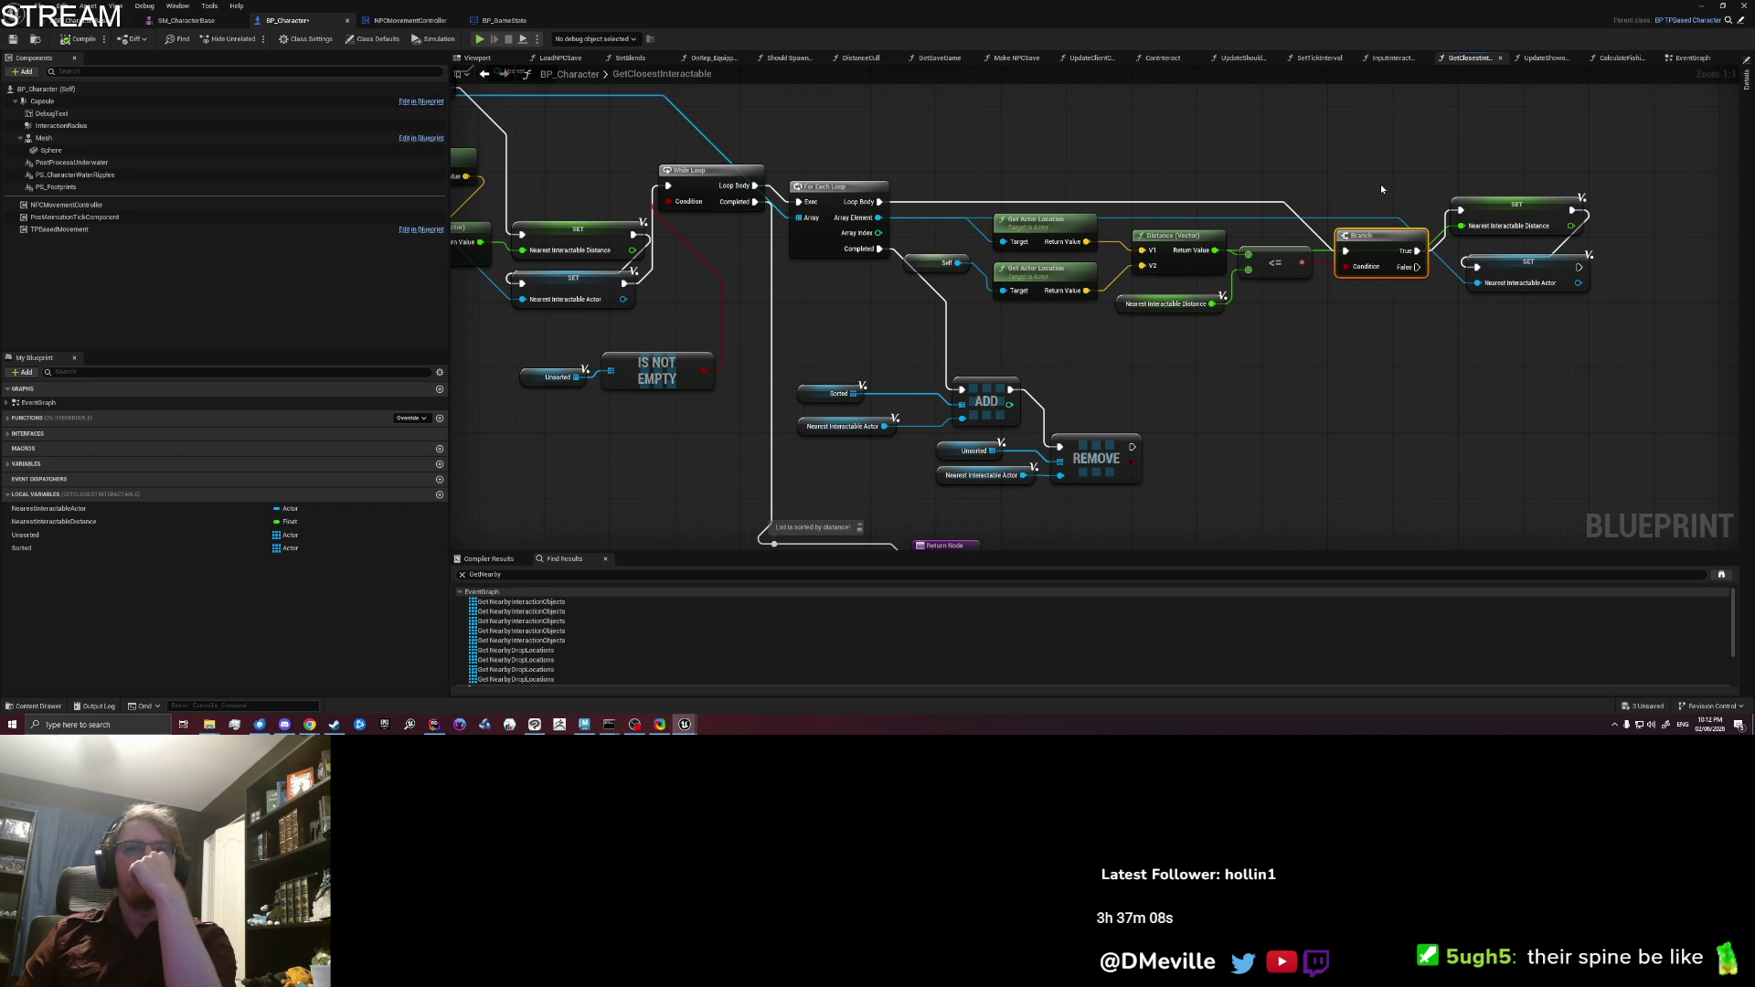
pyautogui.click(1407, 322)
pyautogui.moveTo(1409, 267)
pyautogui.mouseDown()
pyautogui.moveTo(1436, 362)
pyautogui.moveTo(1475, 267)
pyautogui.mouseUp()
pyautogui.moveTo(835, 145)
pyautogui.mouseDown()
pyautogui.moveTo(910, 261)
pyautogui.moveTo(1402, 317)
pyautogui.mouseUp()
pyautogui.click(1072, 325)
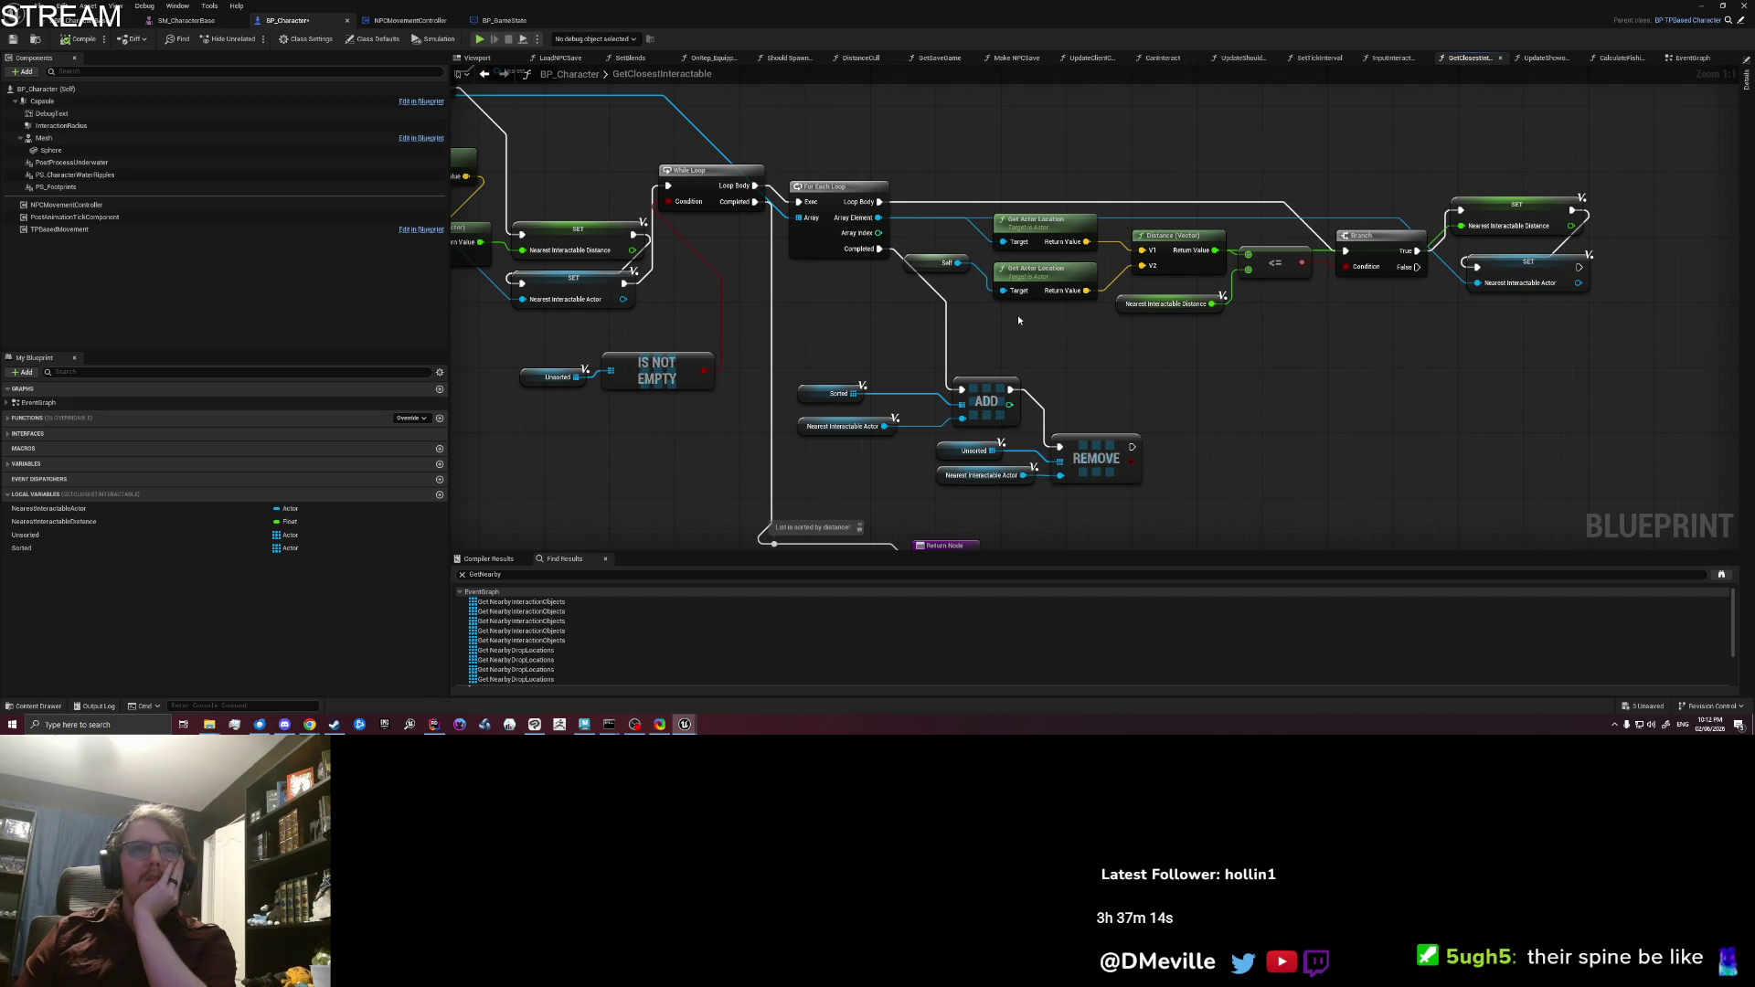
pyautogui.moveTo(819, 329)
pyautogui.mouseDown()
pyautogui.moveTo(1051, 337)
pyautogui.moveTo(955, 330)
pyautogui.mouseUp()
pyautogui.scroll(-1, 1011, 333)
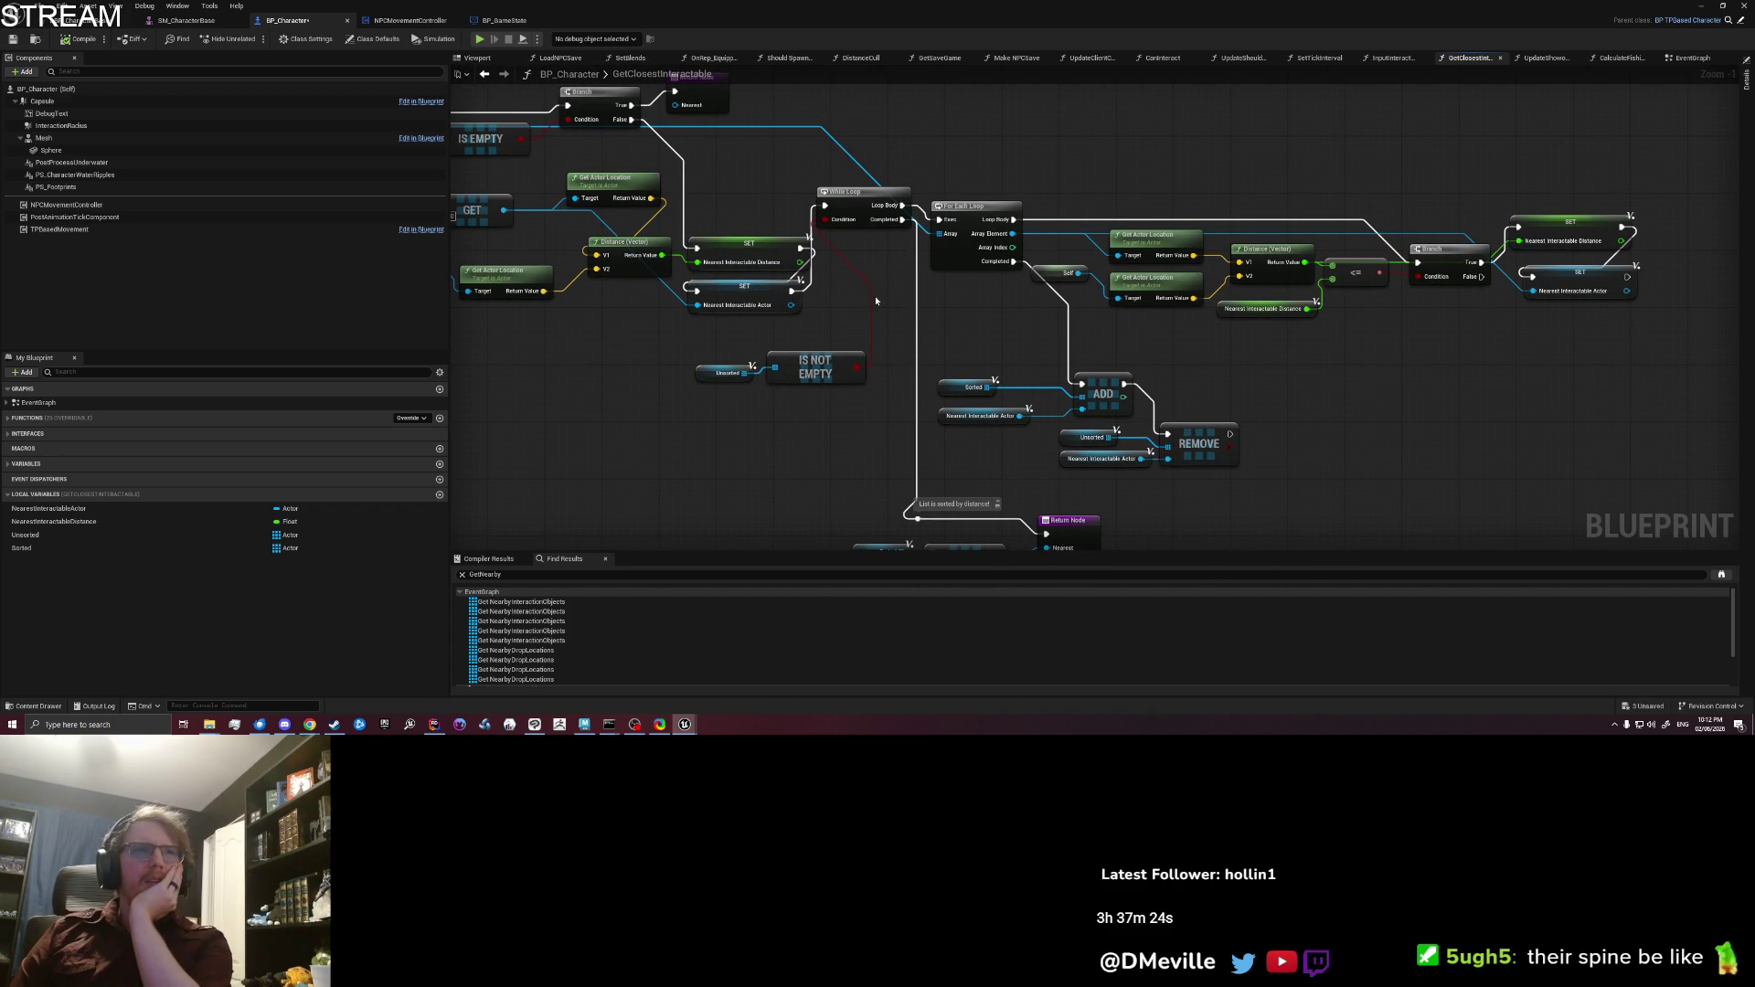
# Step: Select and check the Nearest Interactable Distance and Nearest Interactable Actor SET nodes
pyautogui.click(744, 267)
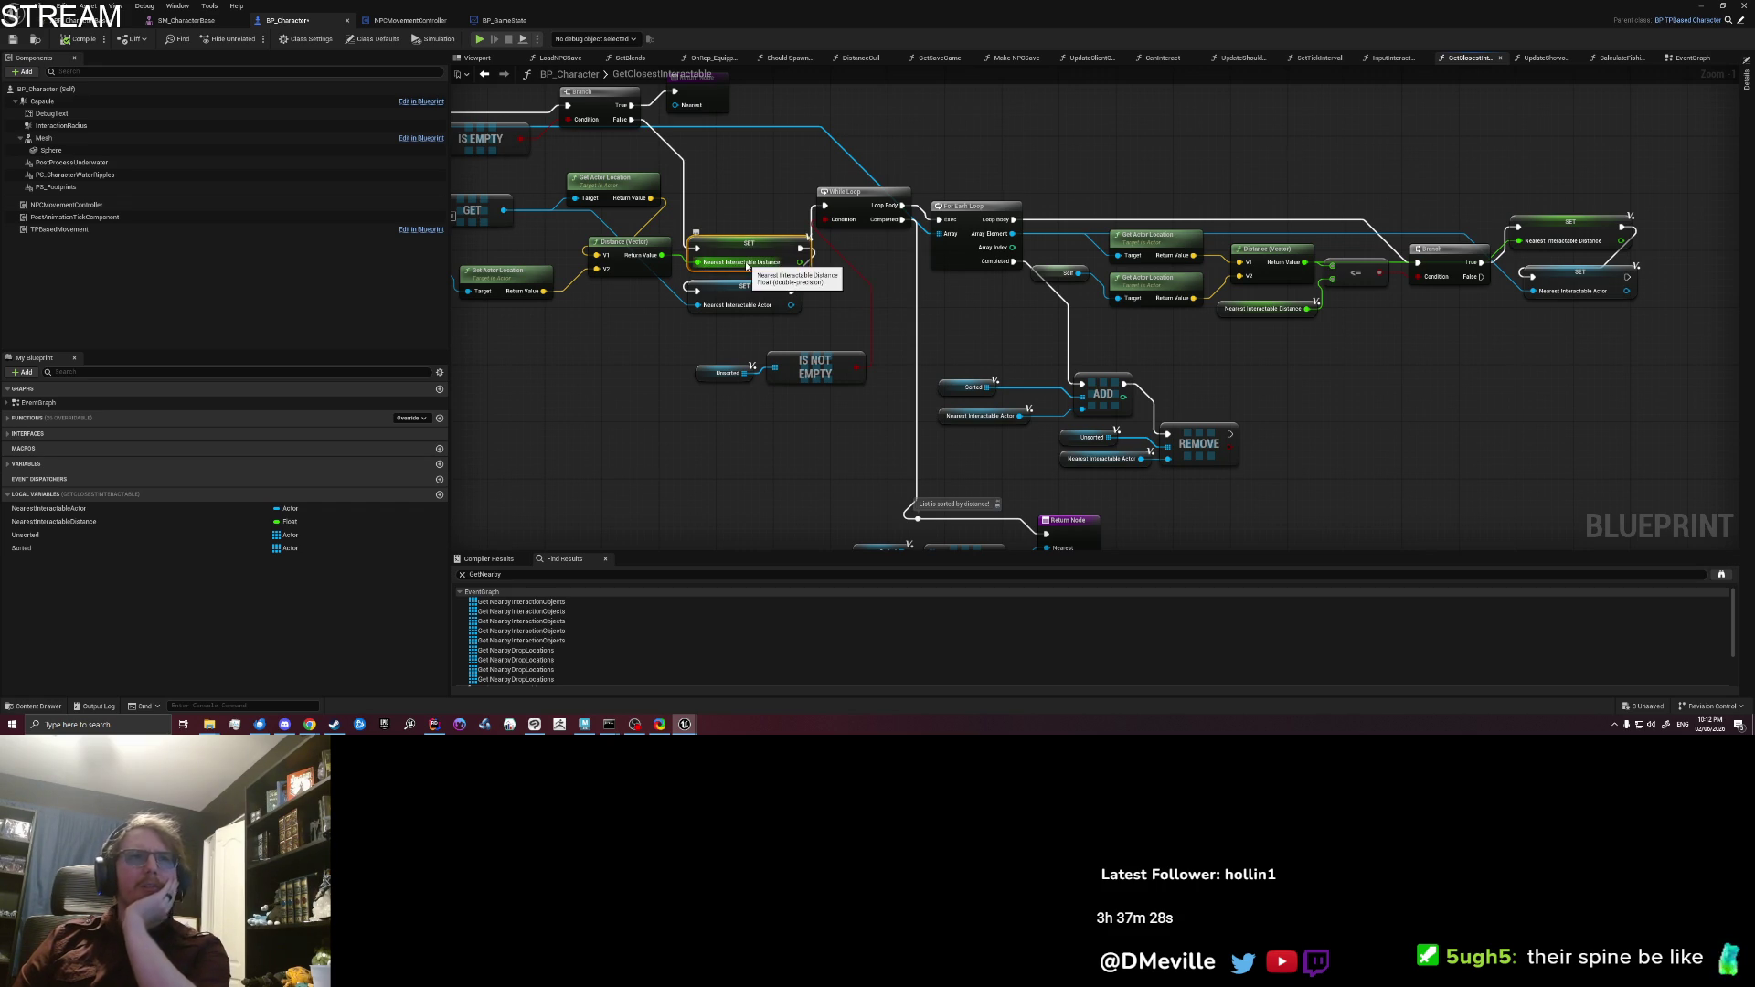
pyautogui.moveTo(898, 309); pyautogui.dragTo(869, 309)
pyautogui.keyDown('ctrl'); pyautogui.click(703, 294); pyautogui.keyUp('ctrl')
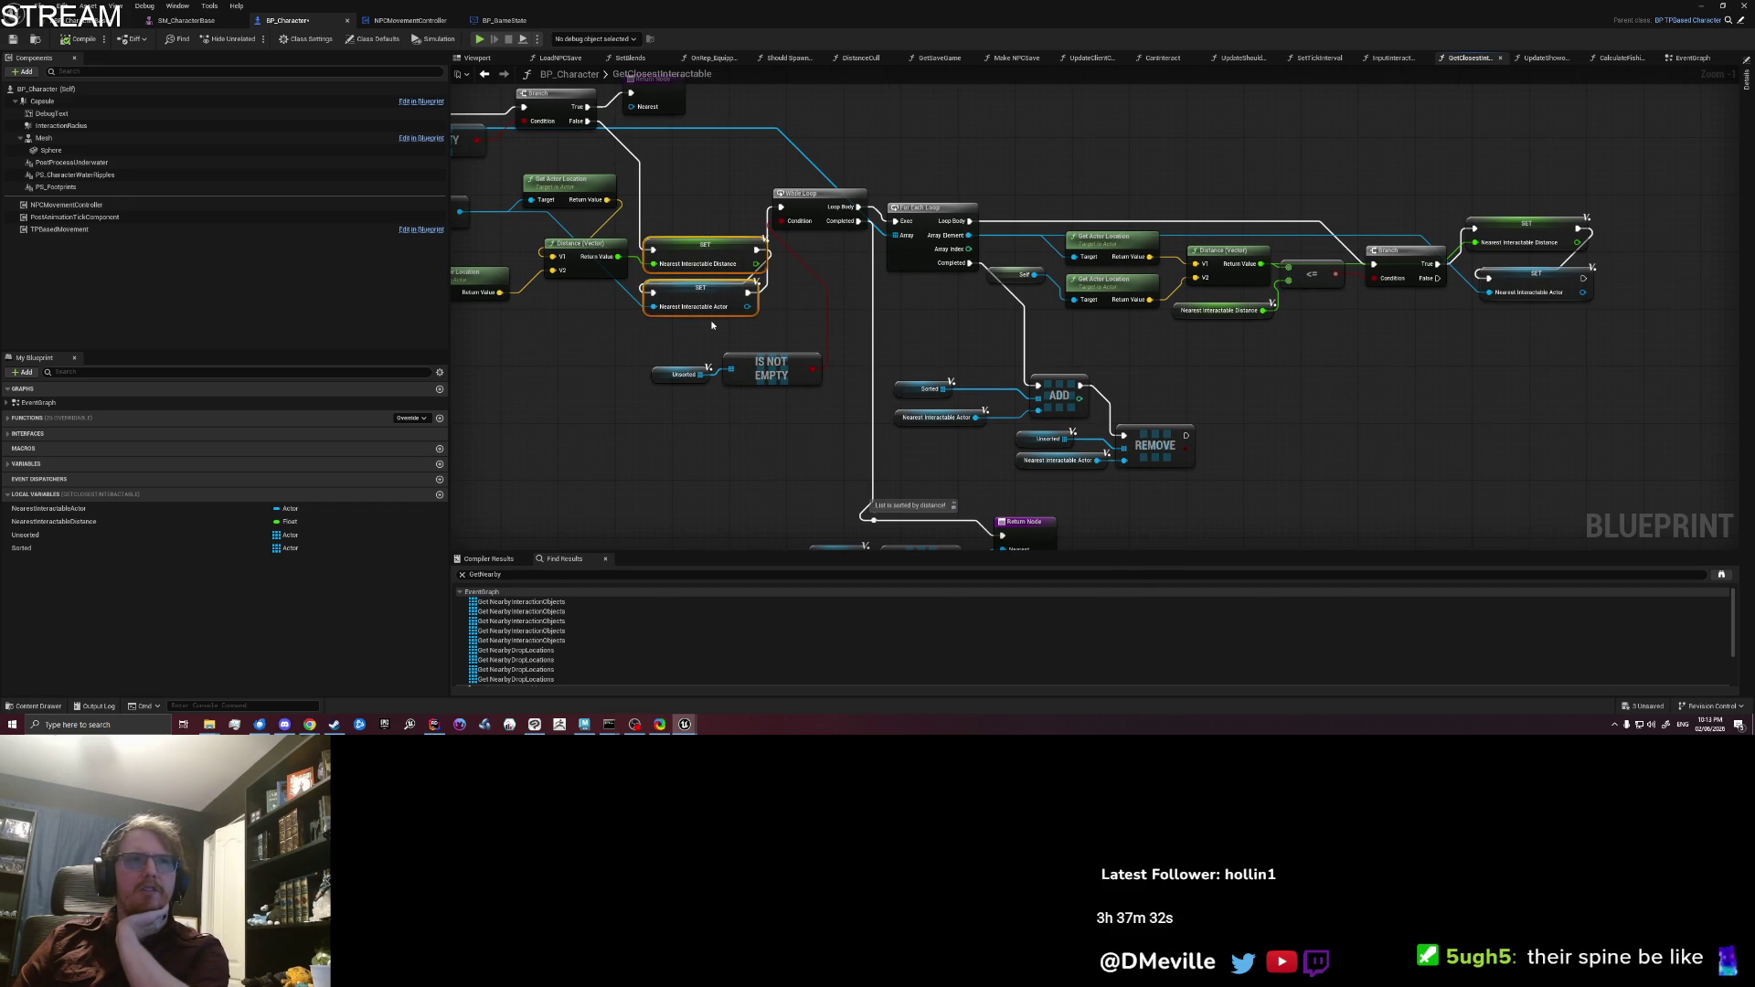
pyautogui.moveTo(716, 302)
pyautogui.mouseDown()
pyautogui.moveTo(893, 381)
pyautogui.moveTo(941, 370)
pyautogui.moveTo(758, 332)
pyautogui.moveTo(683, 343)
pyautogui.mouseUp()
pyautogui.click(732, 340)
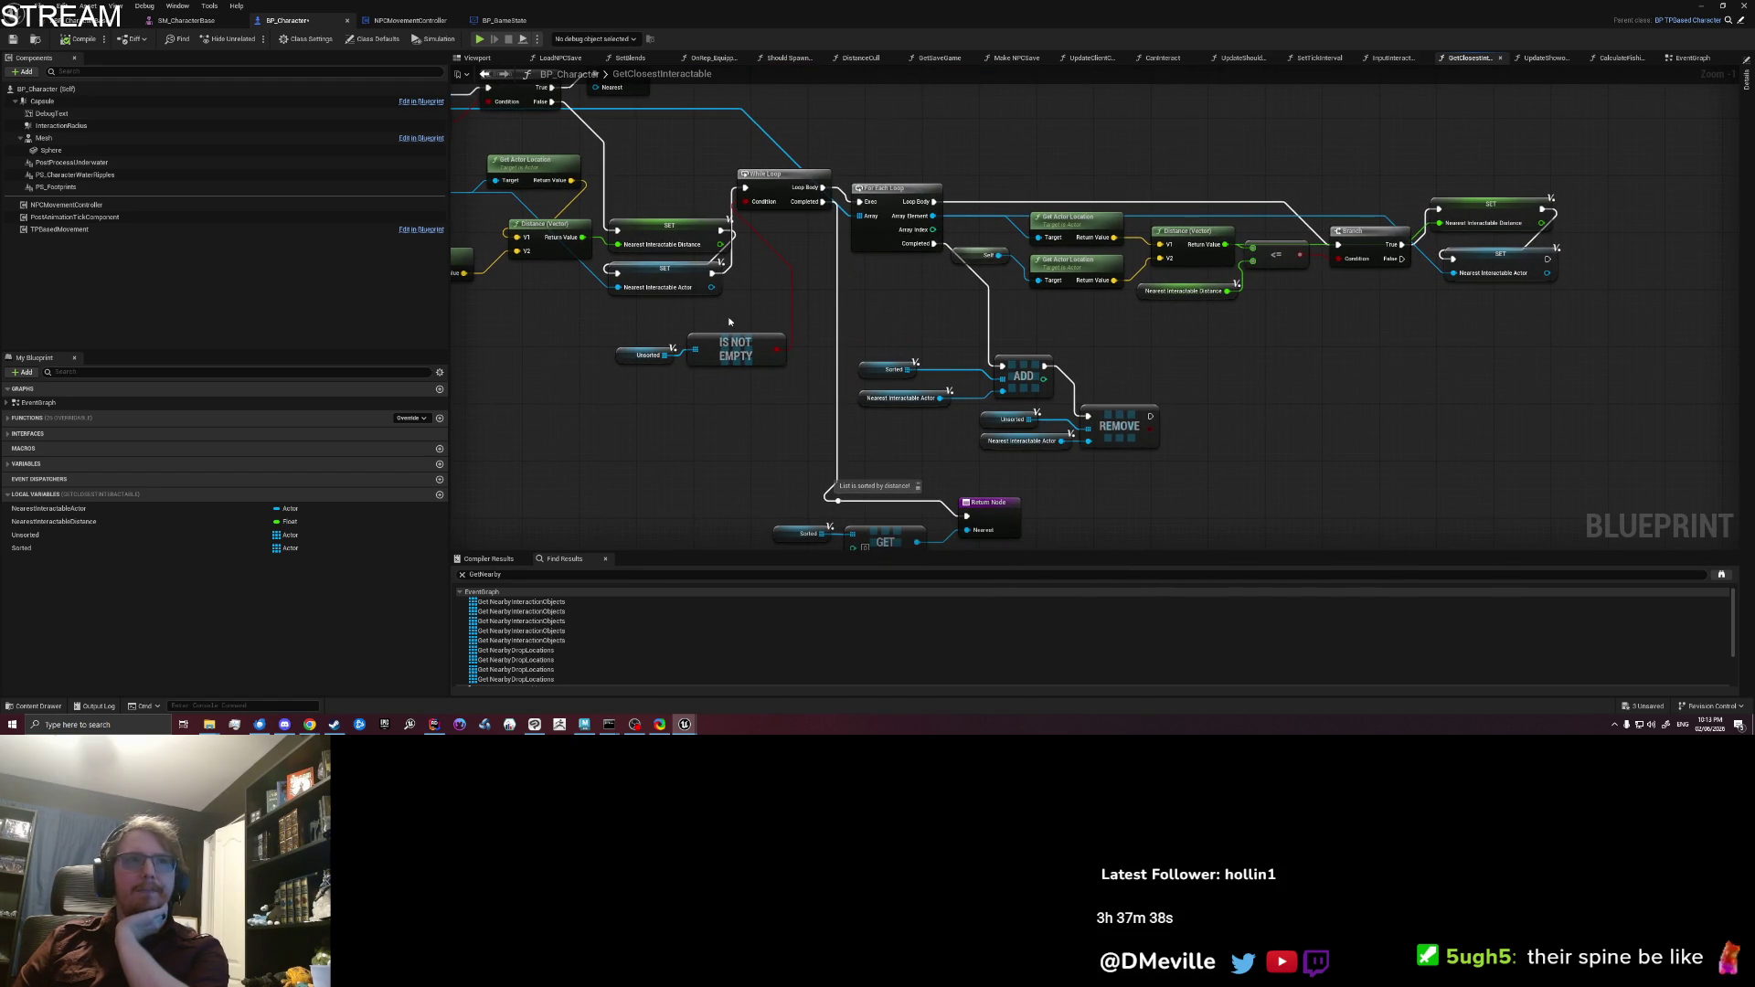
pyautogui.moveTo(747, 308); pyautogui.dragTo(659, 341)
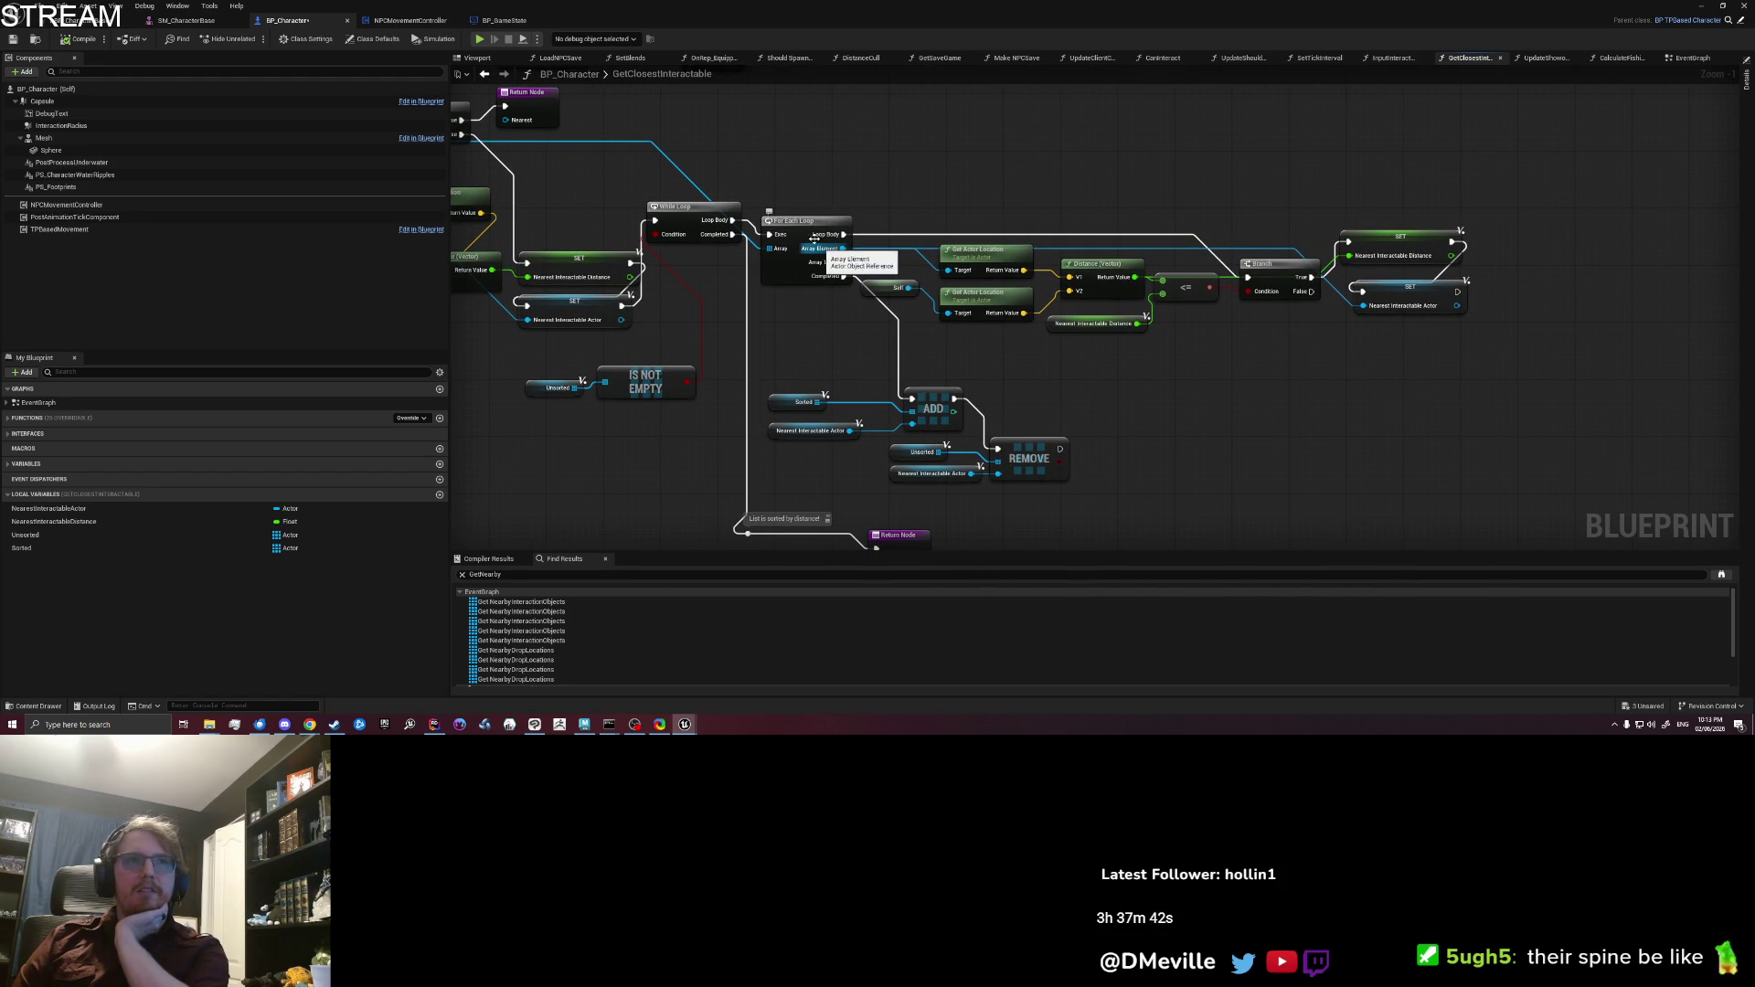
# Step: Review the While and For Each Loop nodes and nudge the Distance (Vector) node slightly left
pyautogui.click(796, 262)
pyautogui.scroll(1, 796, 263)
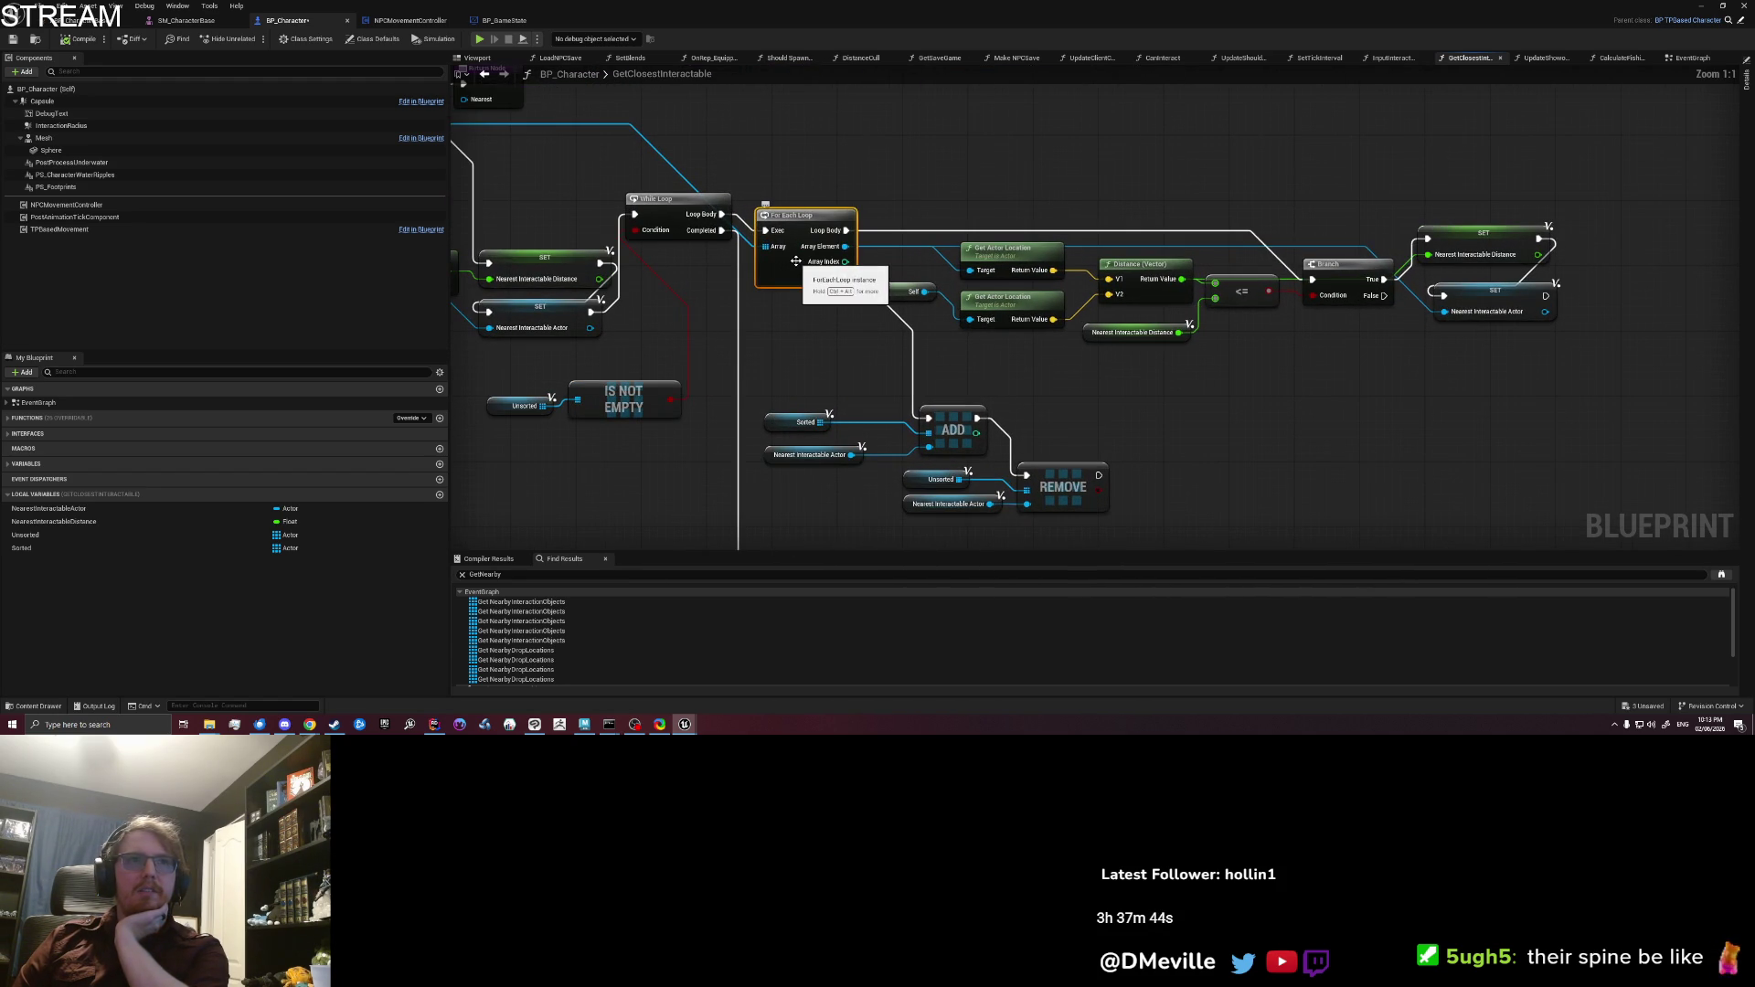
pyautogui.click(674, 237)
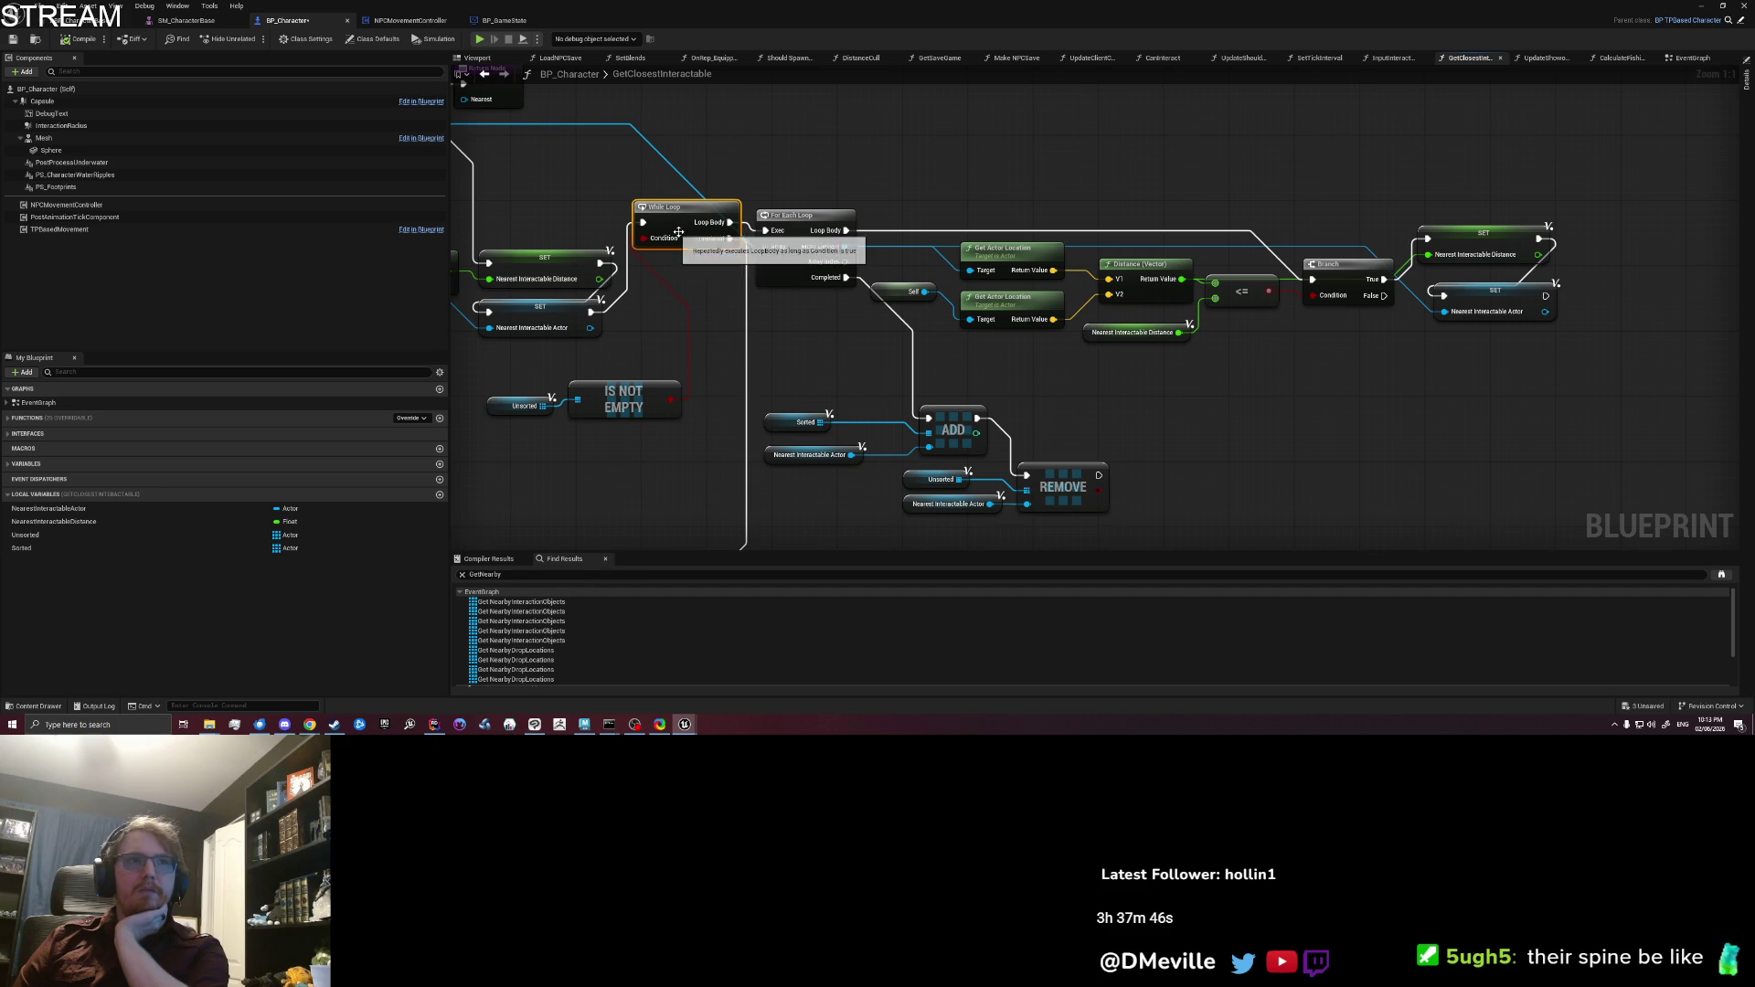
pyautogui.moveTo(677, 237); pyautogui.dragTo(644, 197)
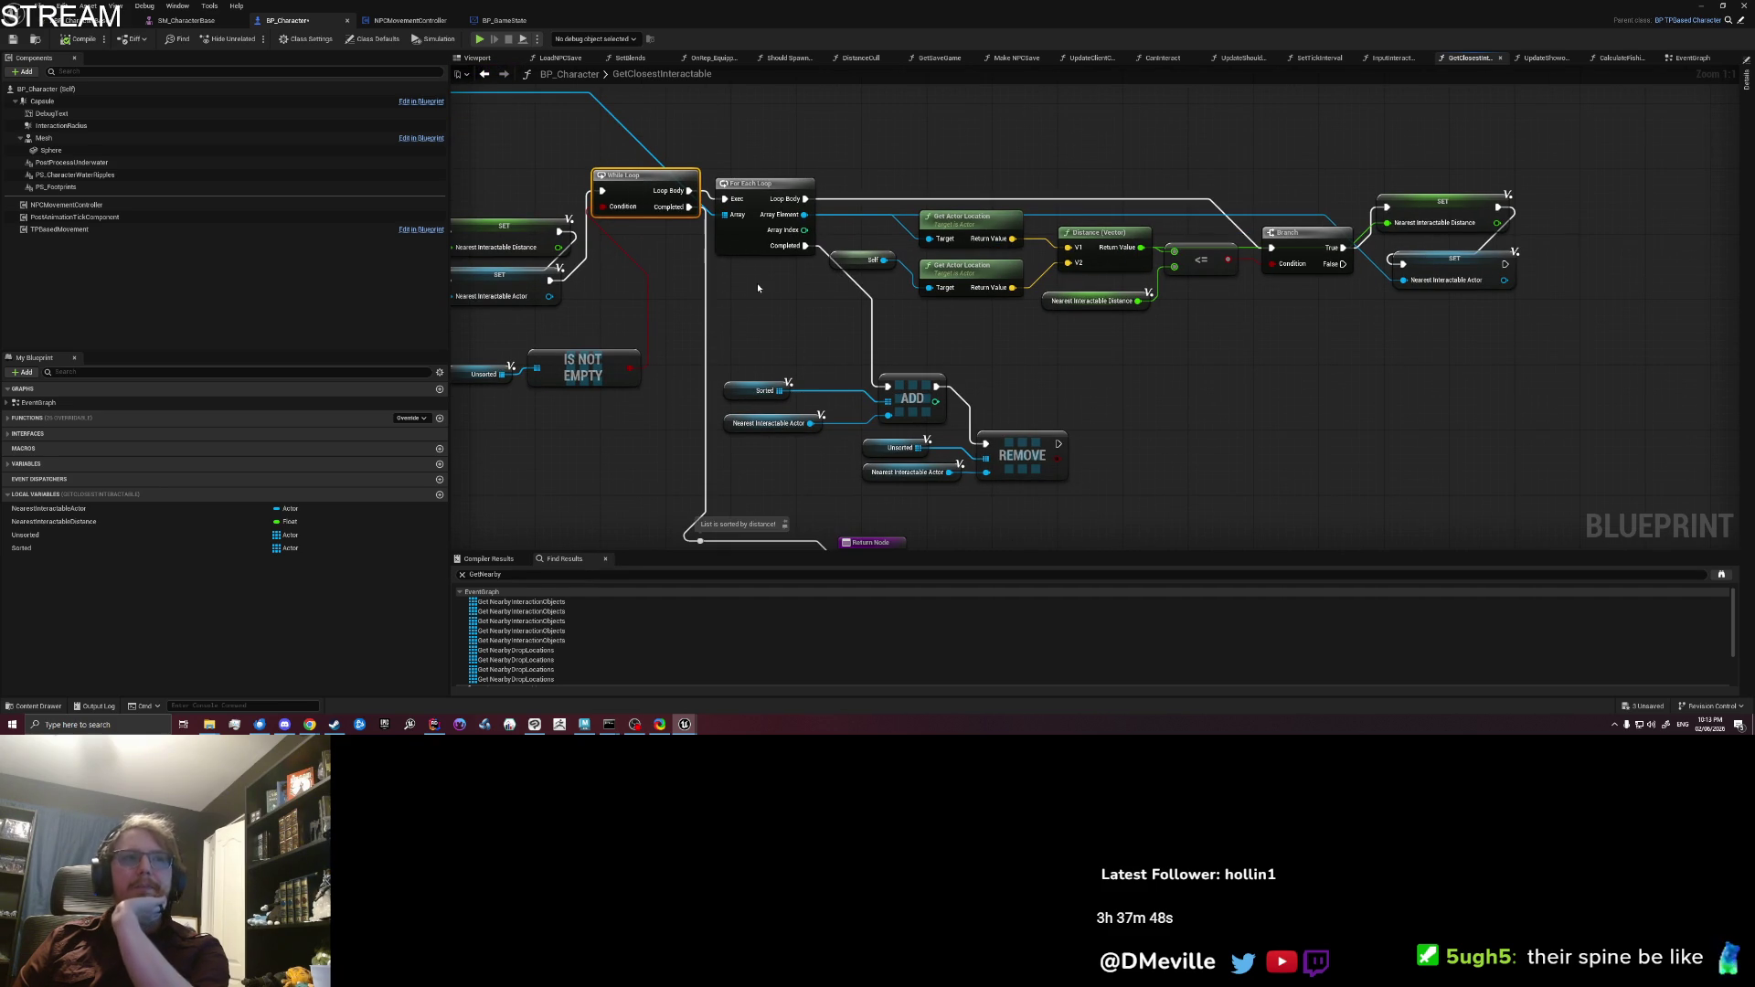
pyautogui.click(801, 153)
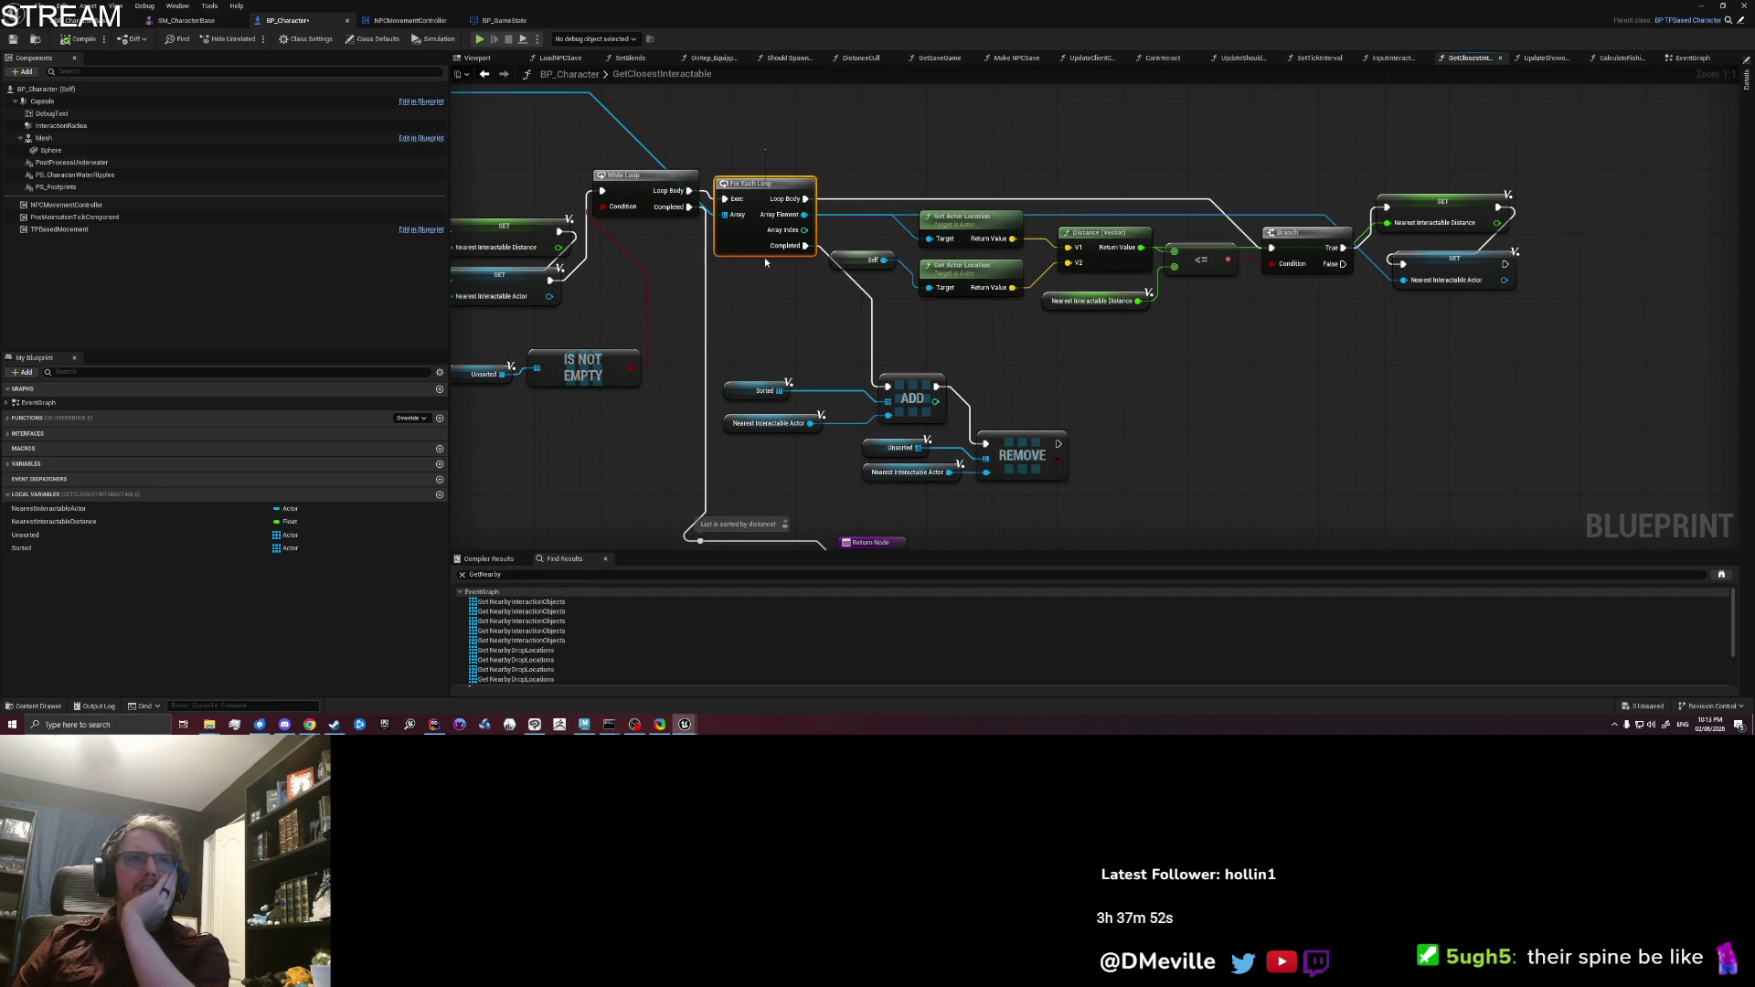
pyautogui.click(782, 163)
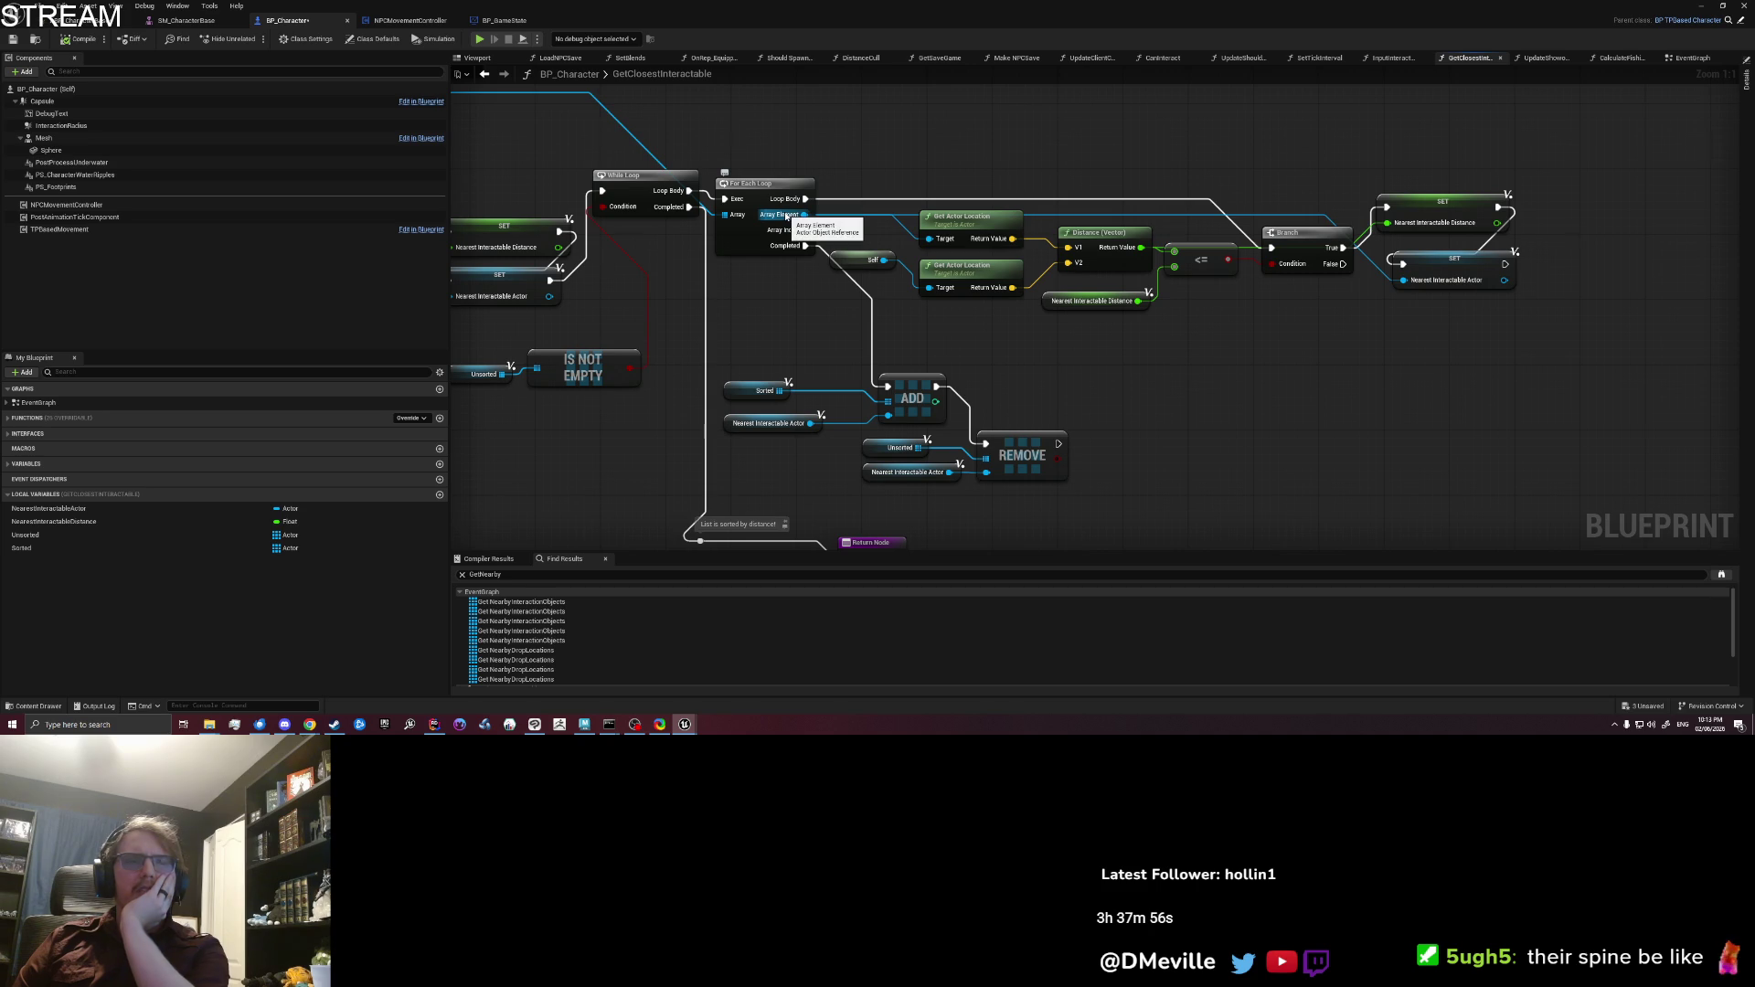
pyautogui.moveTo(940, 323); pyautogui.dragTo(897, 313)
pyautogui.click(919, 226)
pyautogui.moveTo(1047, 232); pyautogui.dragTo(1045, 231)
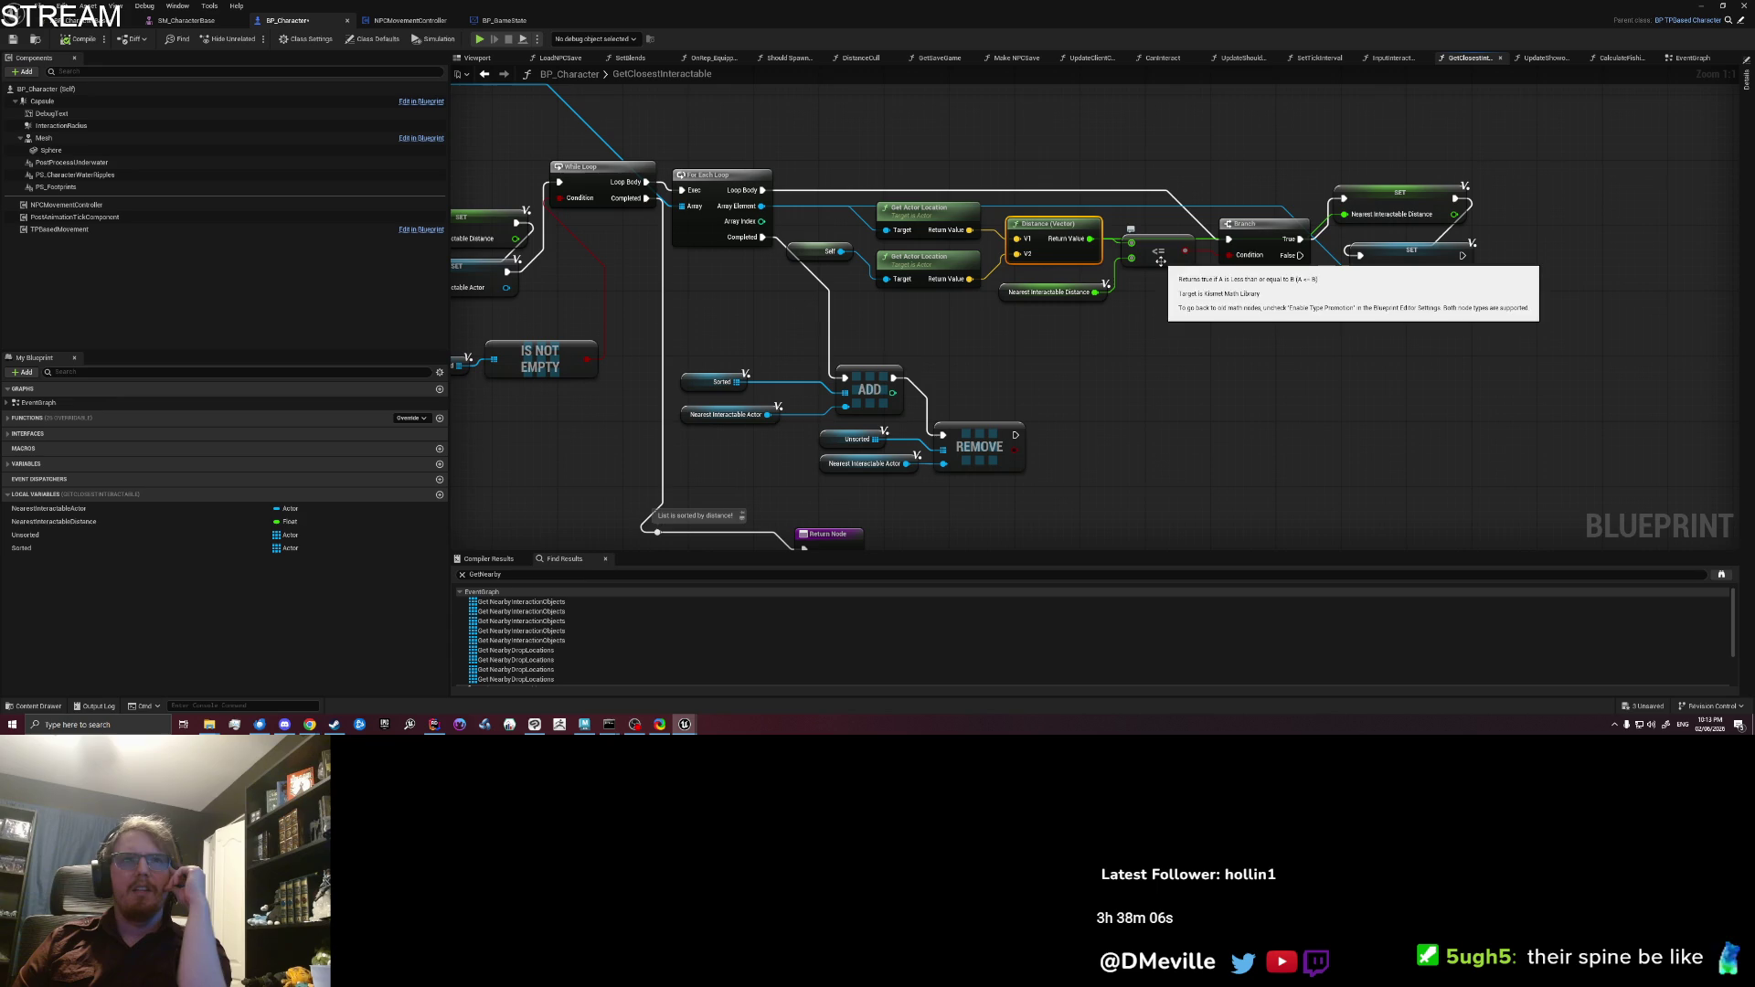
pyautogui.click(1159, 262)
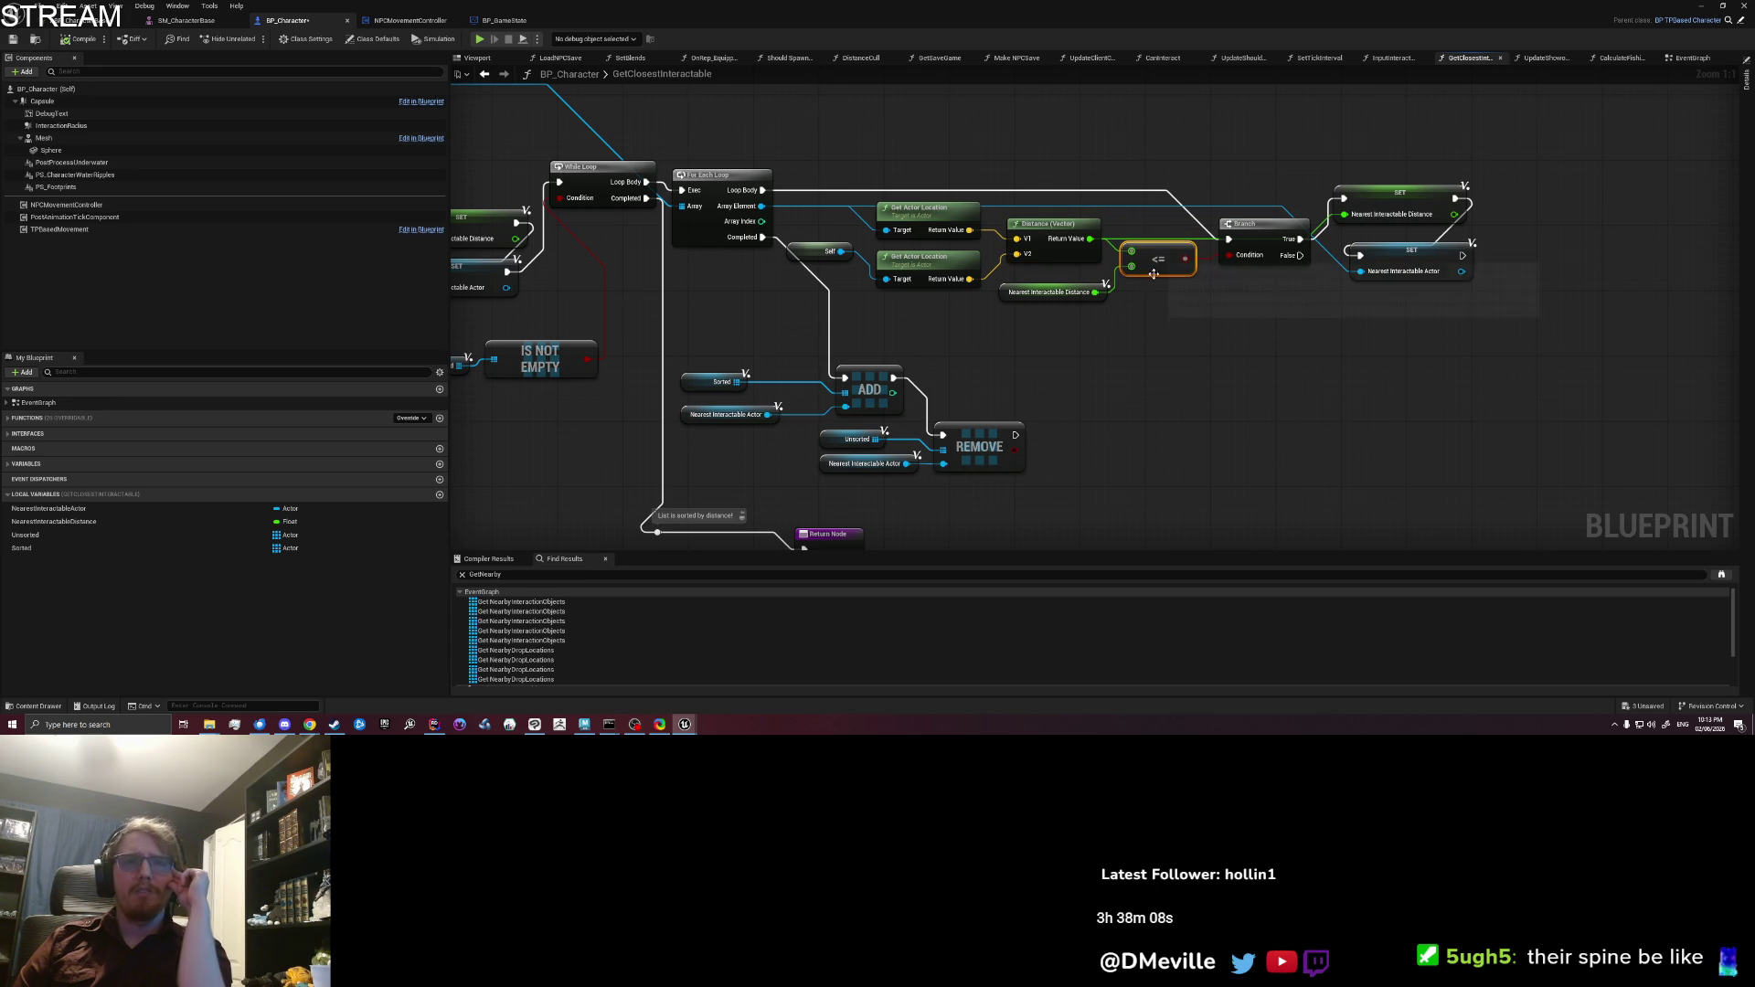
pyautogui.moveTo(1129, 308); pyautogui.dragTo(1253, 325)
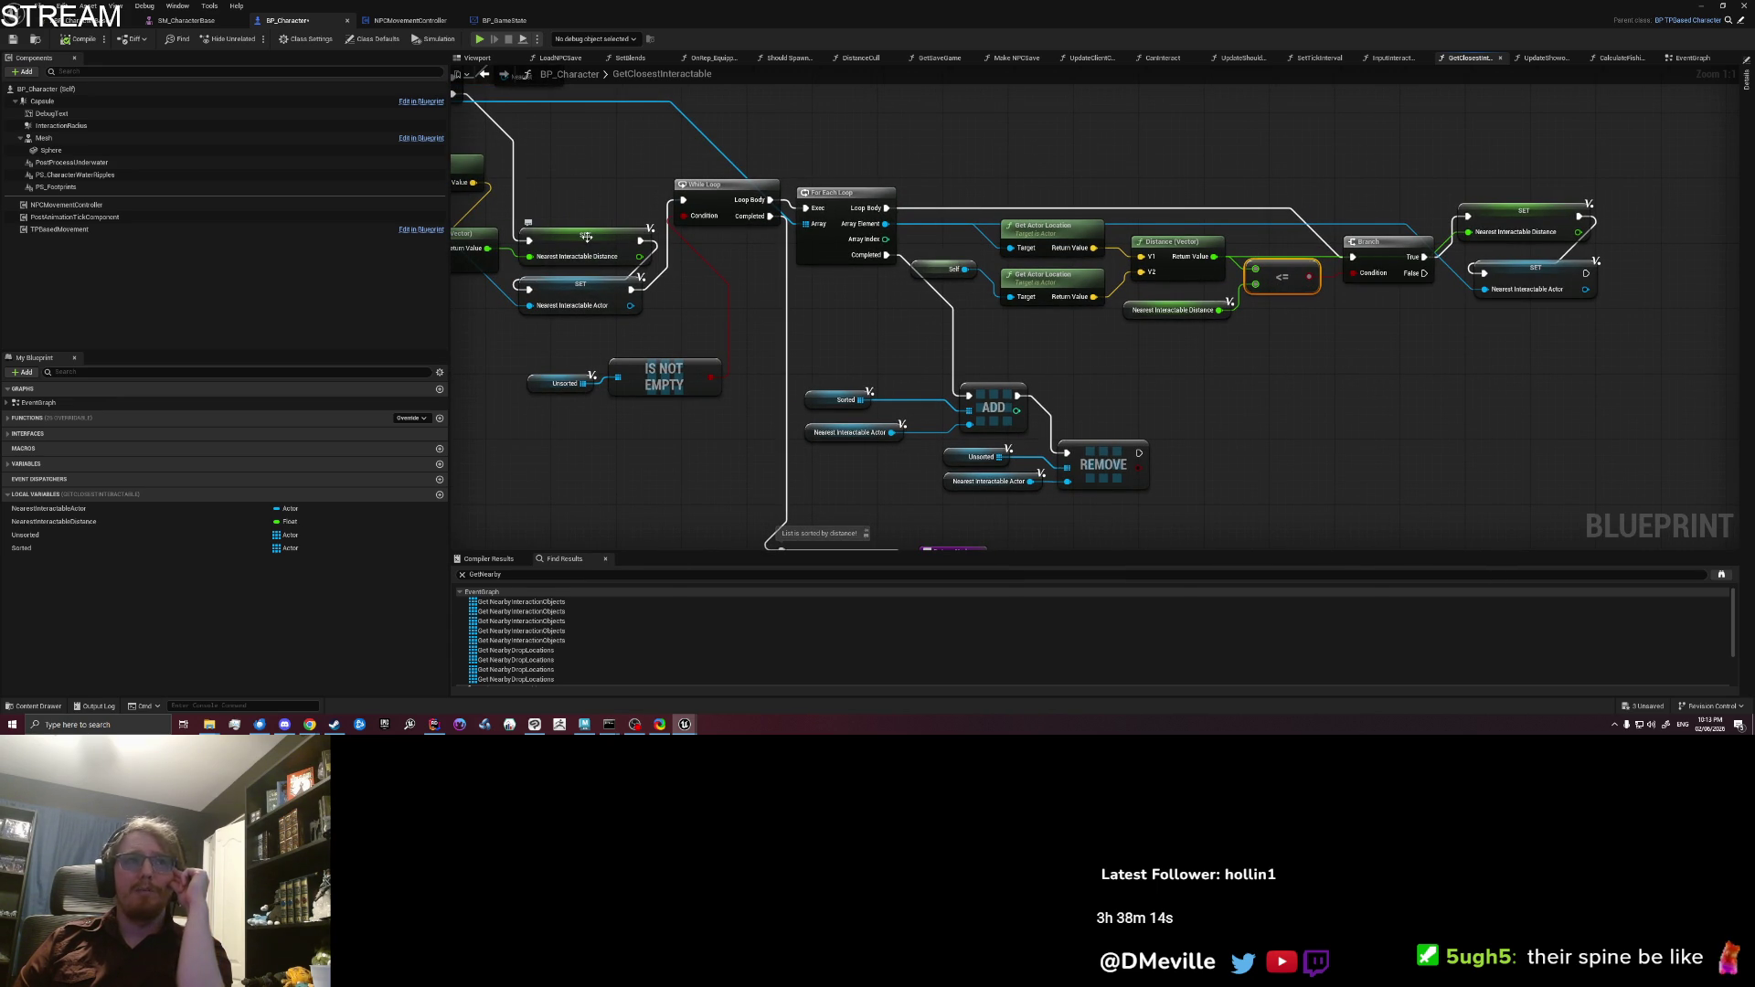
pyautogui.moveTo(1390, 335); pyautogui.dragTo(1238, 322)
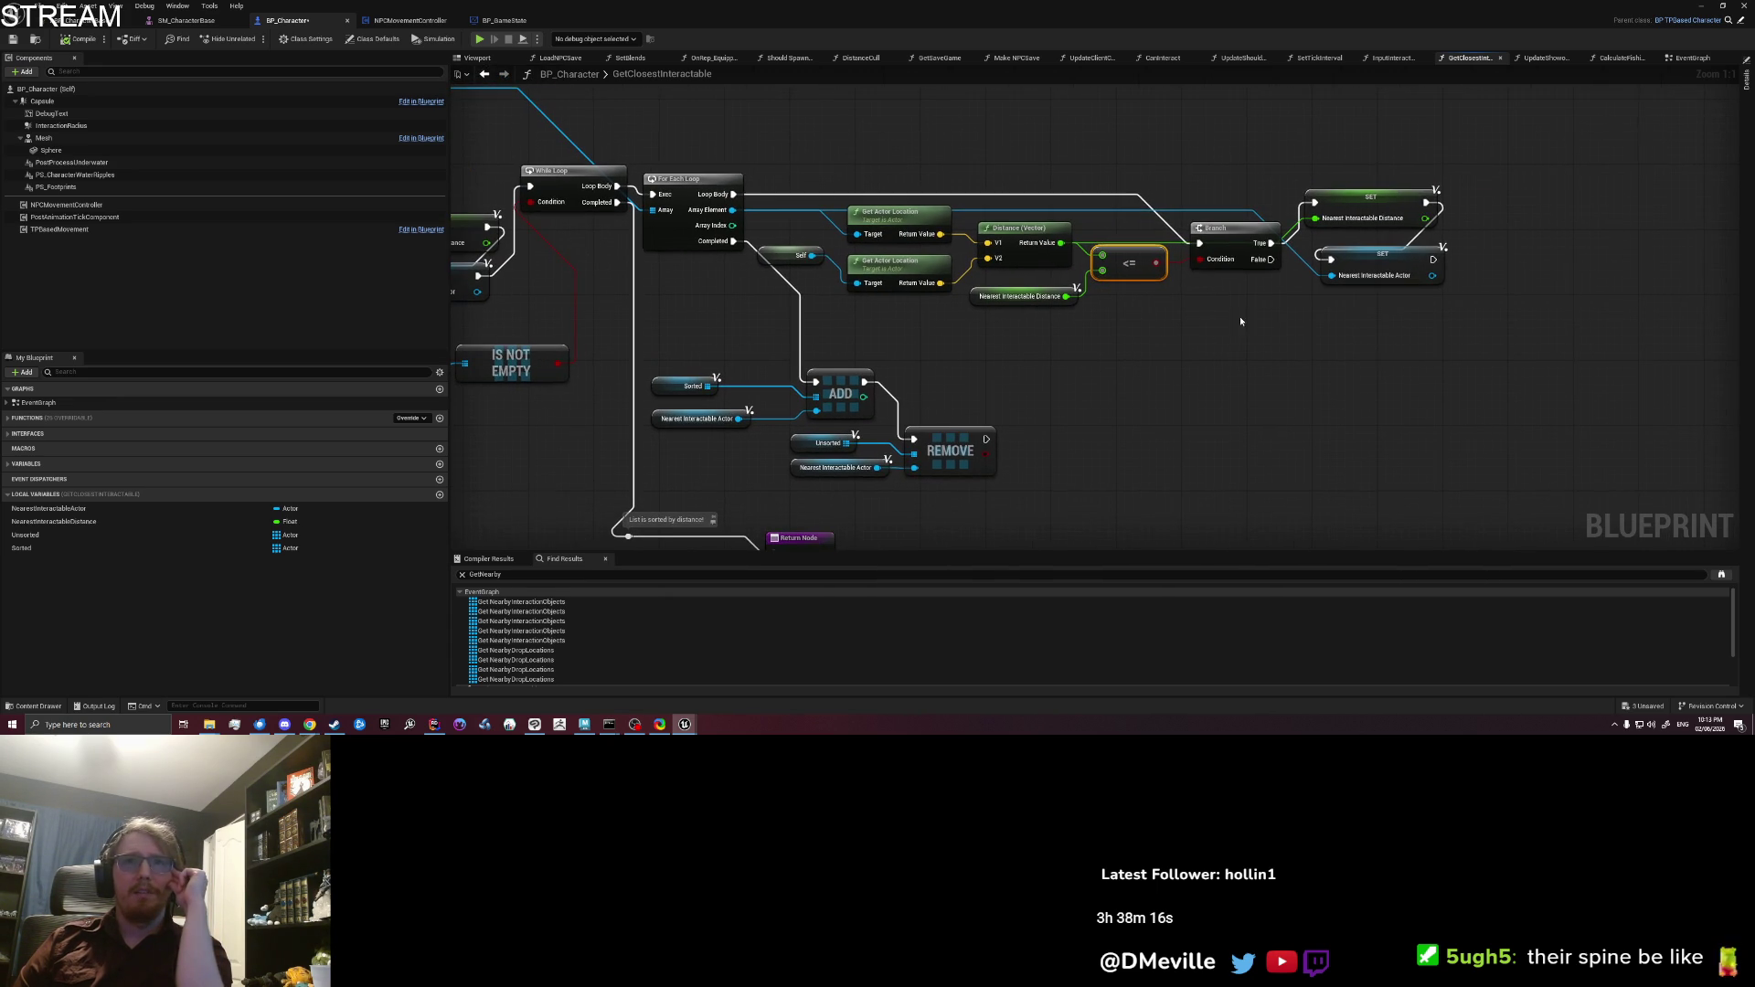
# Step: Raise the Branch node and shift the REMOVE node slightly up-right to straighten their wires
pyautogui.click(1438, 207)
pyautogui.moveTo(1230, 224)
pyautogui.mouseDown()
pyautogui.moveTo(1233, 177)
pyautogui.moveTo(1233, 196)
pyautogui.mouseUp()
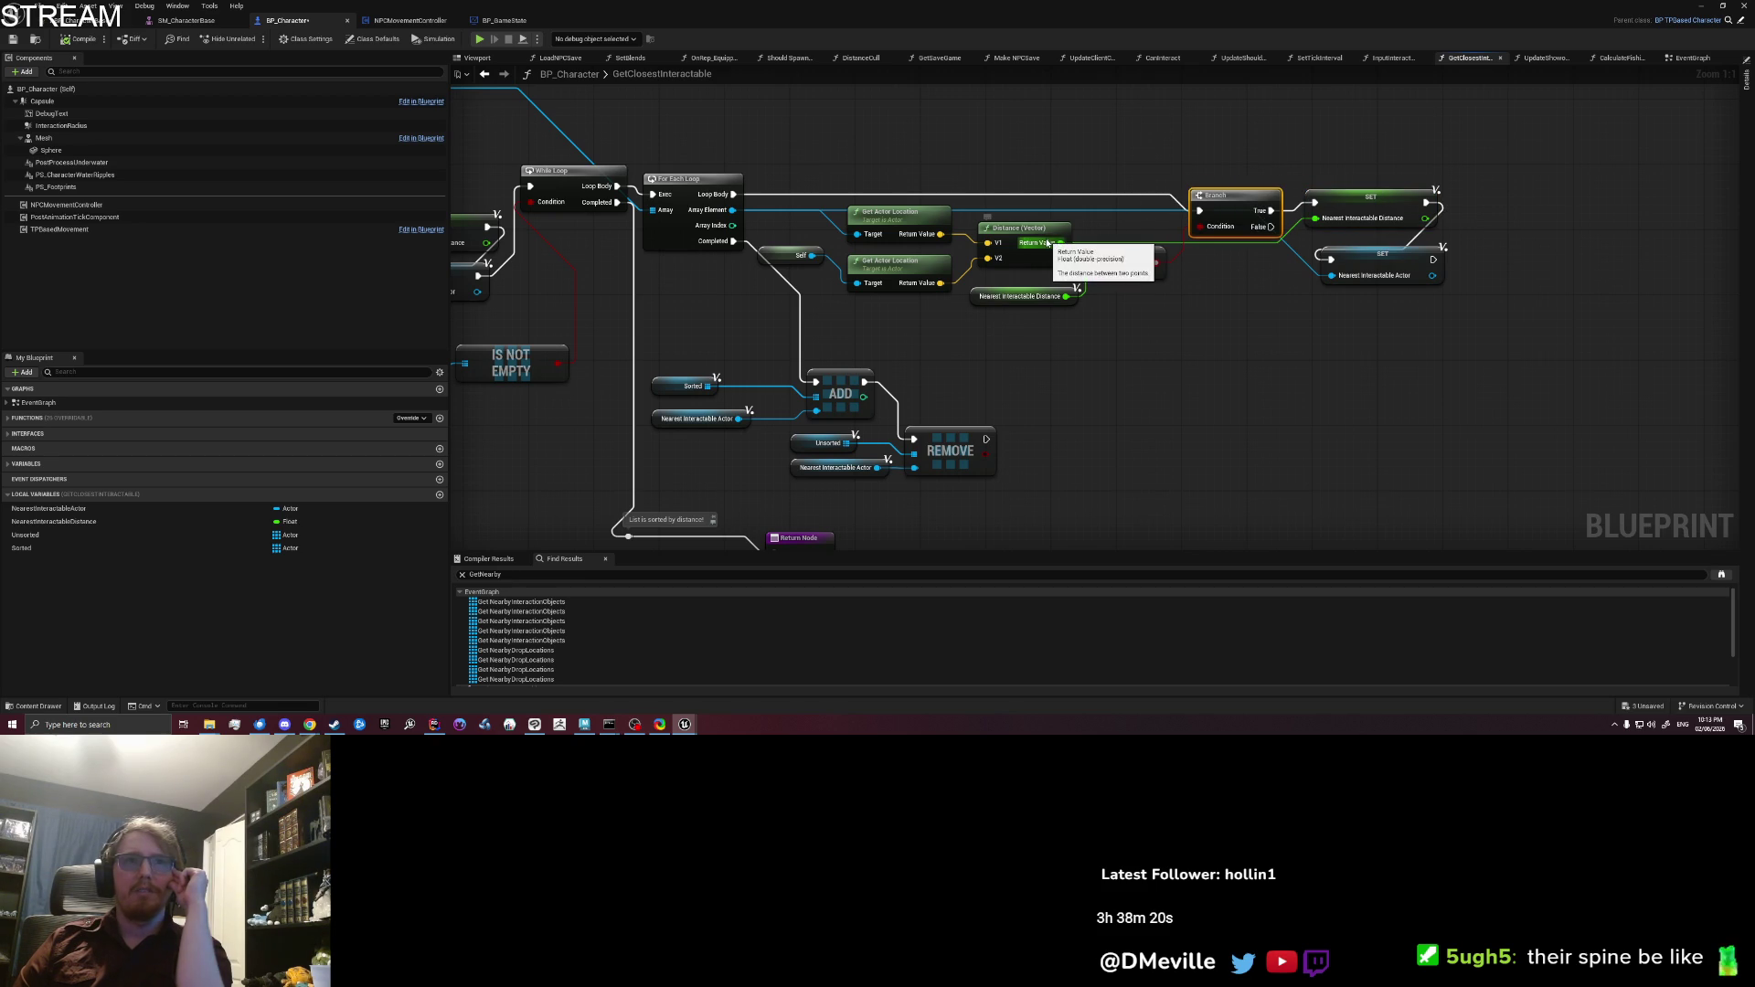
pyautogui.click(1373, 200)
pyautogui.click(1371, 265)
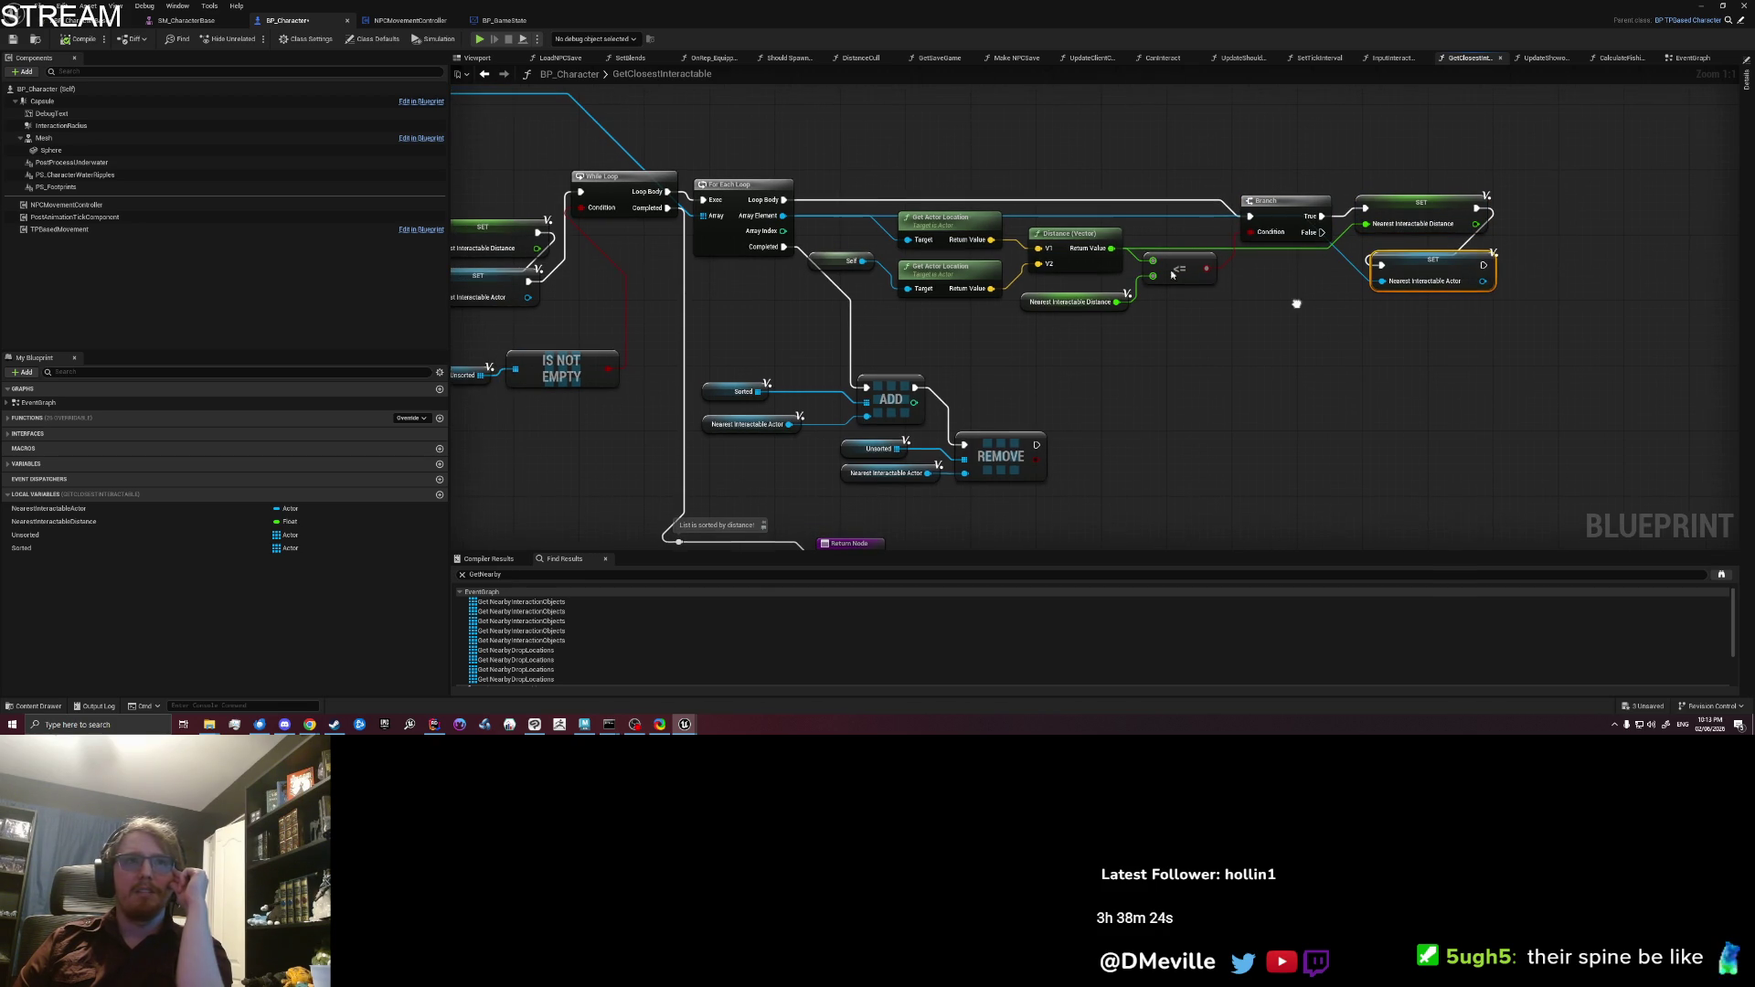
pyautogui.moveTo(1397, 342); pyautogui.dragTo(1426, 168)
pyautogui.moveTo(1280, 327); pyautogui.dragTo(1354, 321)
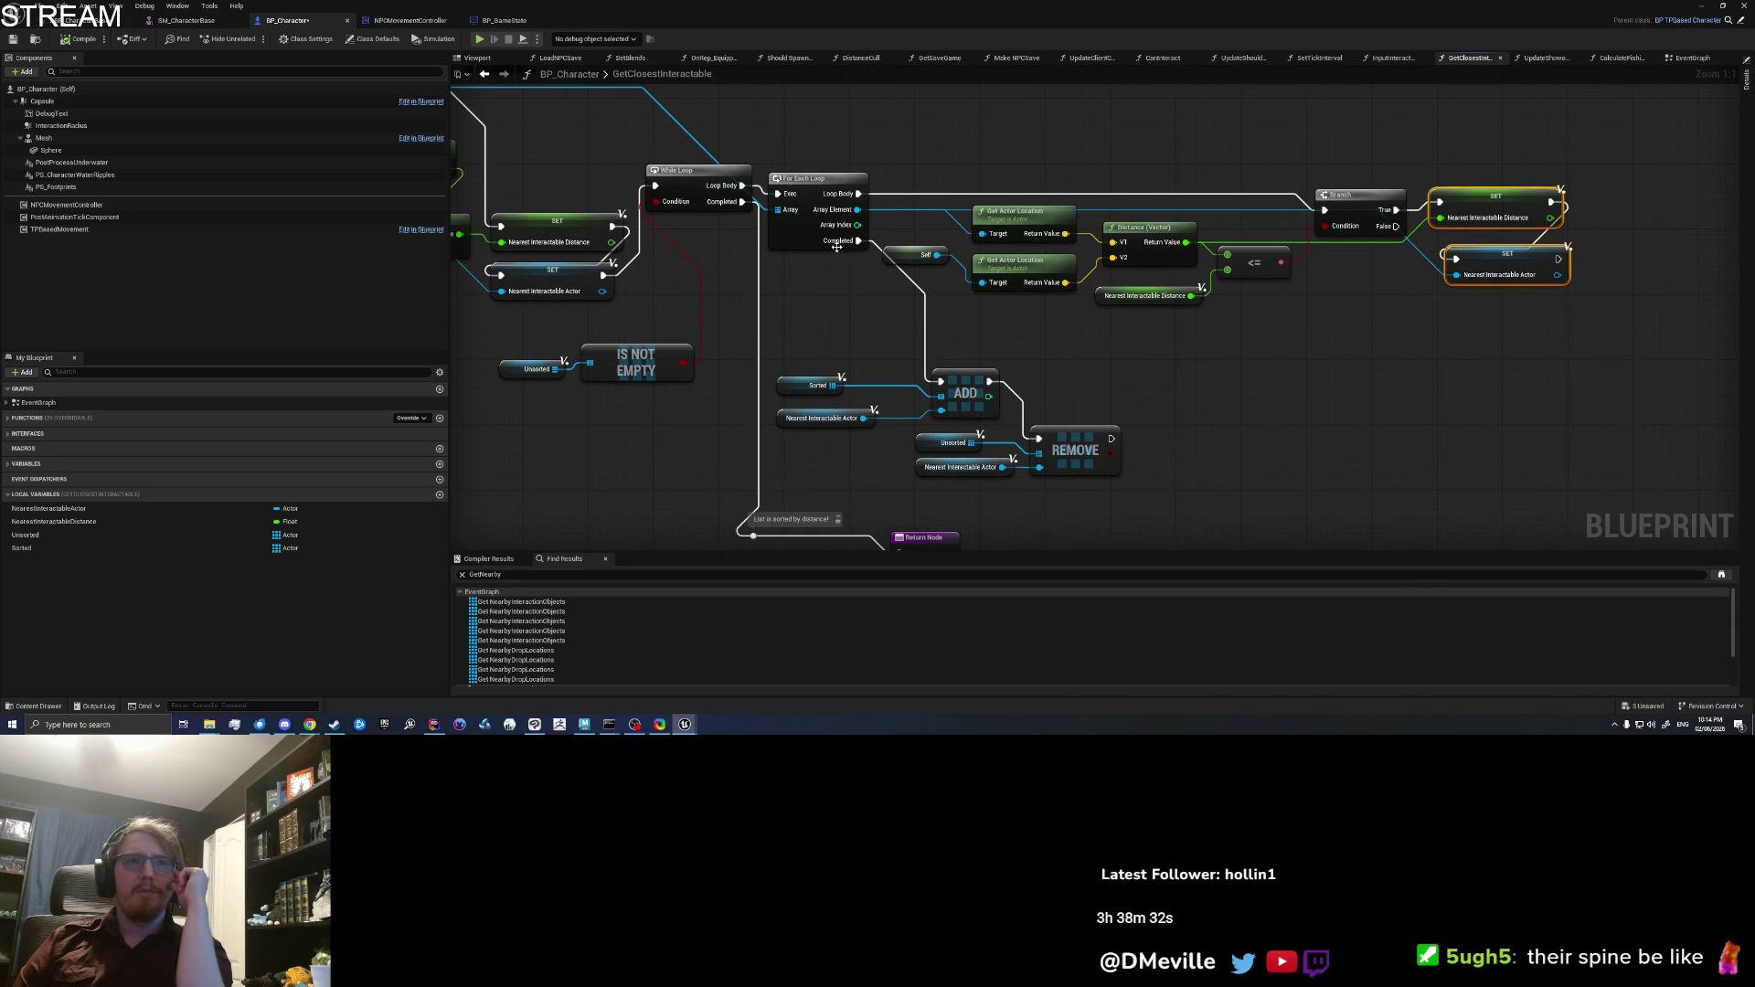
pyautogui.moveTo(830, 308)
pyautogui.mouseDown()
pyautogui.moveTo(836, 274)
pyautogui.moveTo(825, 387)
pyautogui.mouseUp()
pyautogui.click(805, 312)
pyautogui.moveTo(926, 455); pyautogui.dragTo(974, 413)
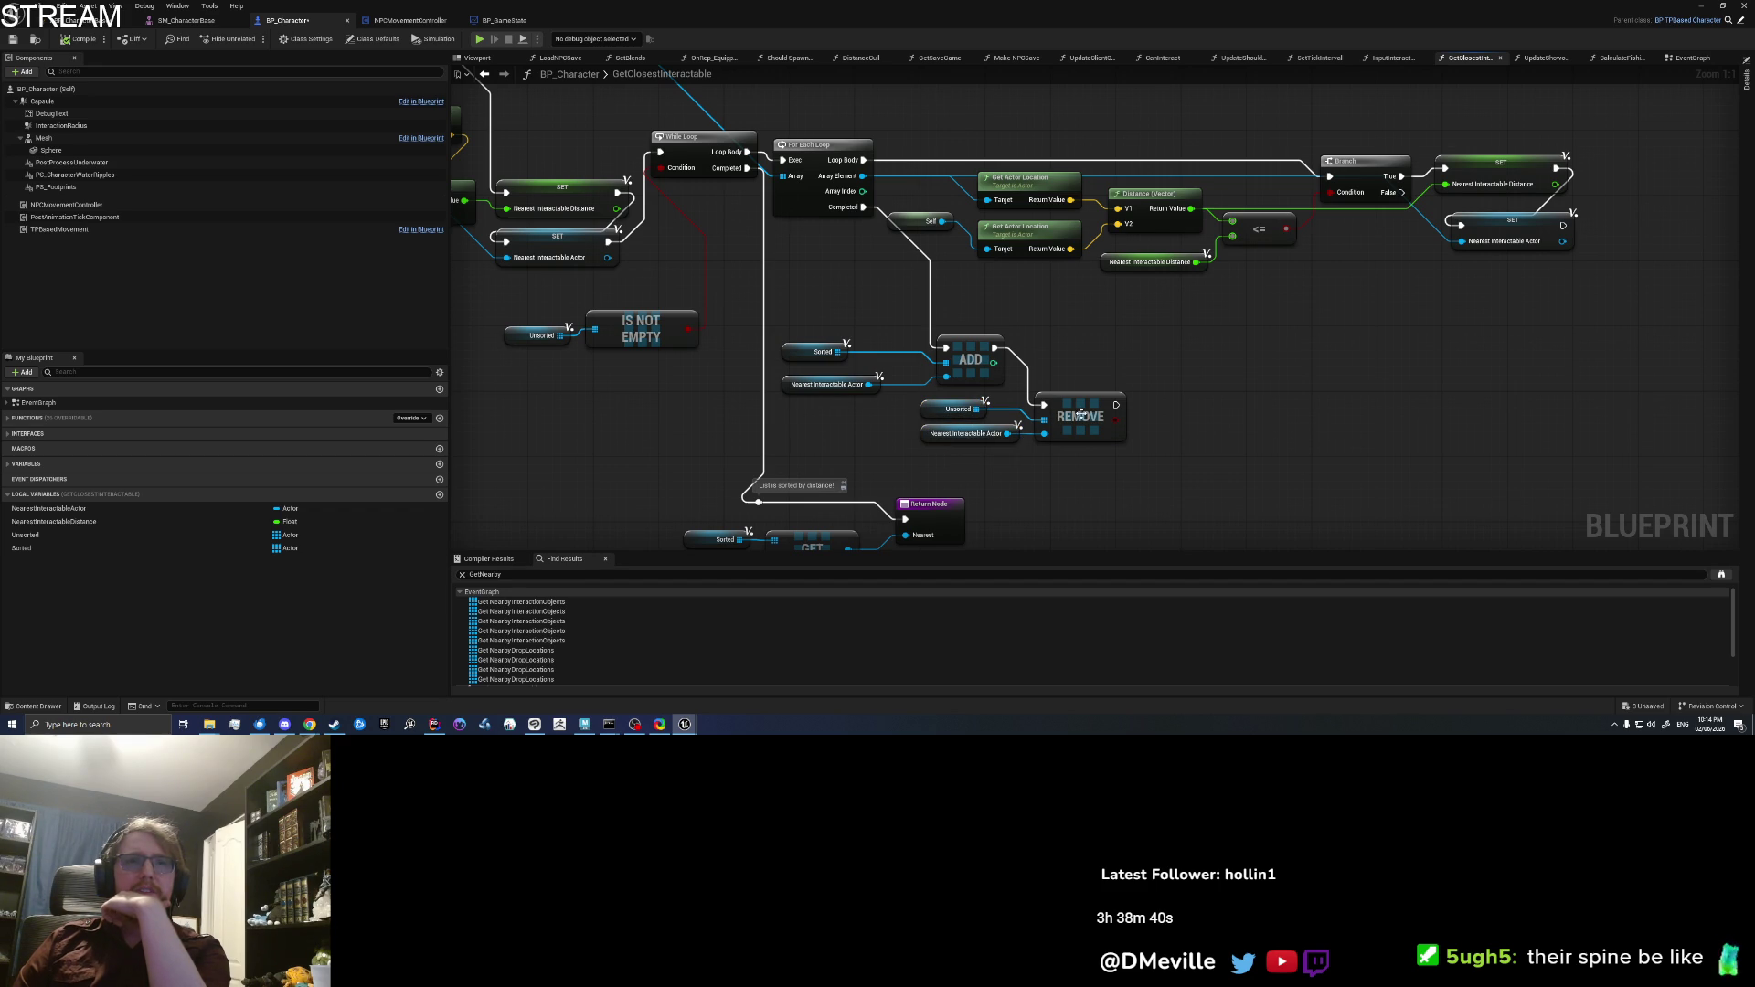
pyautogui.moveTo(1080, 413)
pyautogui.mouseDown()
pyautogui.moveTo(1087, 400)
pyautogui.moveTo(1080, 416)
pyautogui.mouseUp()
# Step: Add a Log String after the actor SET node with the message 'Loop found new! closest'
pyautogui.rightClick(1306, 300)
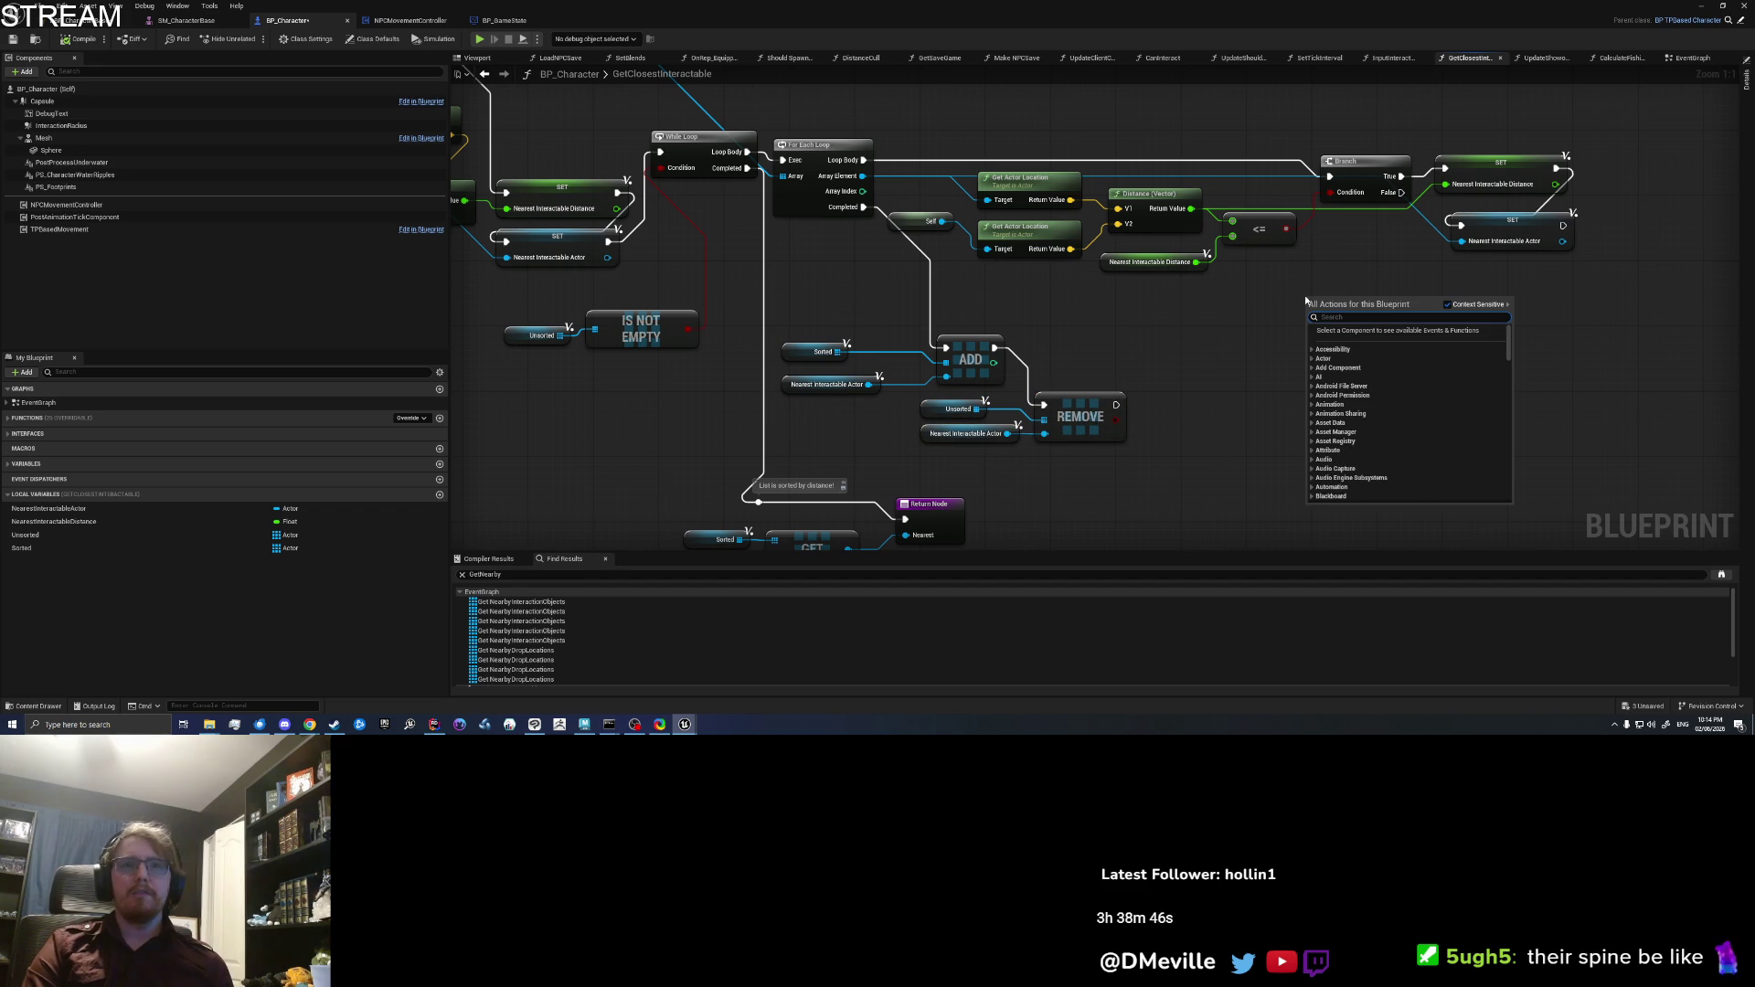
pyautogui.write('ptring stprint str')
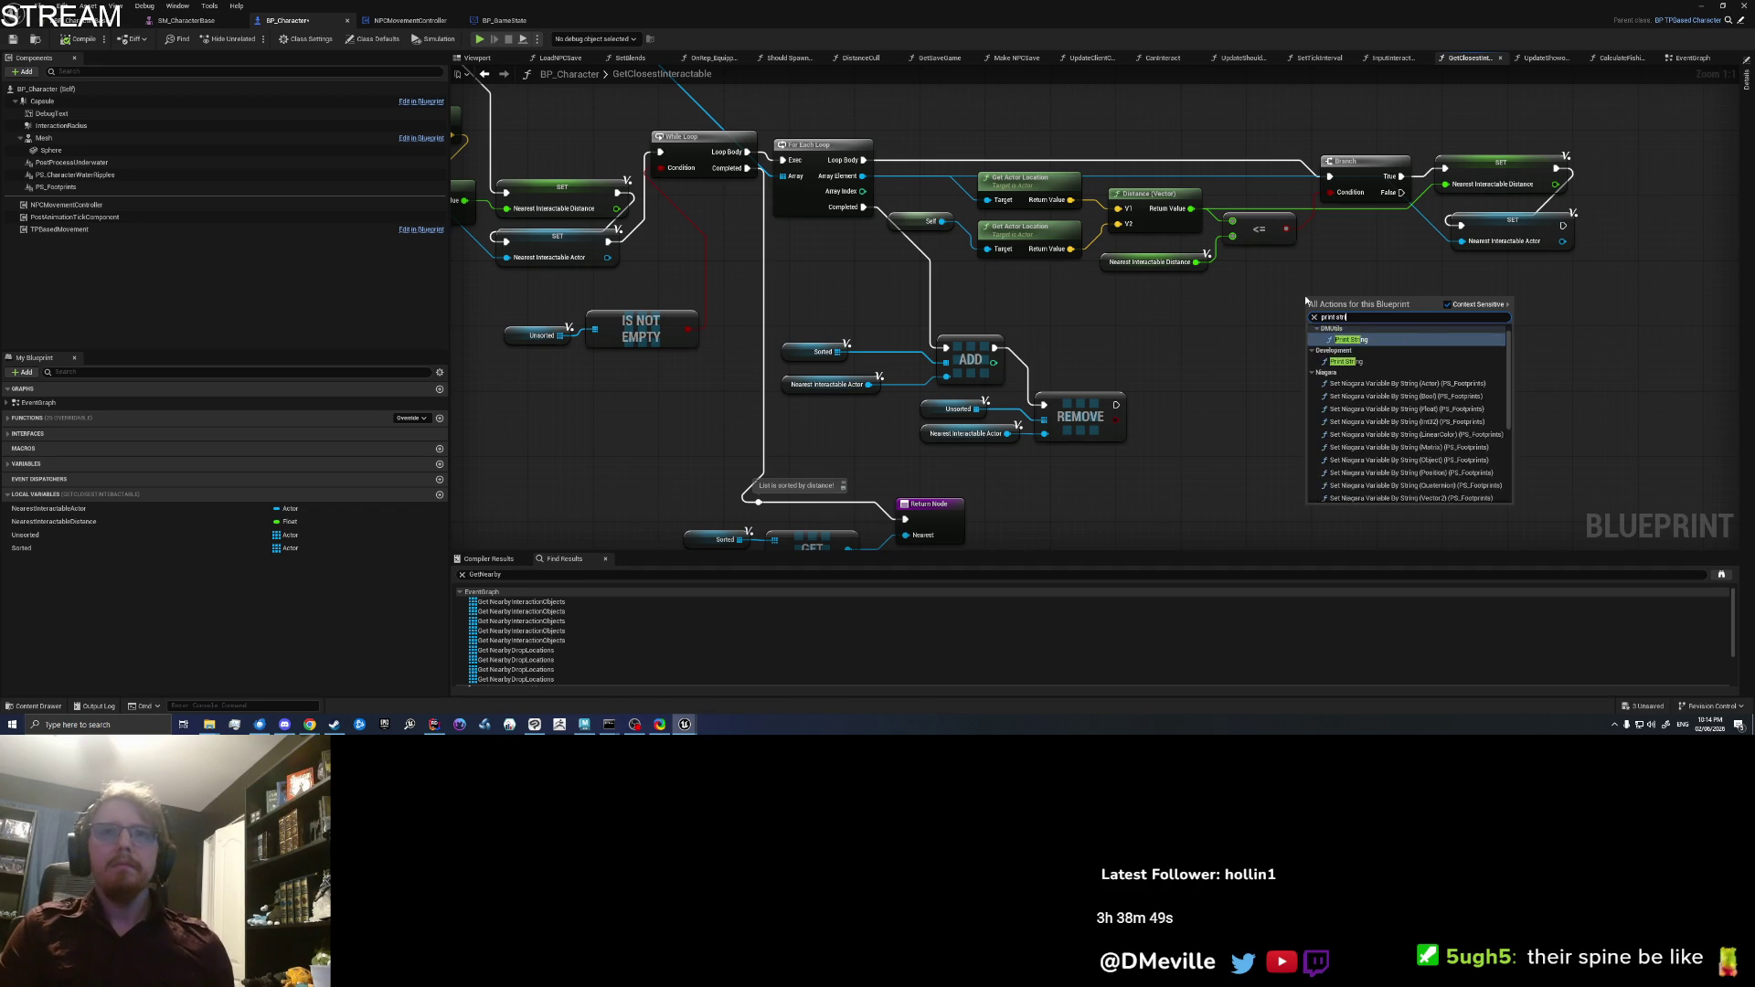
pyautogui.press('Return')
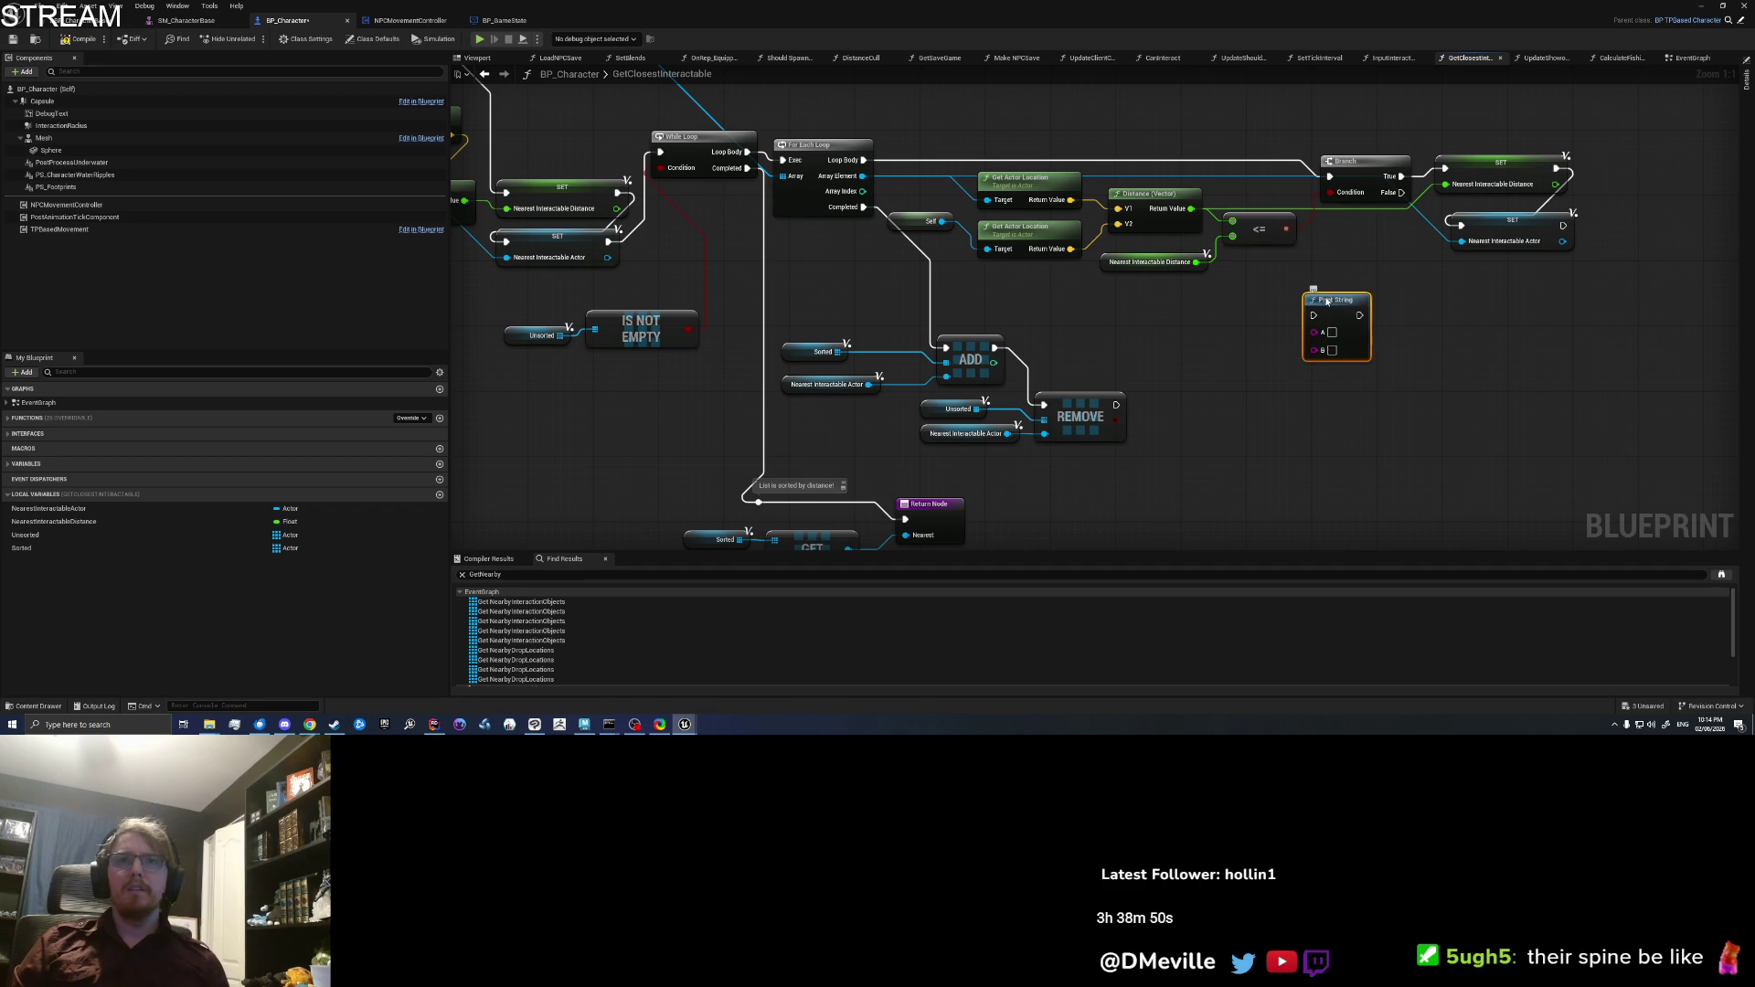
pyautogui.press('Delete')
pyautogui.rightClick(1327, 300)
pyautogui.write('pri')
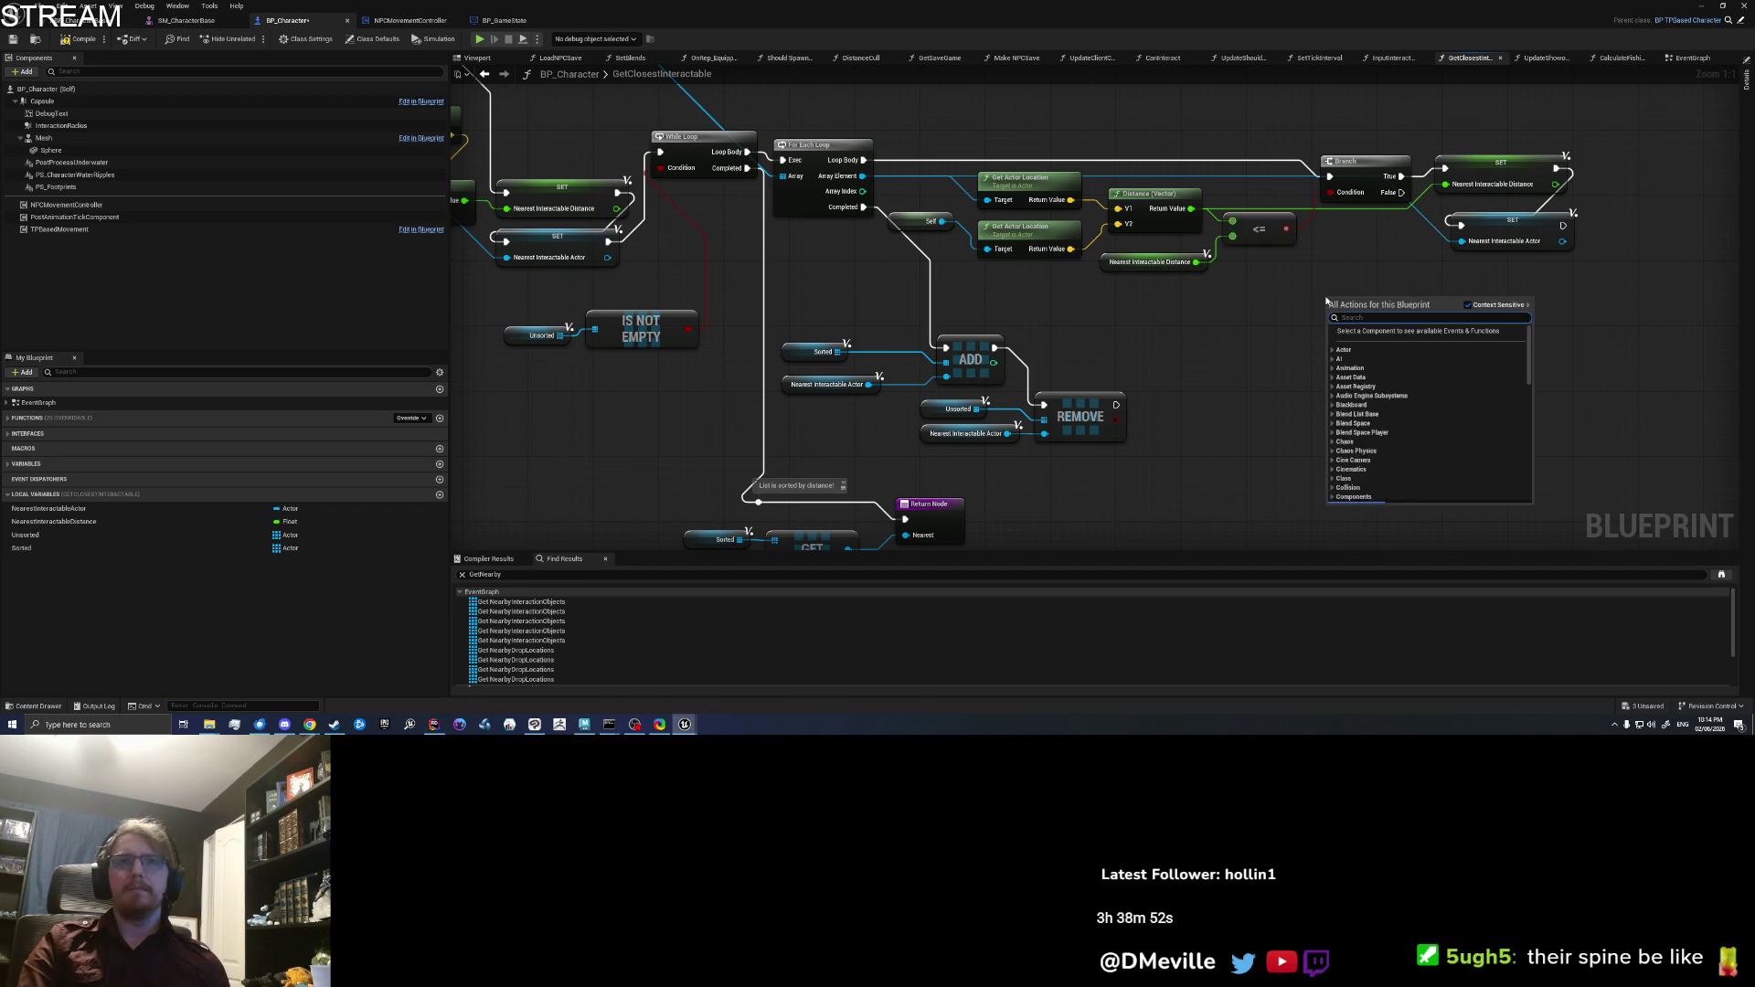
pyautogui.write('nt')
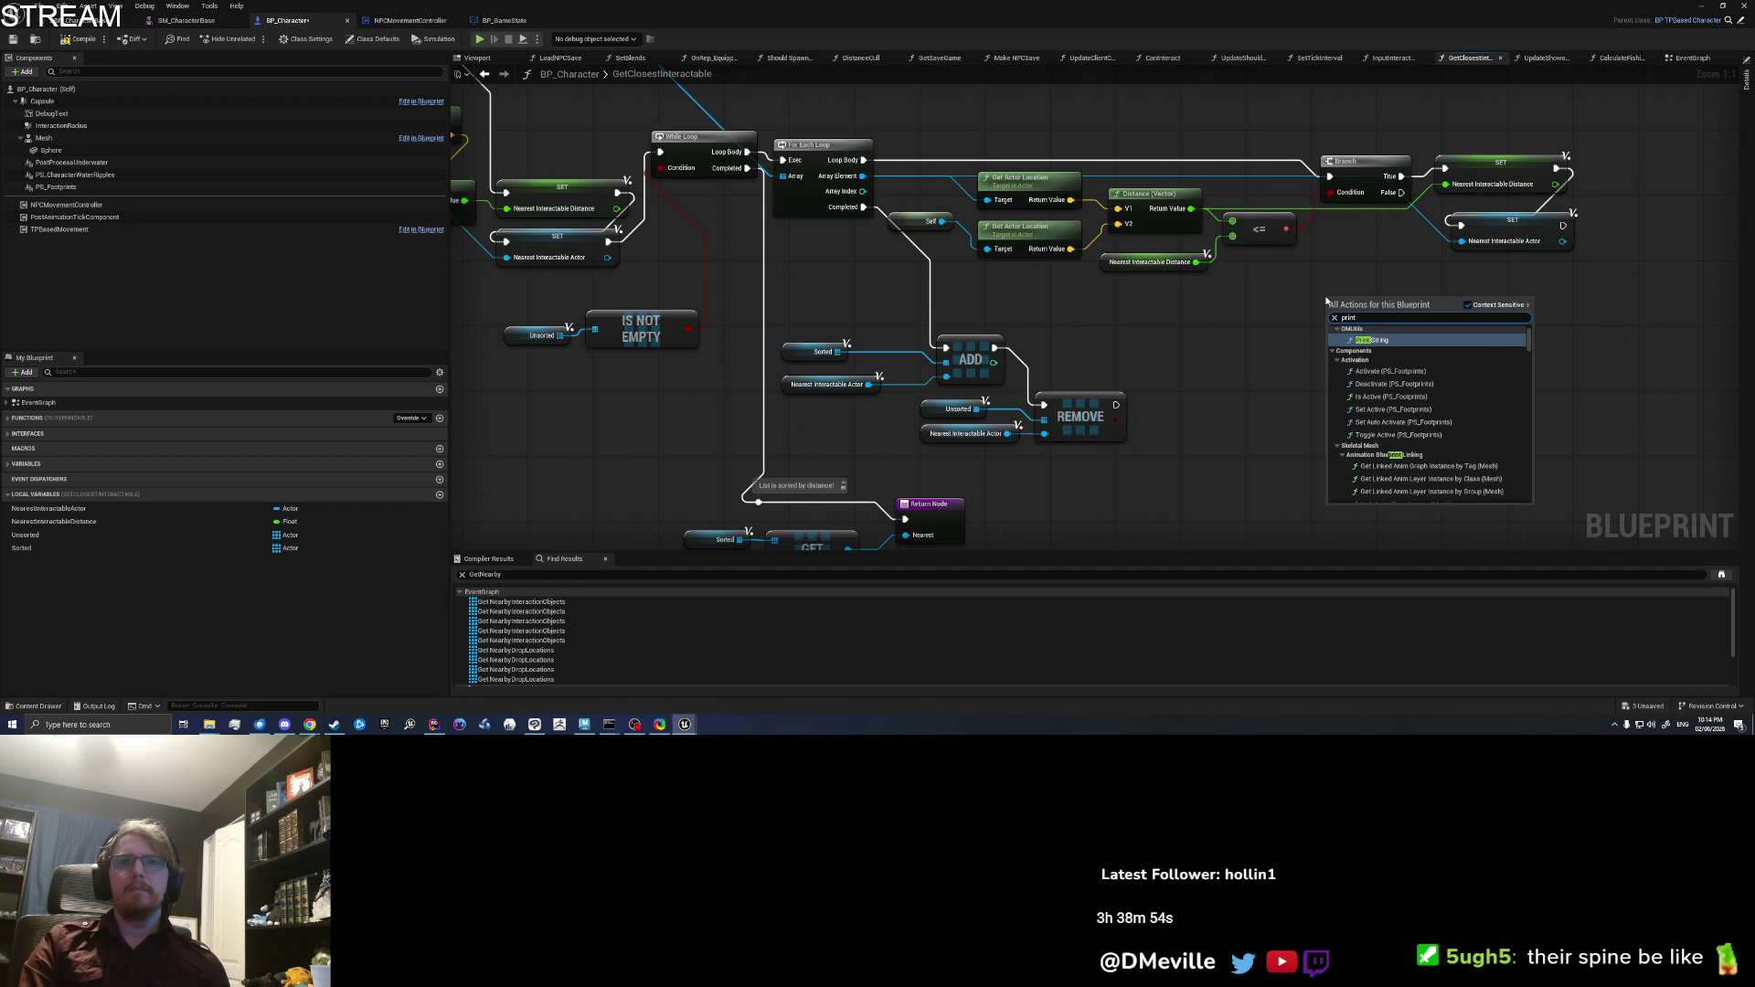
pyautogui.press('BackSpace')
pyautogui.press('BackSpace')
pyautogui.press('BackSpace')
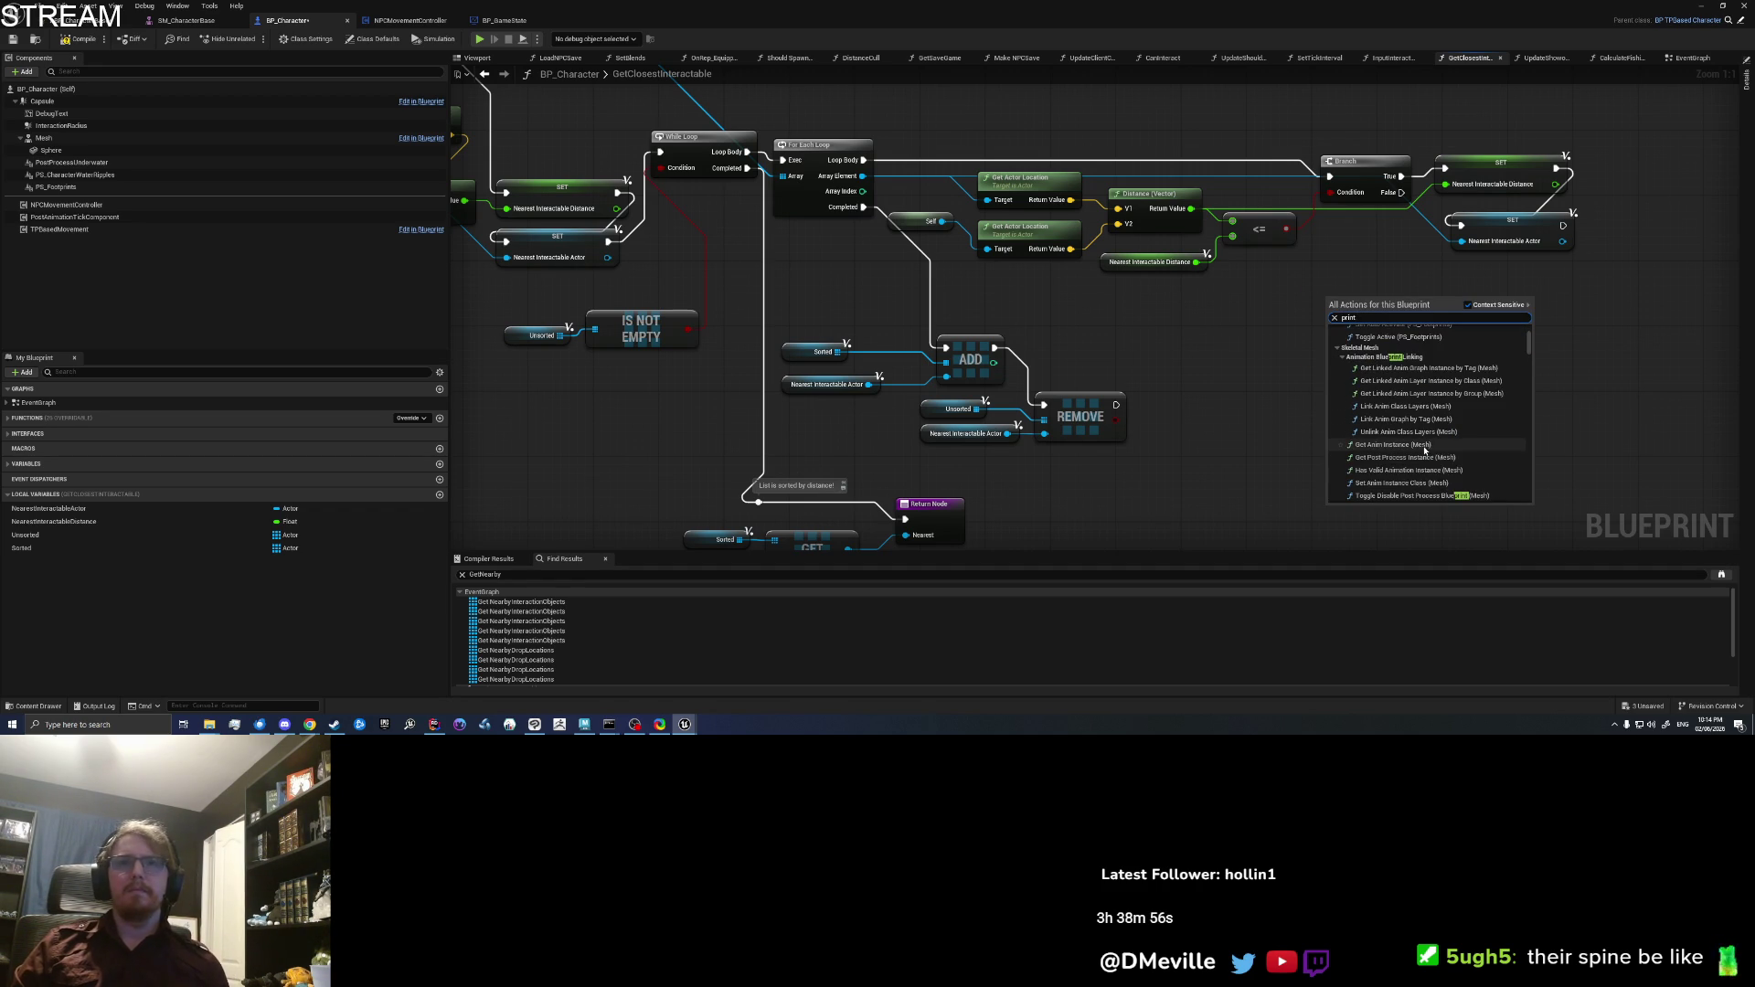
pyautogui.write('log string')
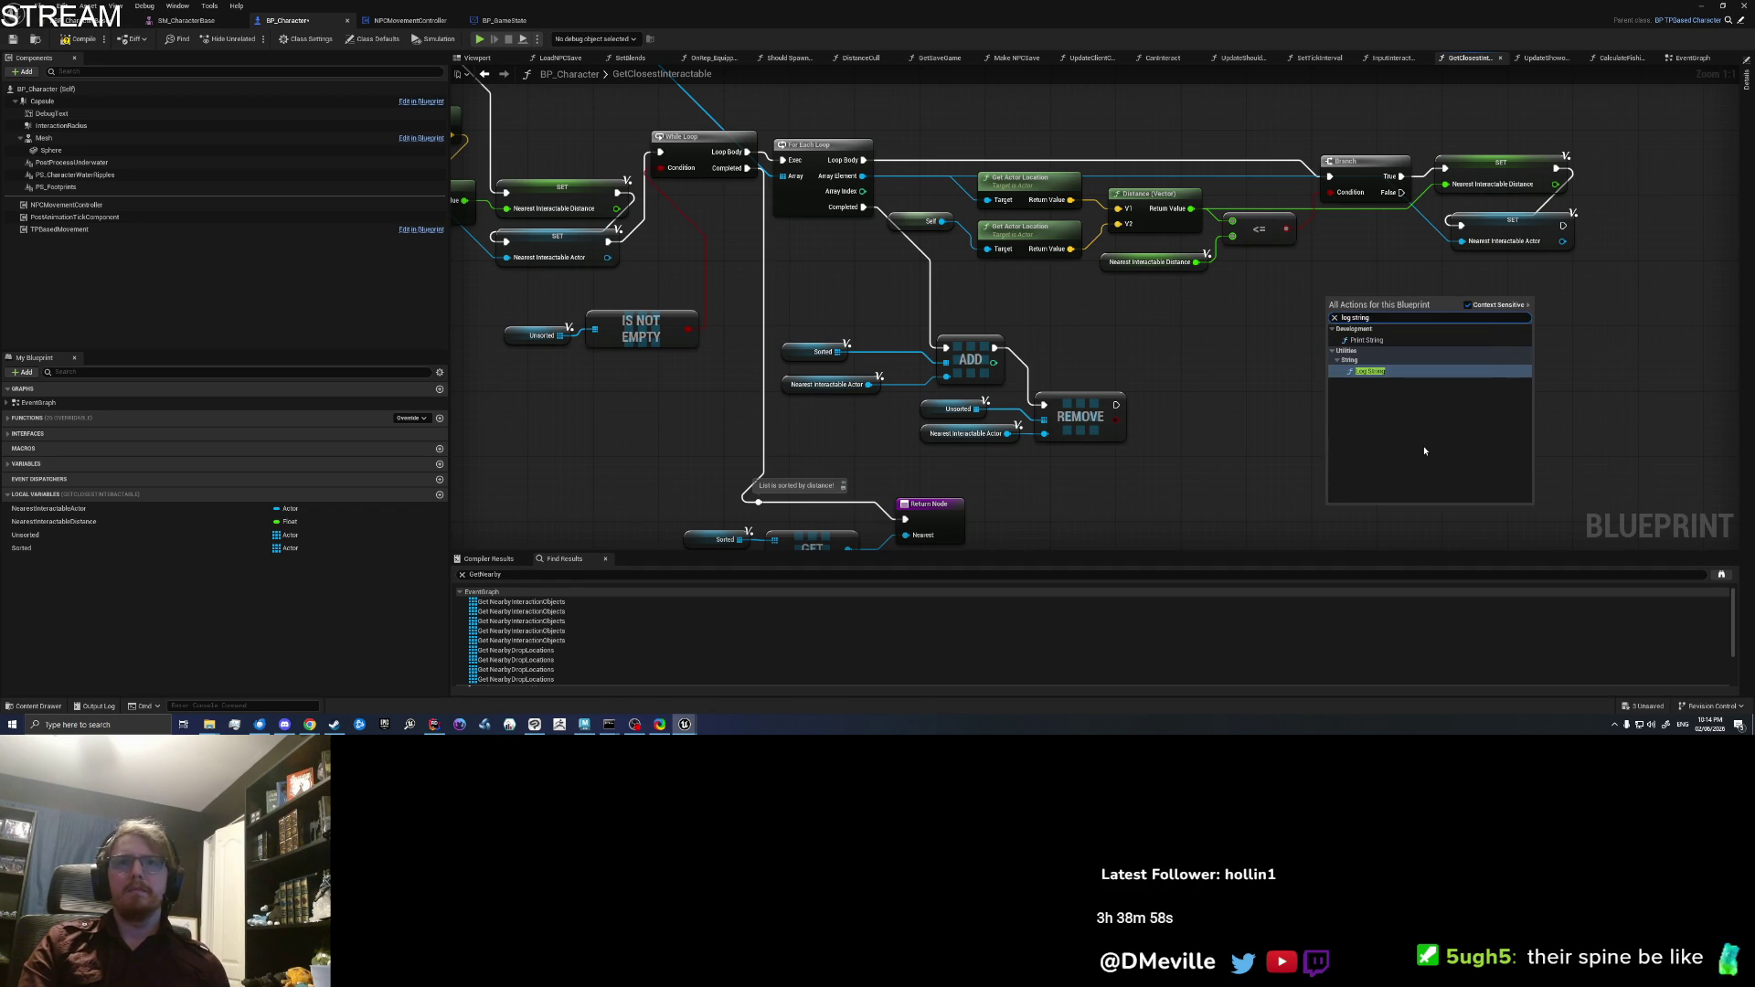
pyautogui.press('Return')
pyautogui.moveTo(1362, 301); pyautogui.dragTo(1403, 294)
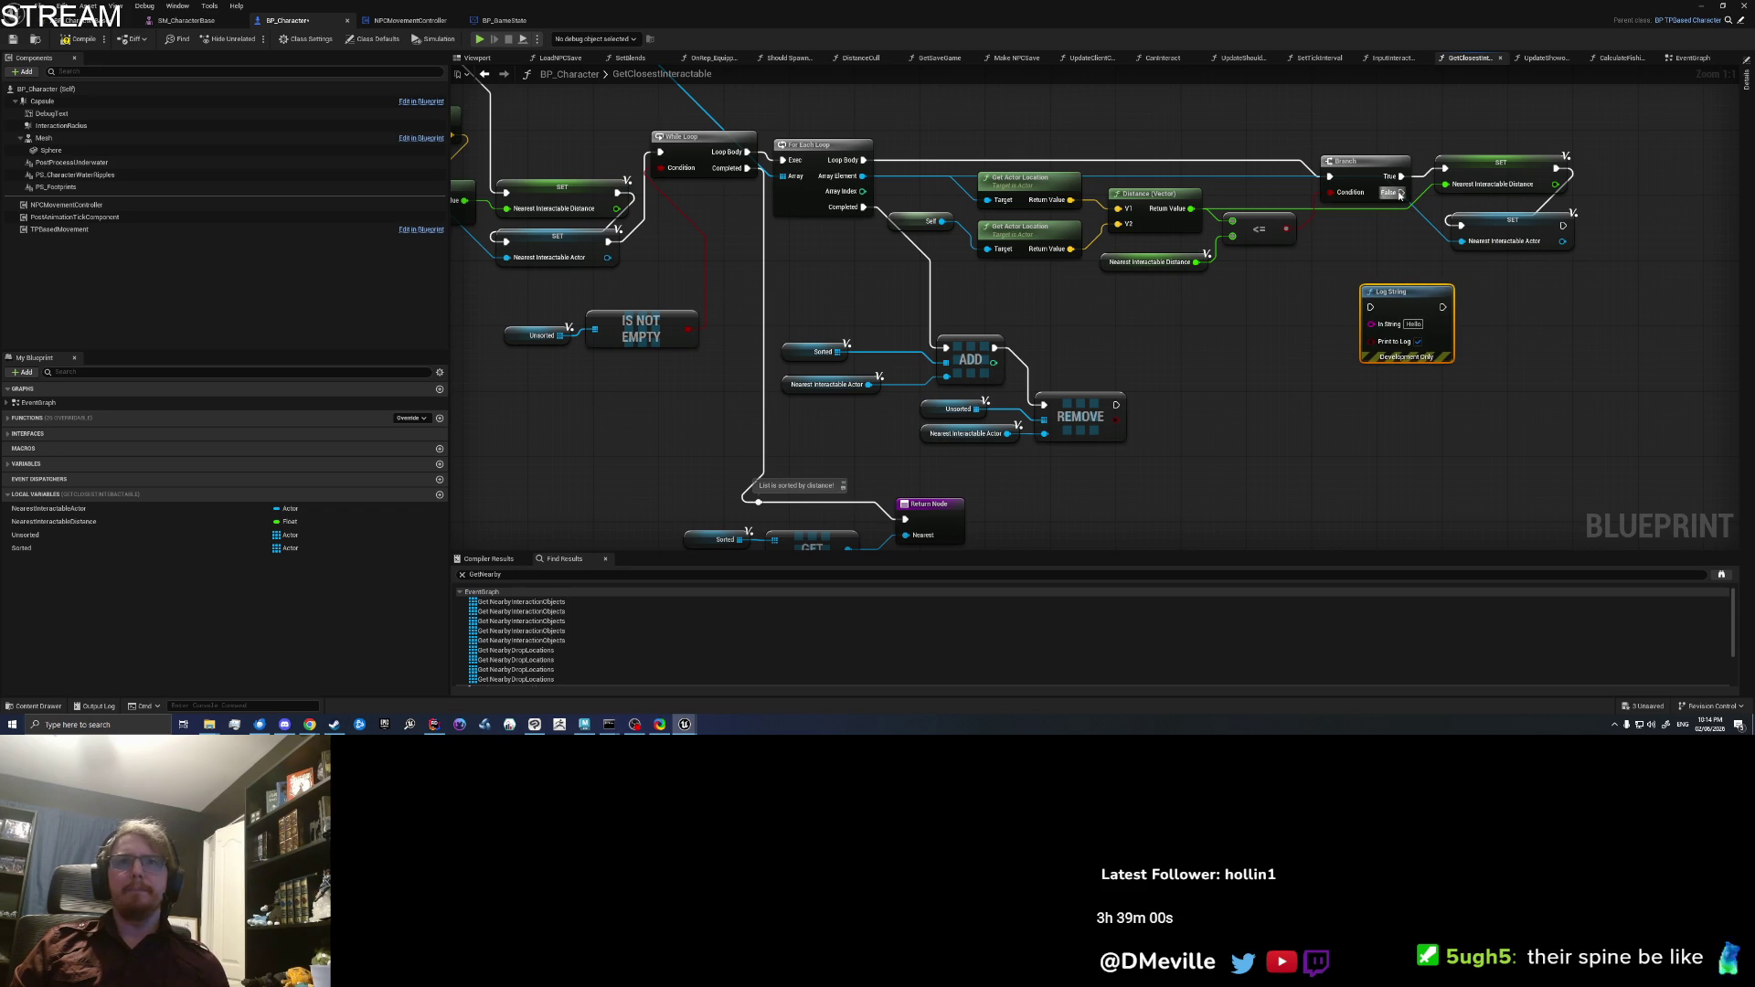
pyautogui.moveTo(1561, 226); pyautogui.dragTo(1418, 324)
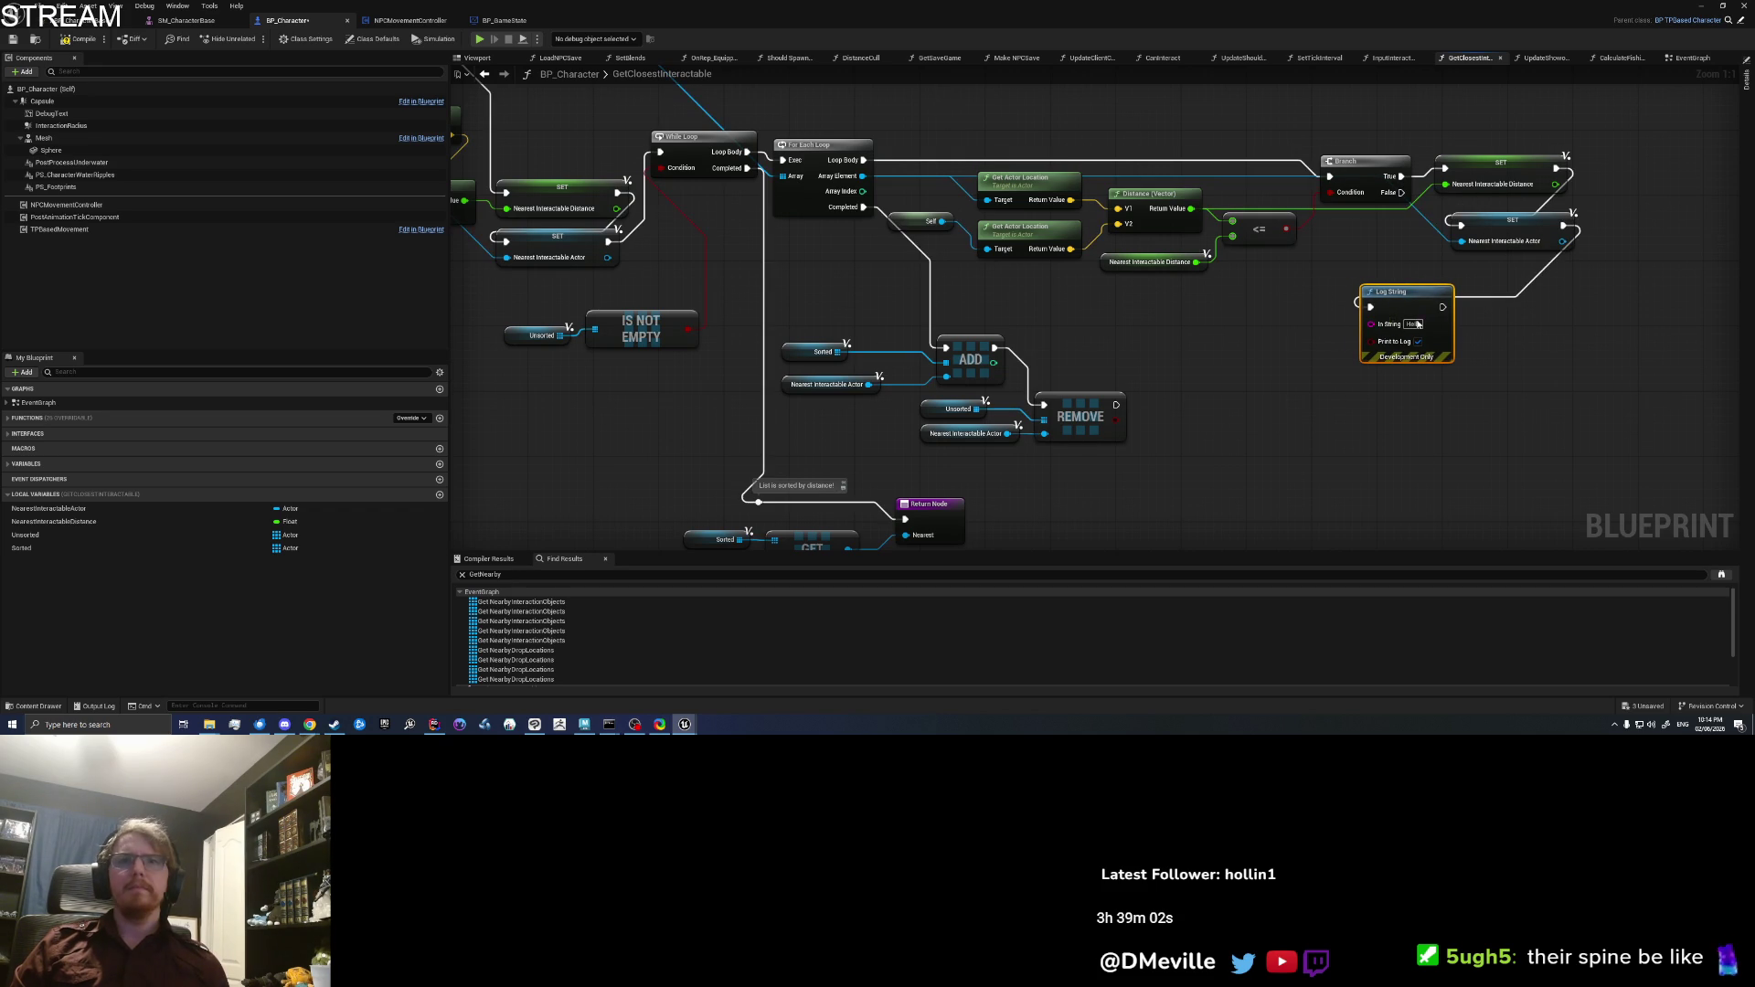
pyautogui.write('Loop found new! closest')
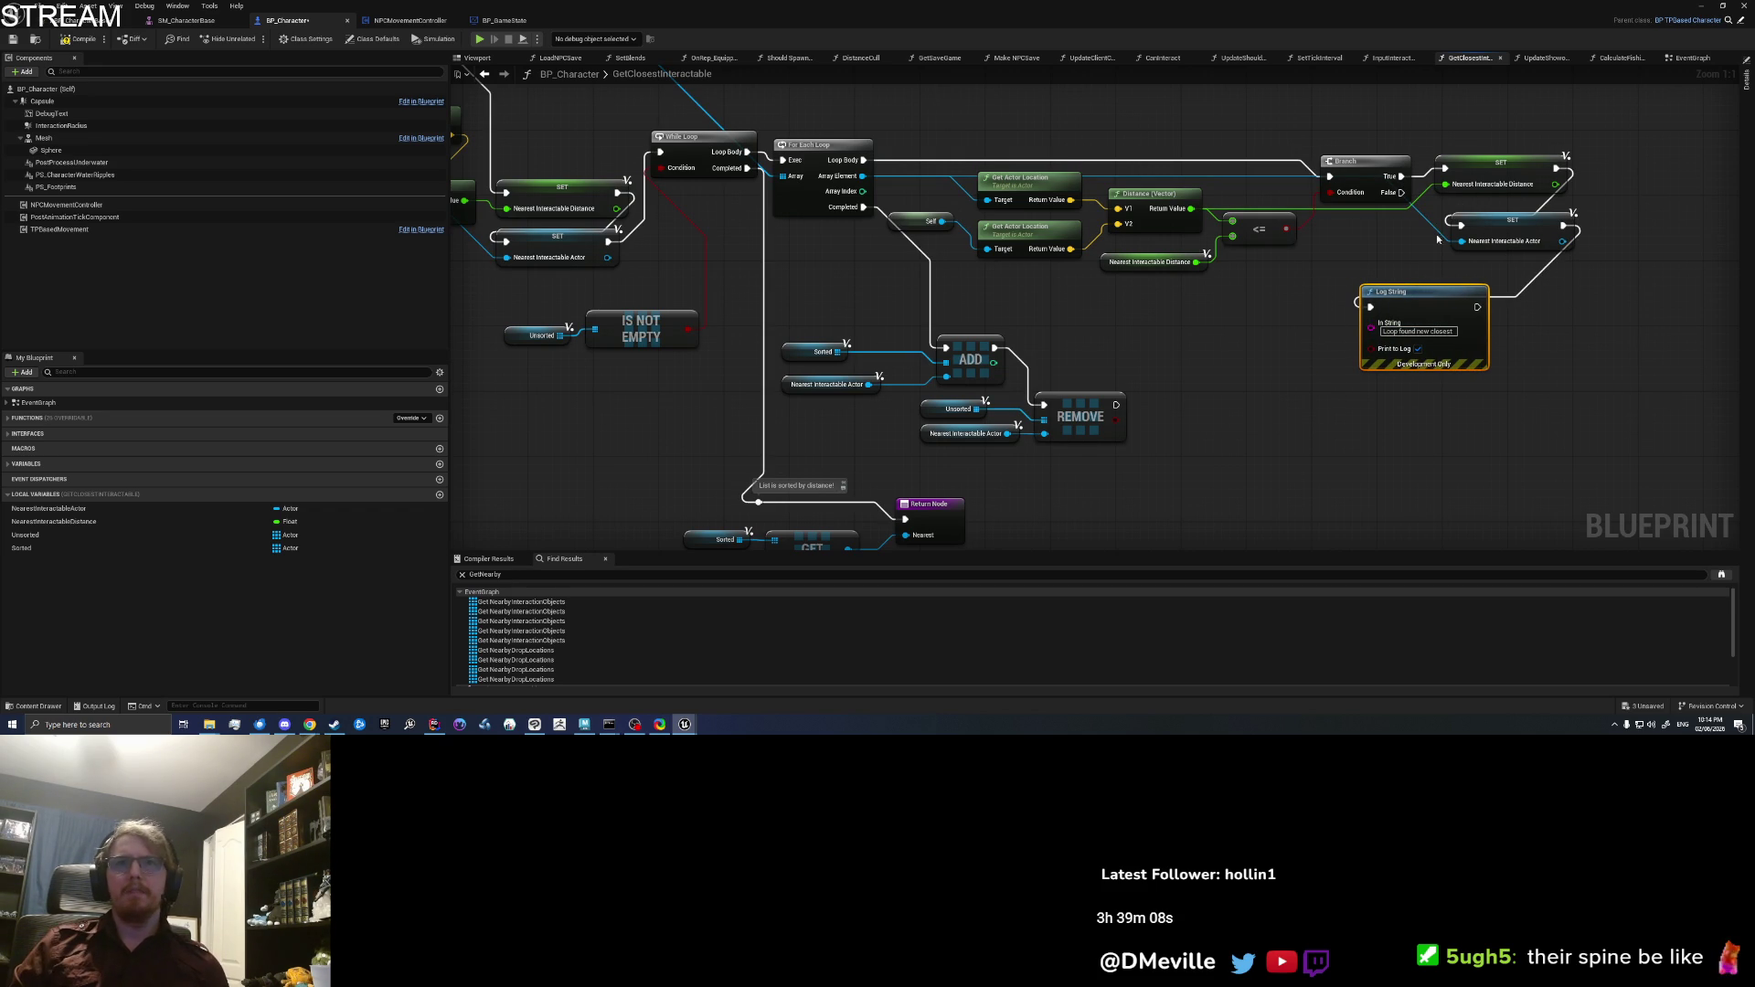
# Step: Add a Log String on the Branch's False path reporting the failed distance check
pyautogui.moveTo(1397, 196); pyautogui.dragTo(1349, 401)
pyautogui.write('log string')
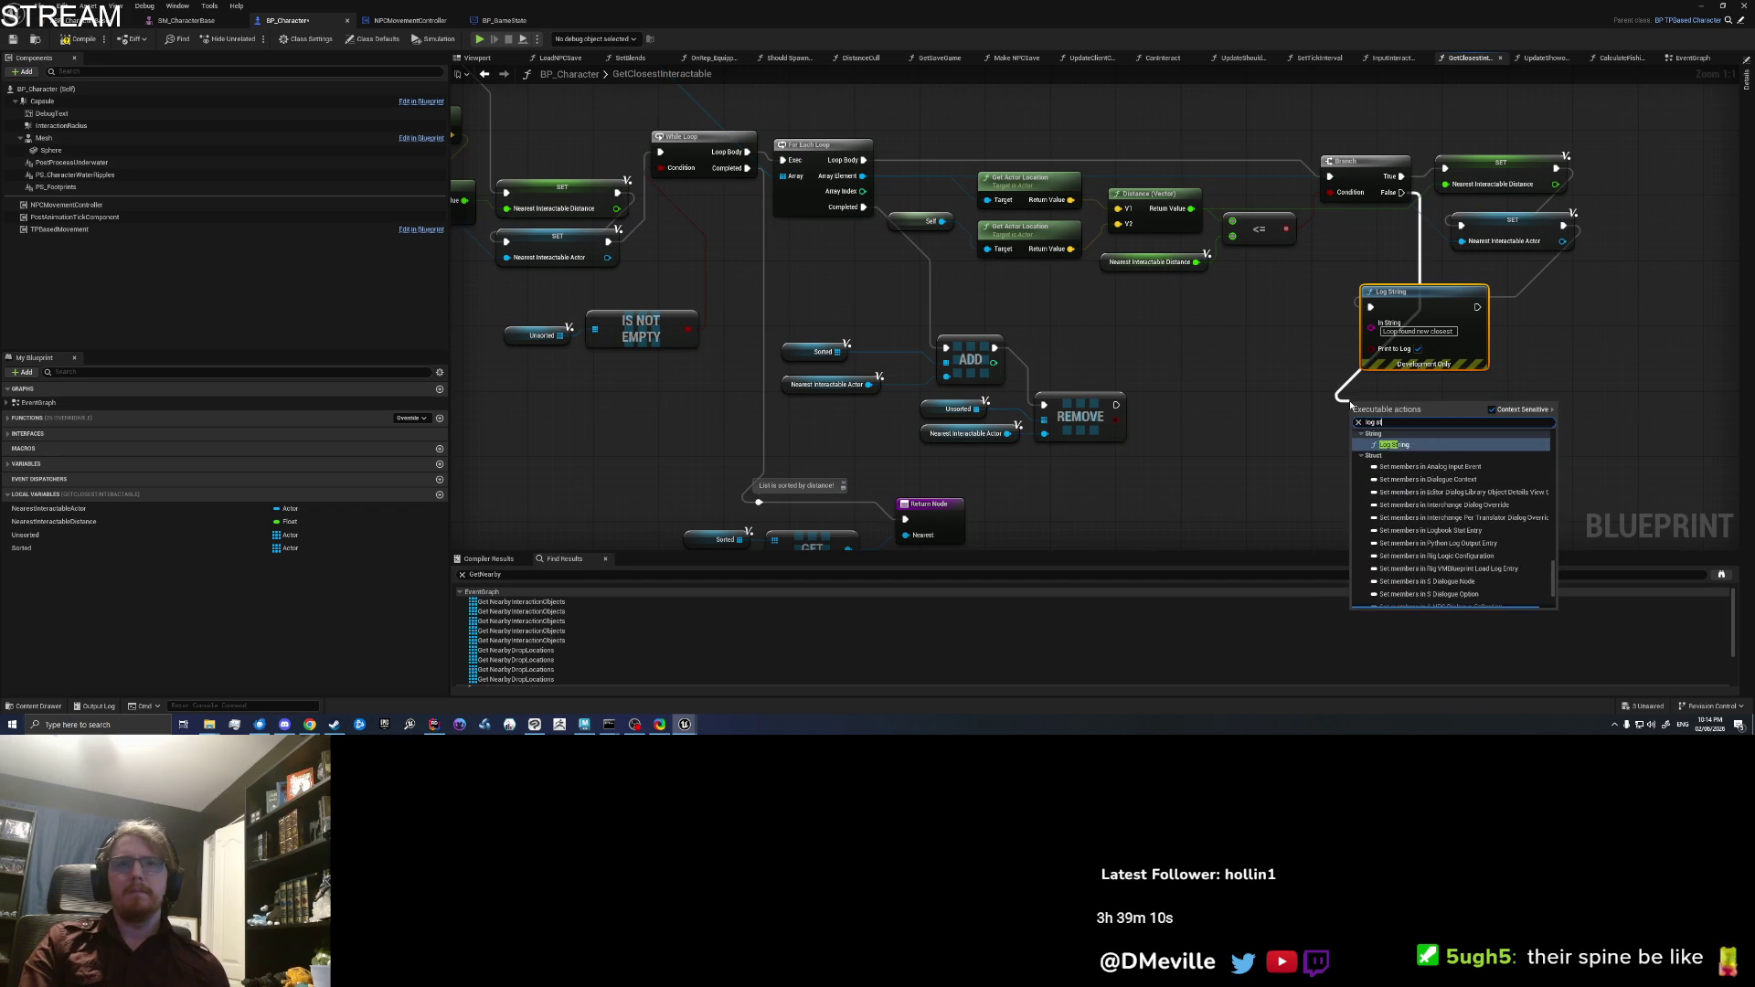
pyautogui.press('Return')
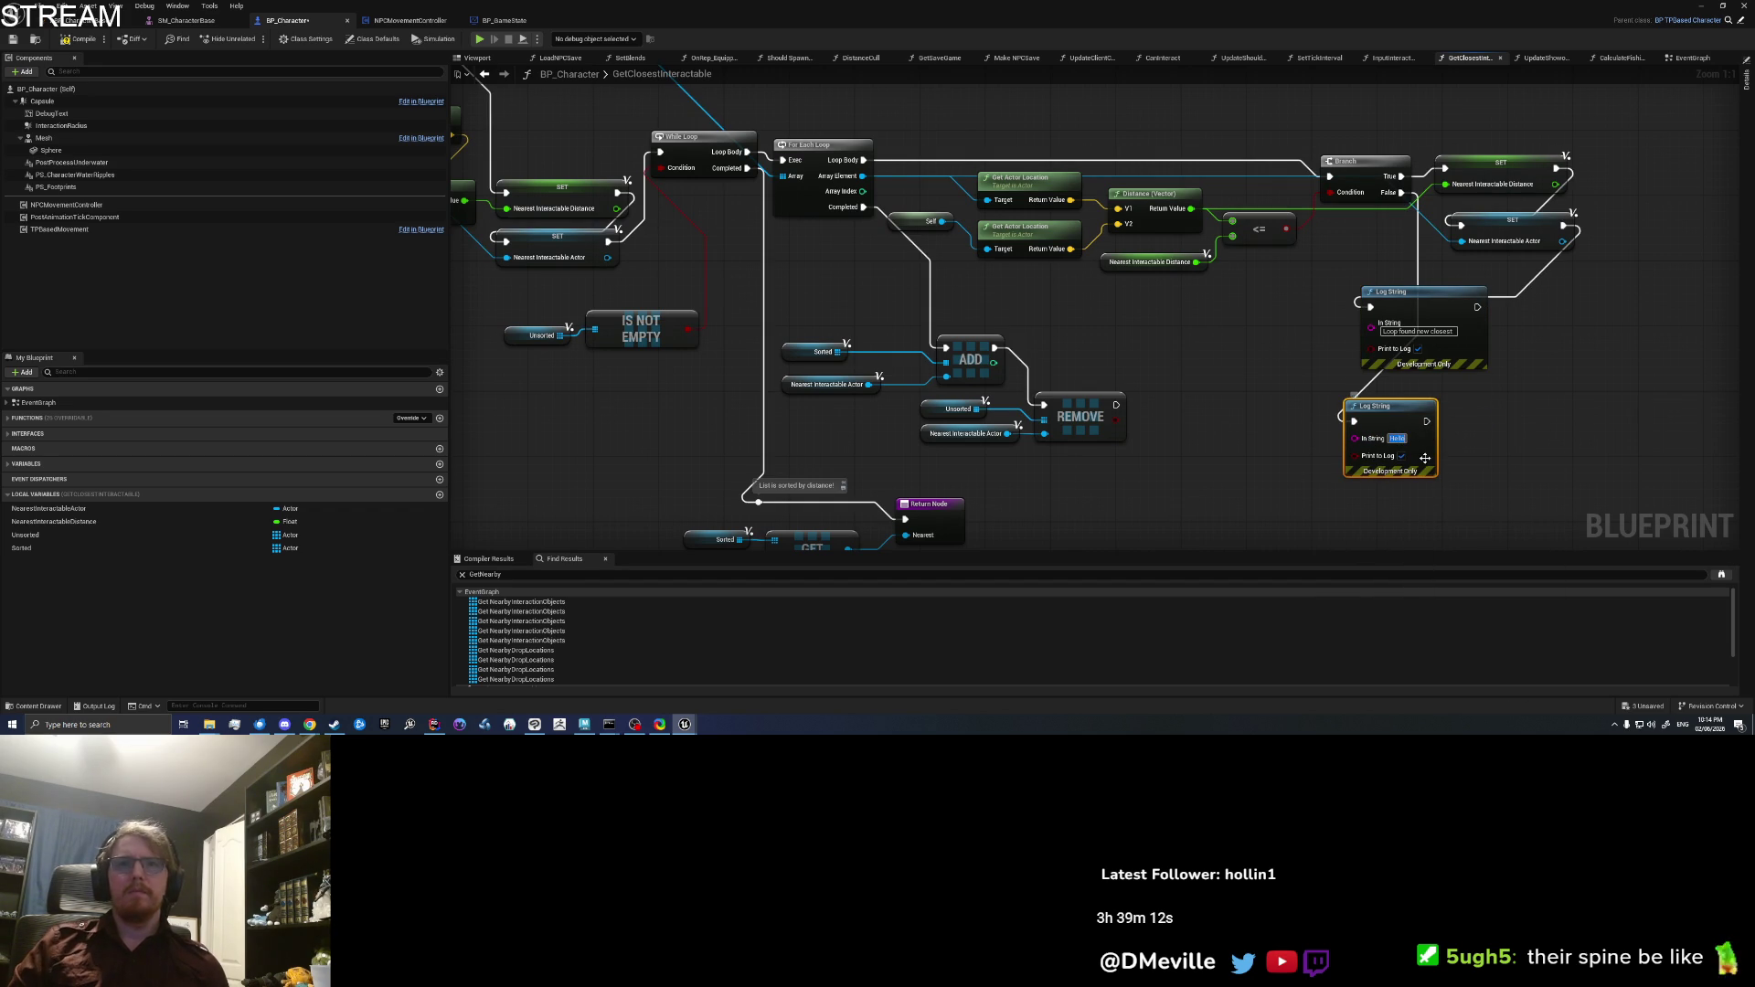
pyautogui.write('Loop iteration f')
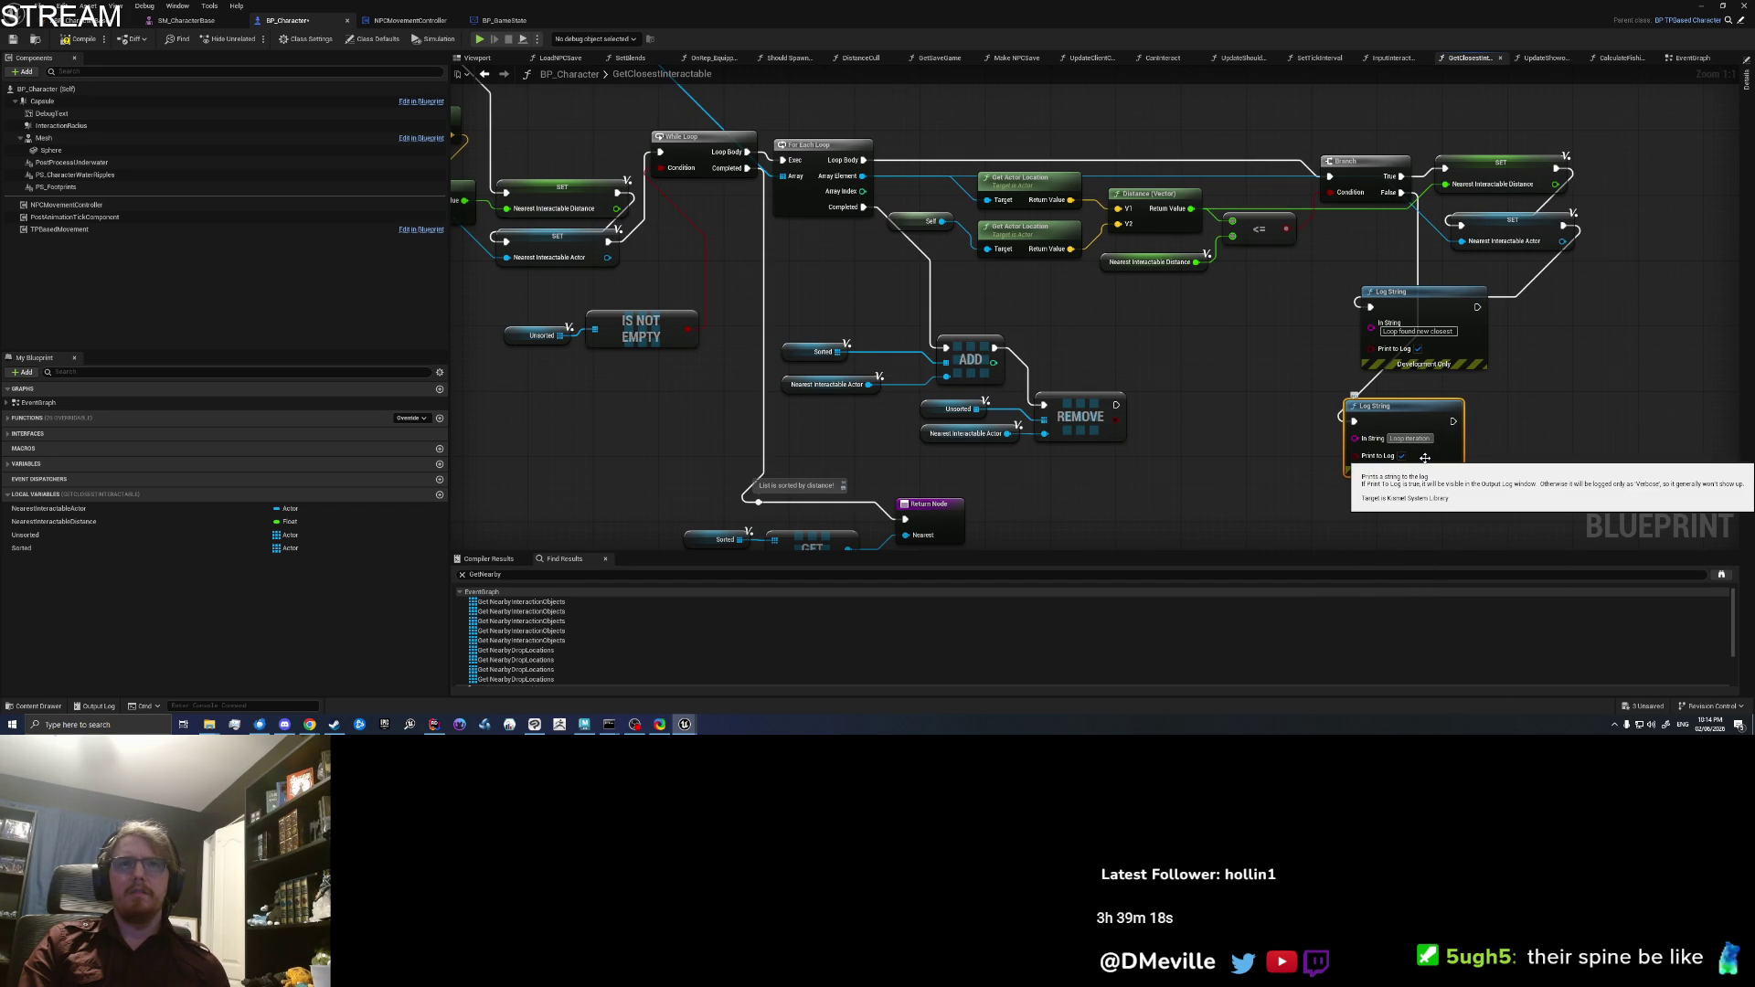
pyautogui.write(' fails')
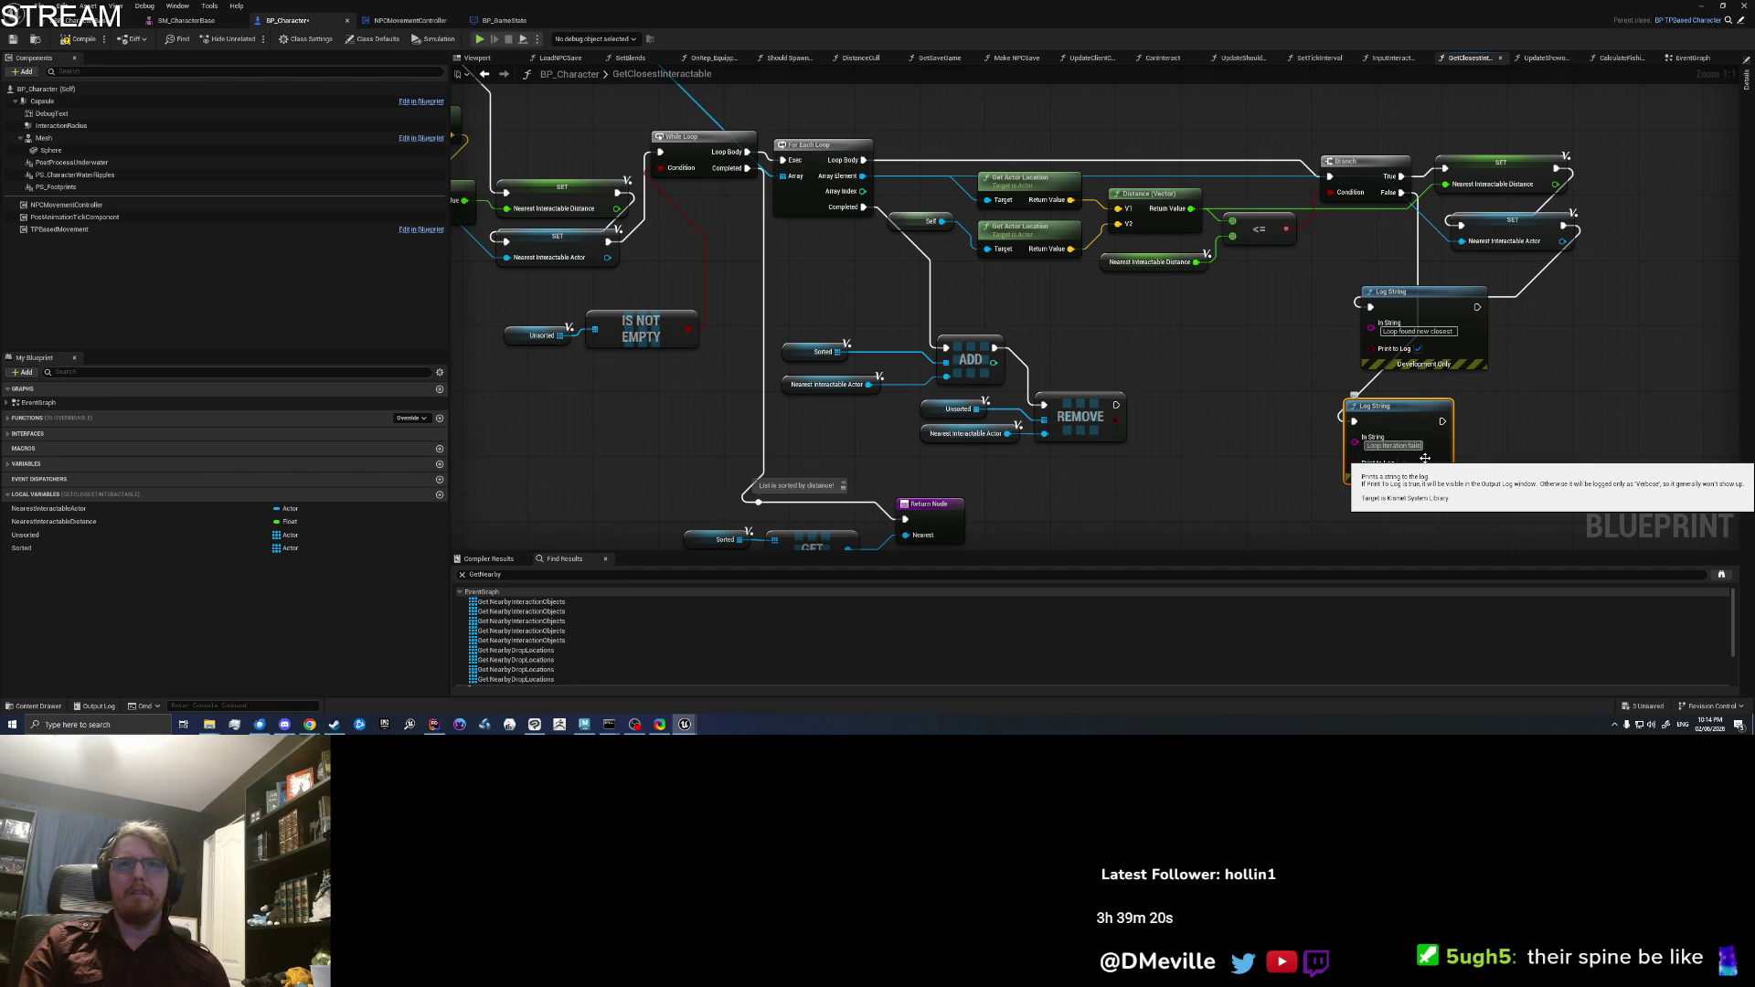
pyautogui.write(' distance')
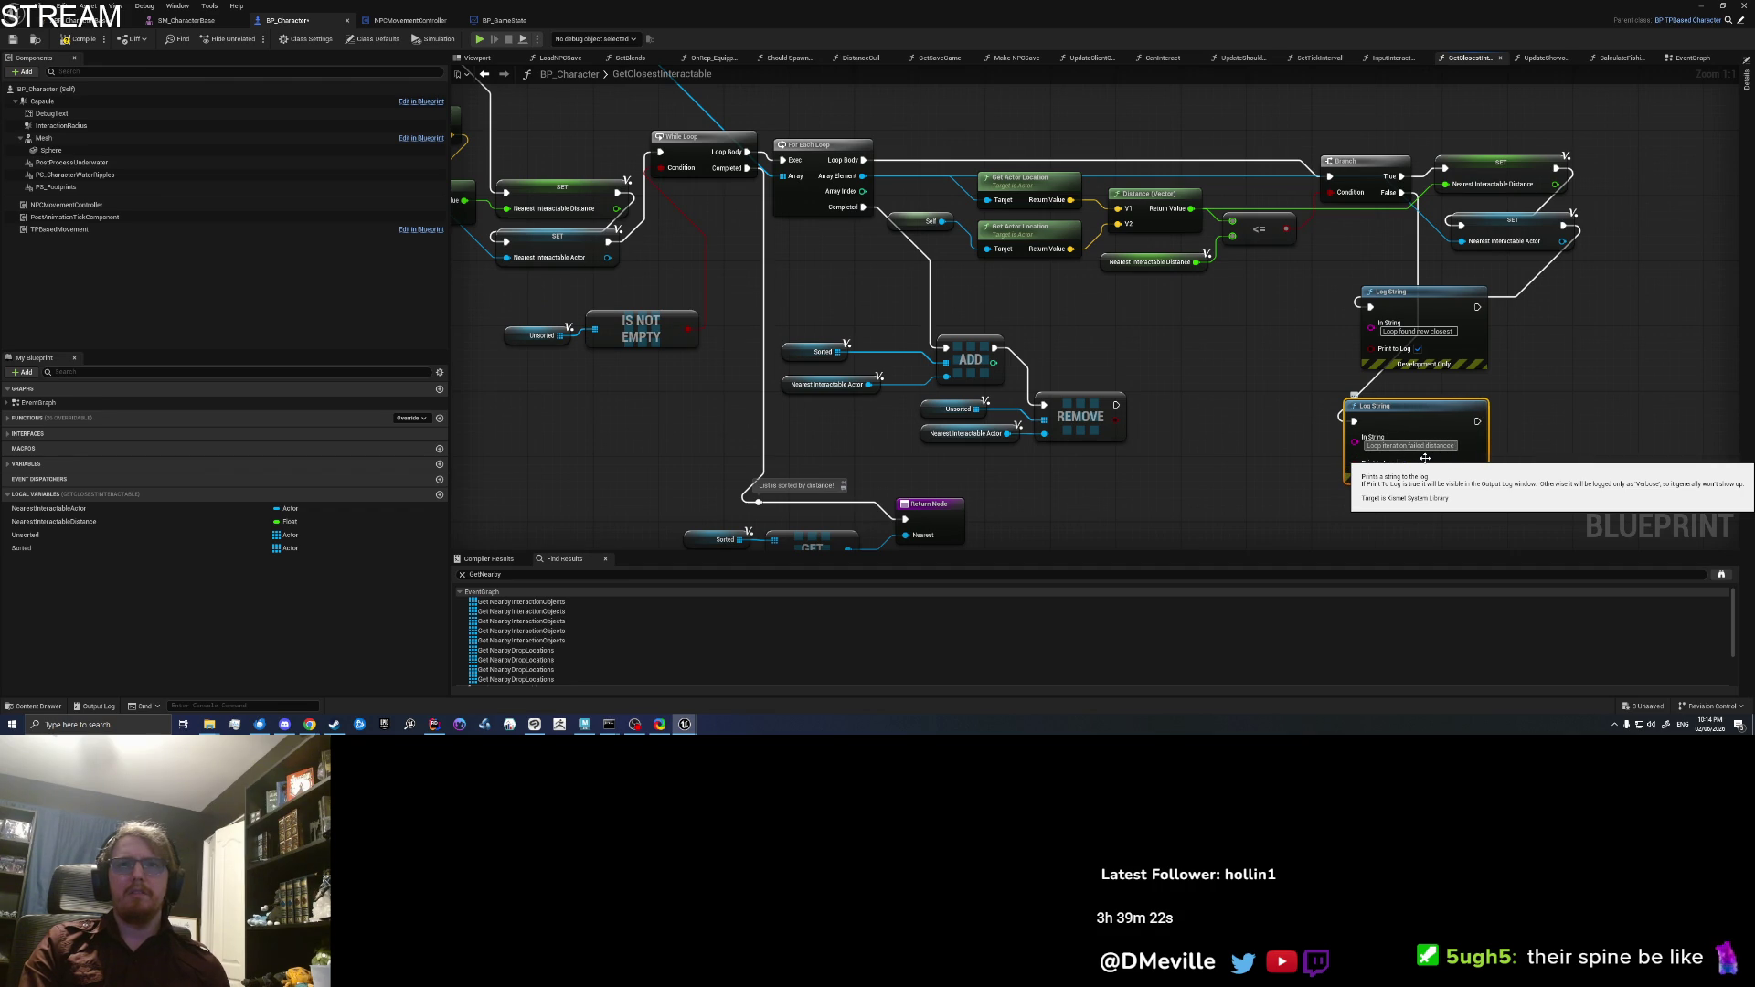
pyautogui.write(' check')
pyautogui.press('Return')
# Step: Add a Log String after the REMOVE node with an 'iteration complete' message
pyautogui.moveTo(1193, 405)
pyautogui.mouseDown()
pyautogui.moveTo(1238, 338)
pyautogui.moveTo(1218, 375)
pyautogui.mouseUp()
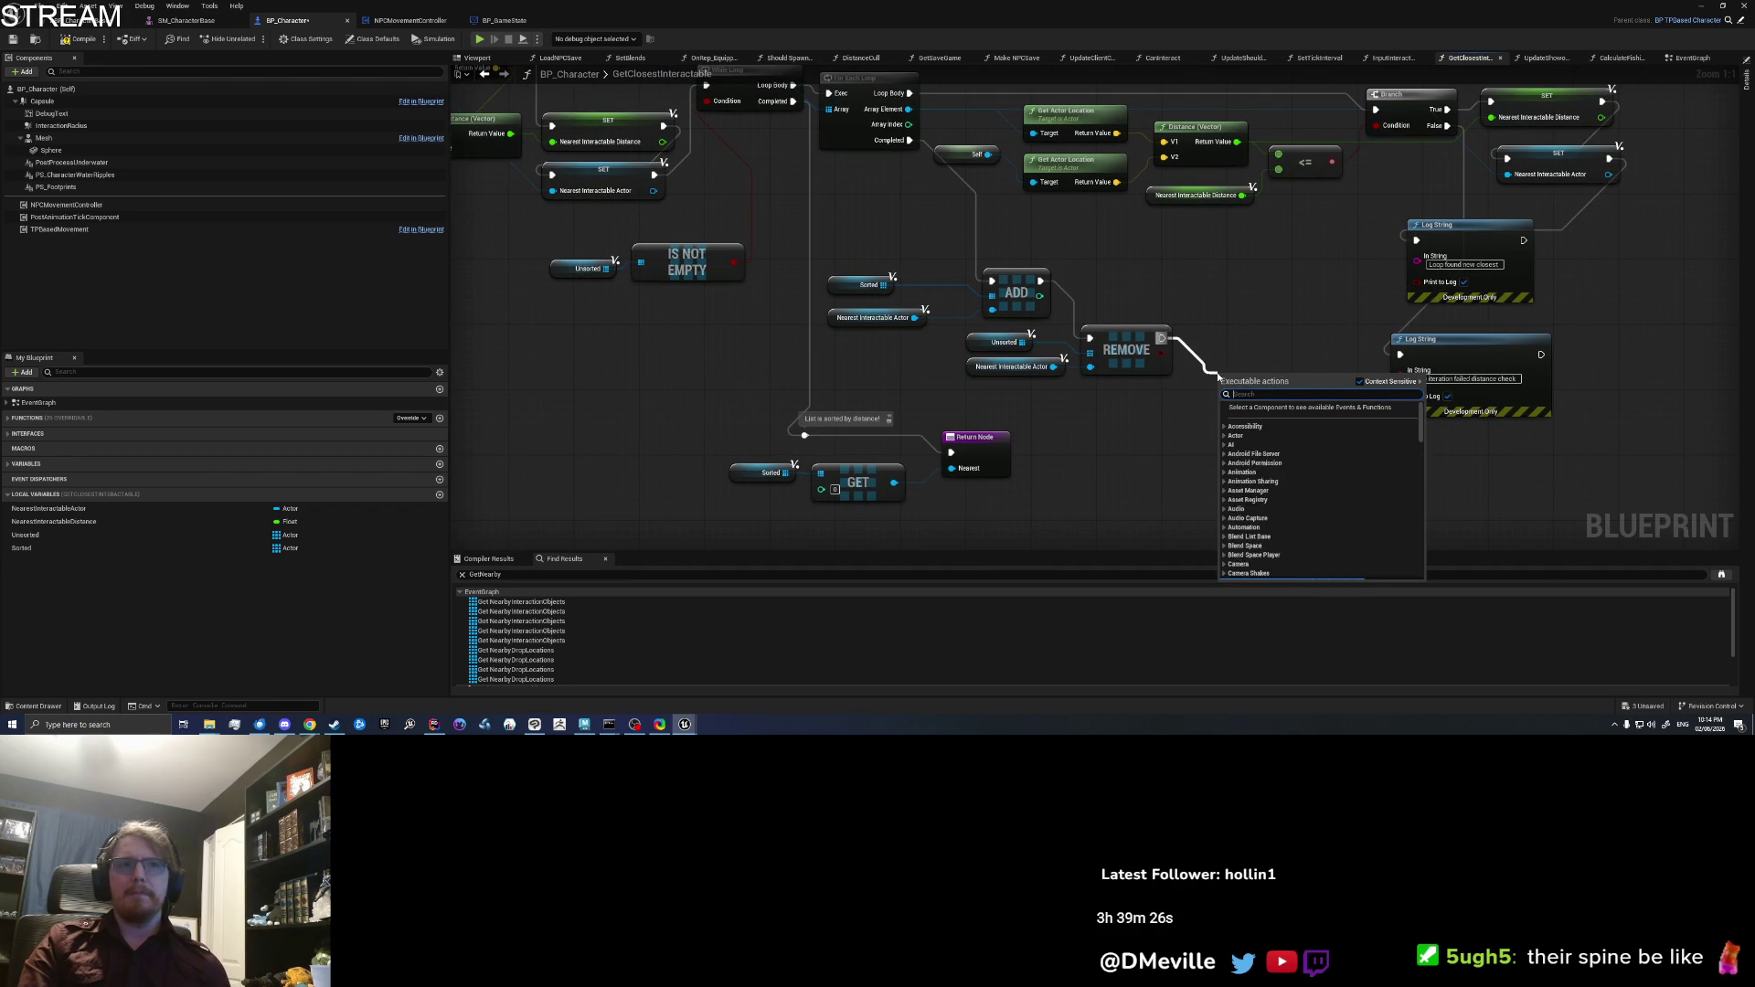
pyautogui.write('log string')
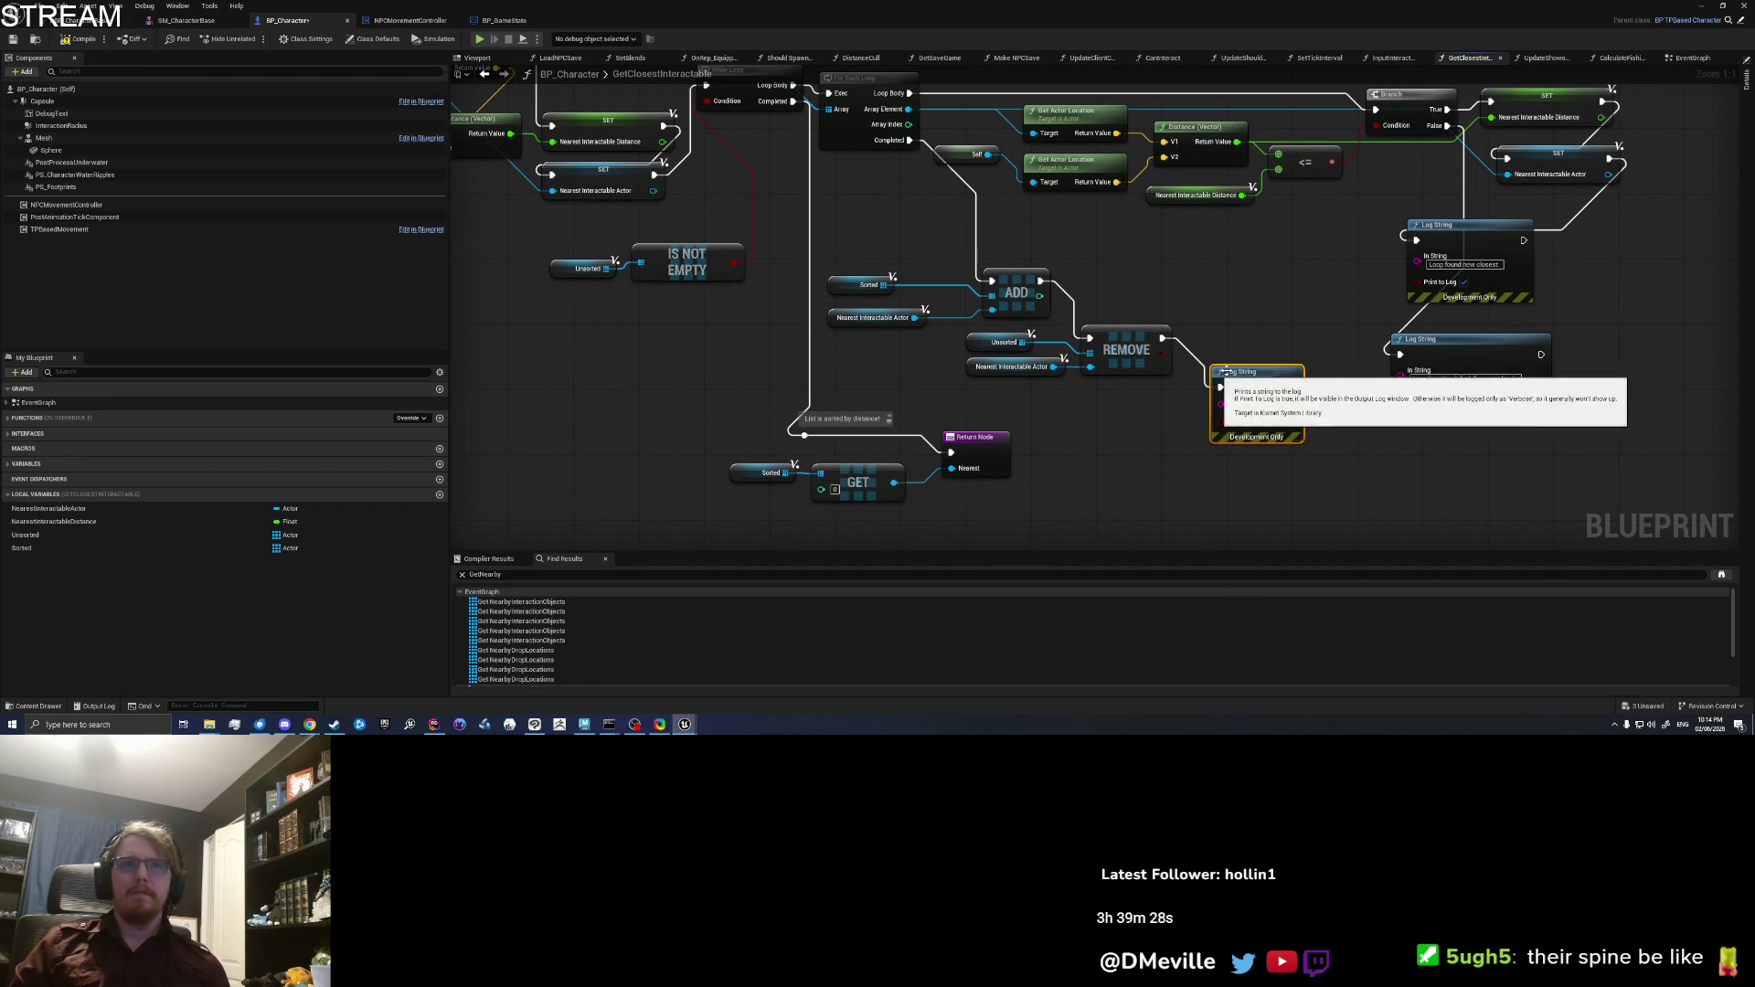
pyautogui.press('Return')
pyautogui.write('p iteration complete')
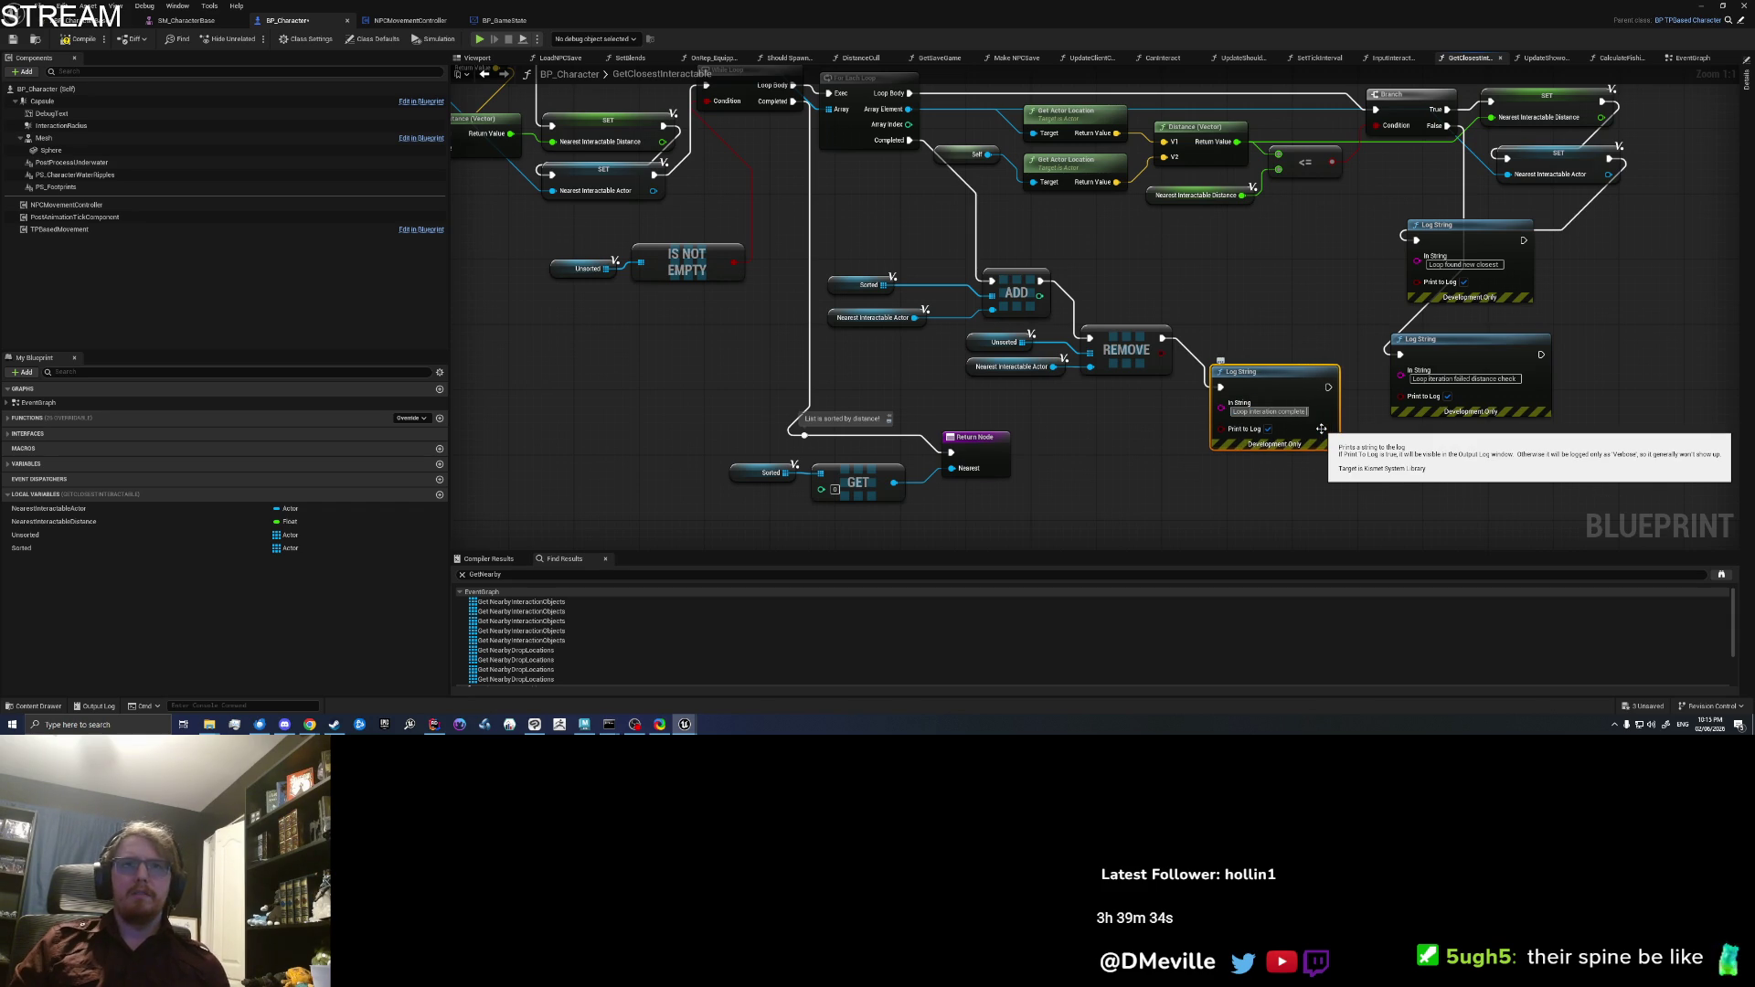
# Step: Add a Print String 'Unsorted length is now:' with the Unsorted array's Length appended
pyautogui.click(1346, 457)
pyautogui.rightClick(1352, 425)
pyautogui.write('print str')
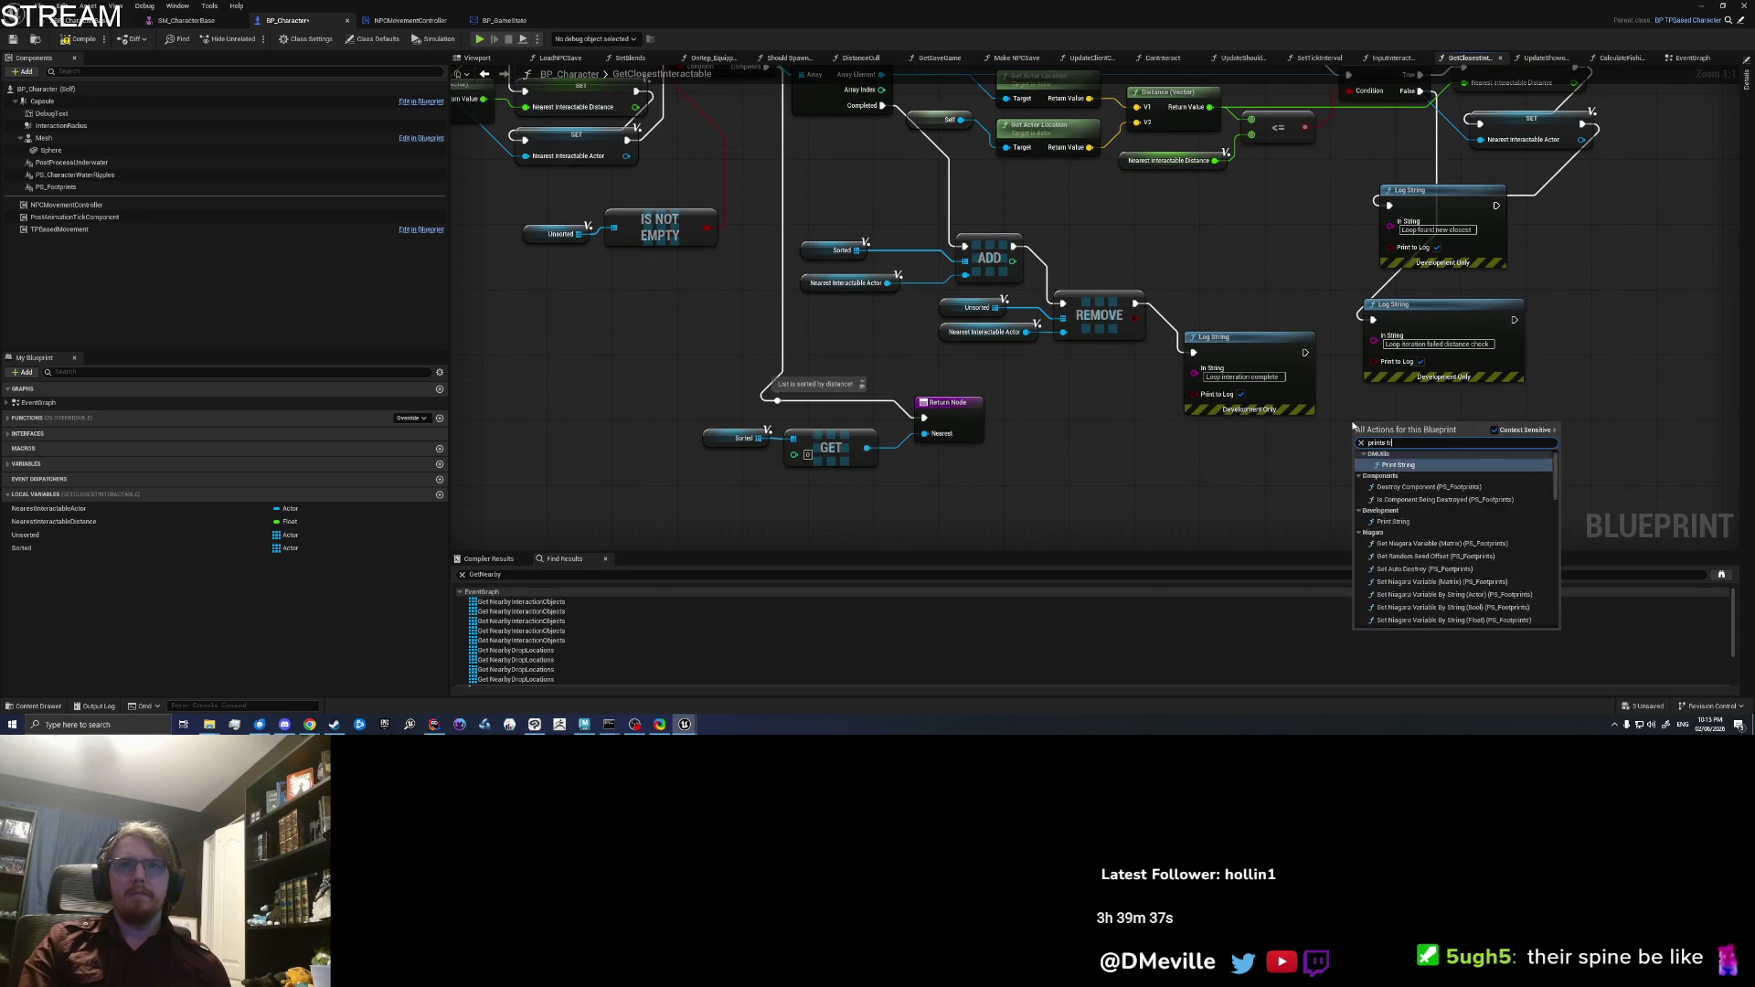
pyautogui.press('Return')
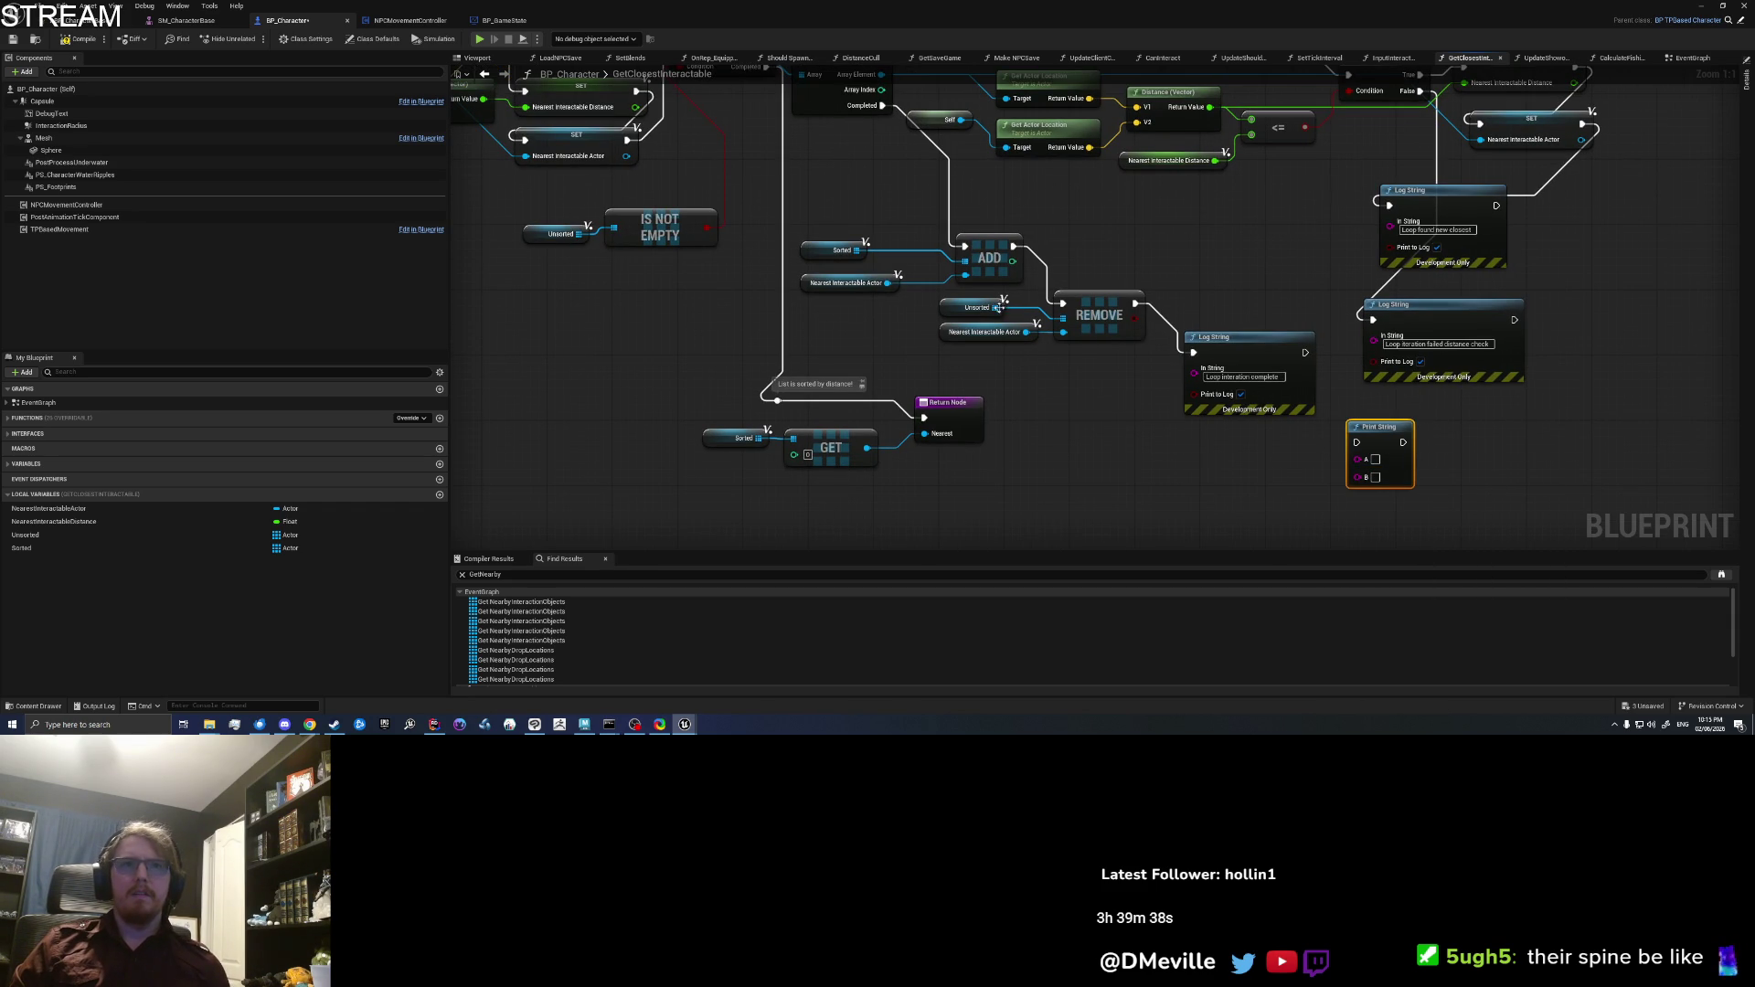
pyautogui.write('Unsor')
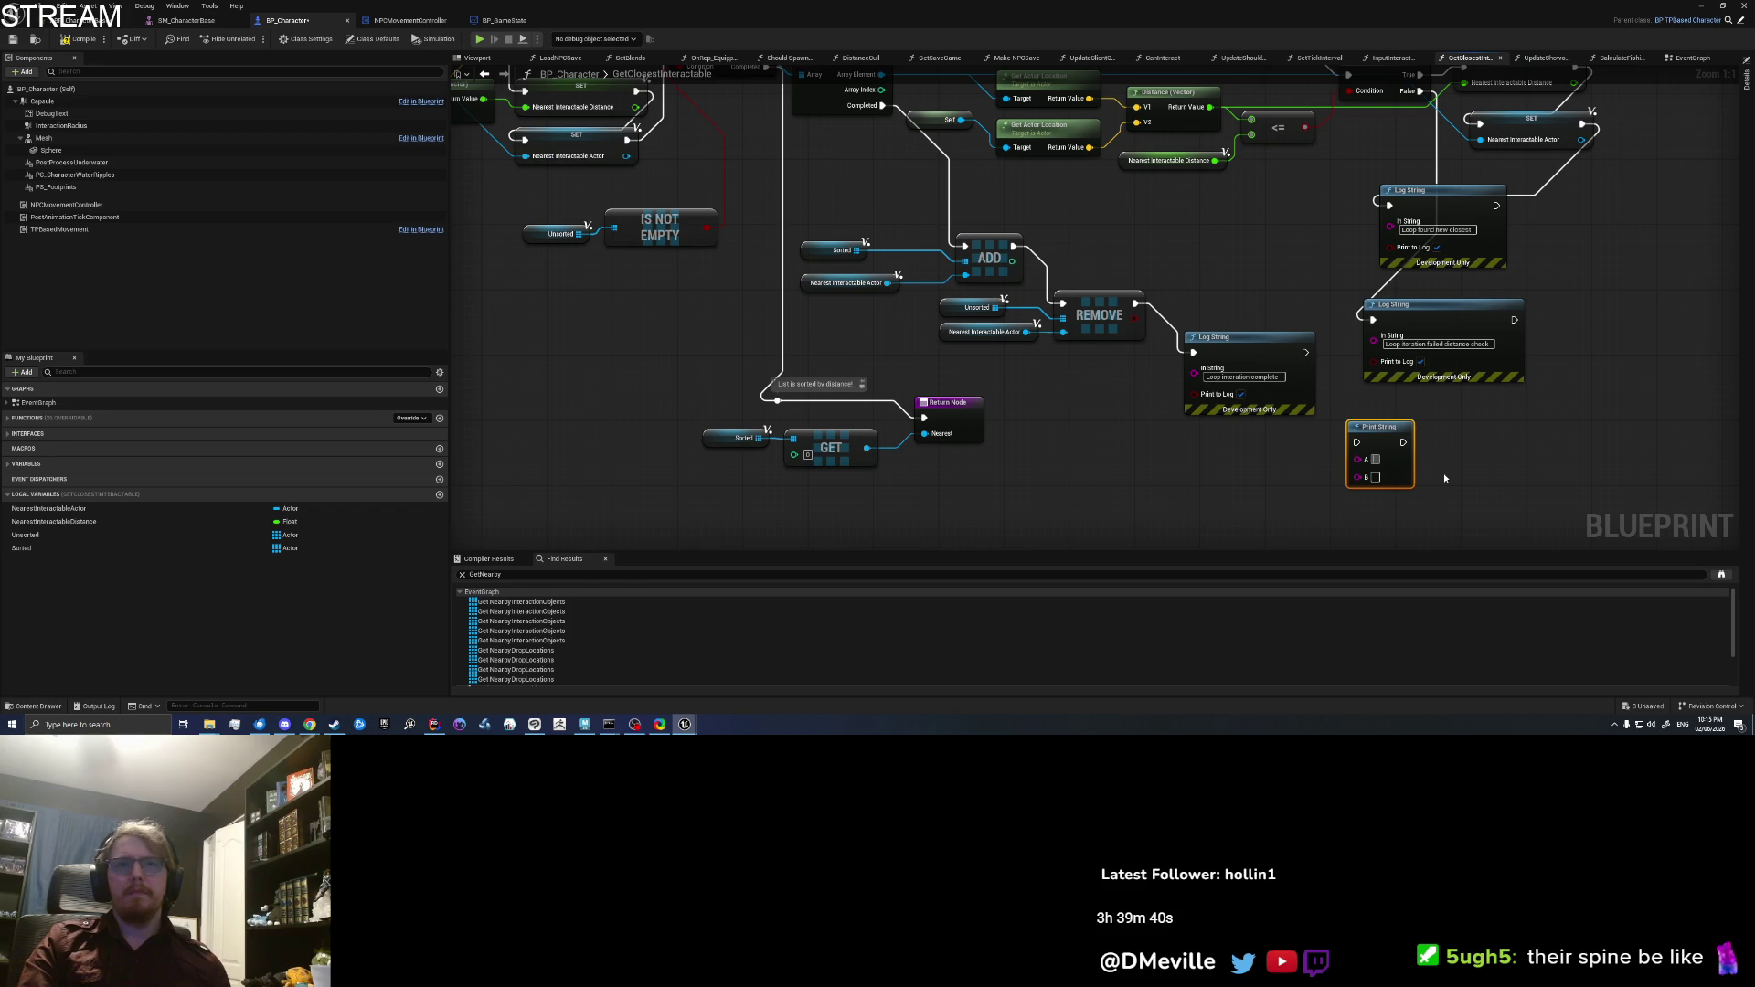
pyautogui.write('ted lengt')
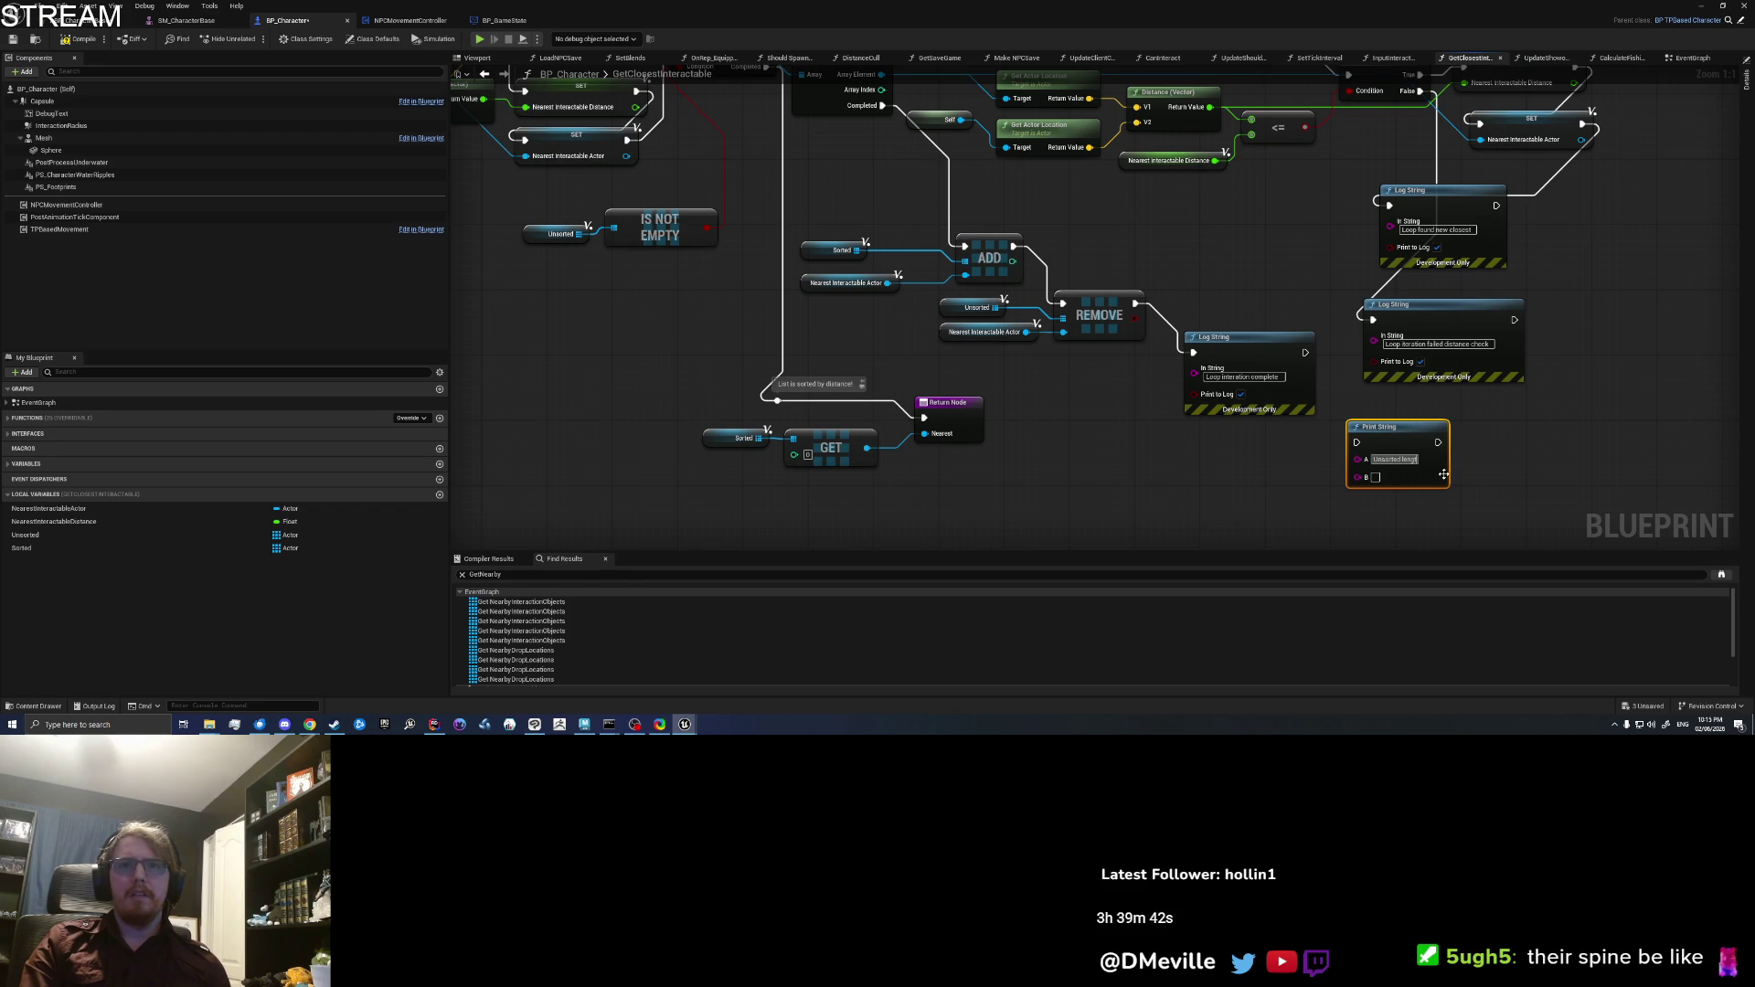
pyautogui.write('h is now:')
pyautogui.moveTo(997, 307); pyautogui.dragTo(1166, 476)
pyautogui.write('length')
pyautogui.press('Return')
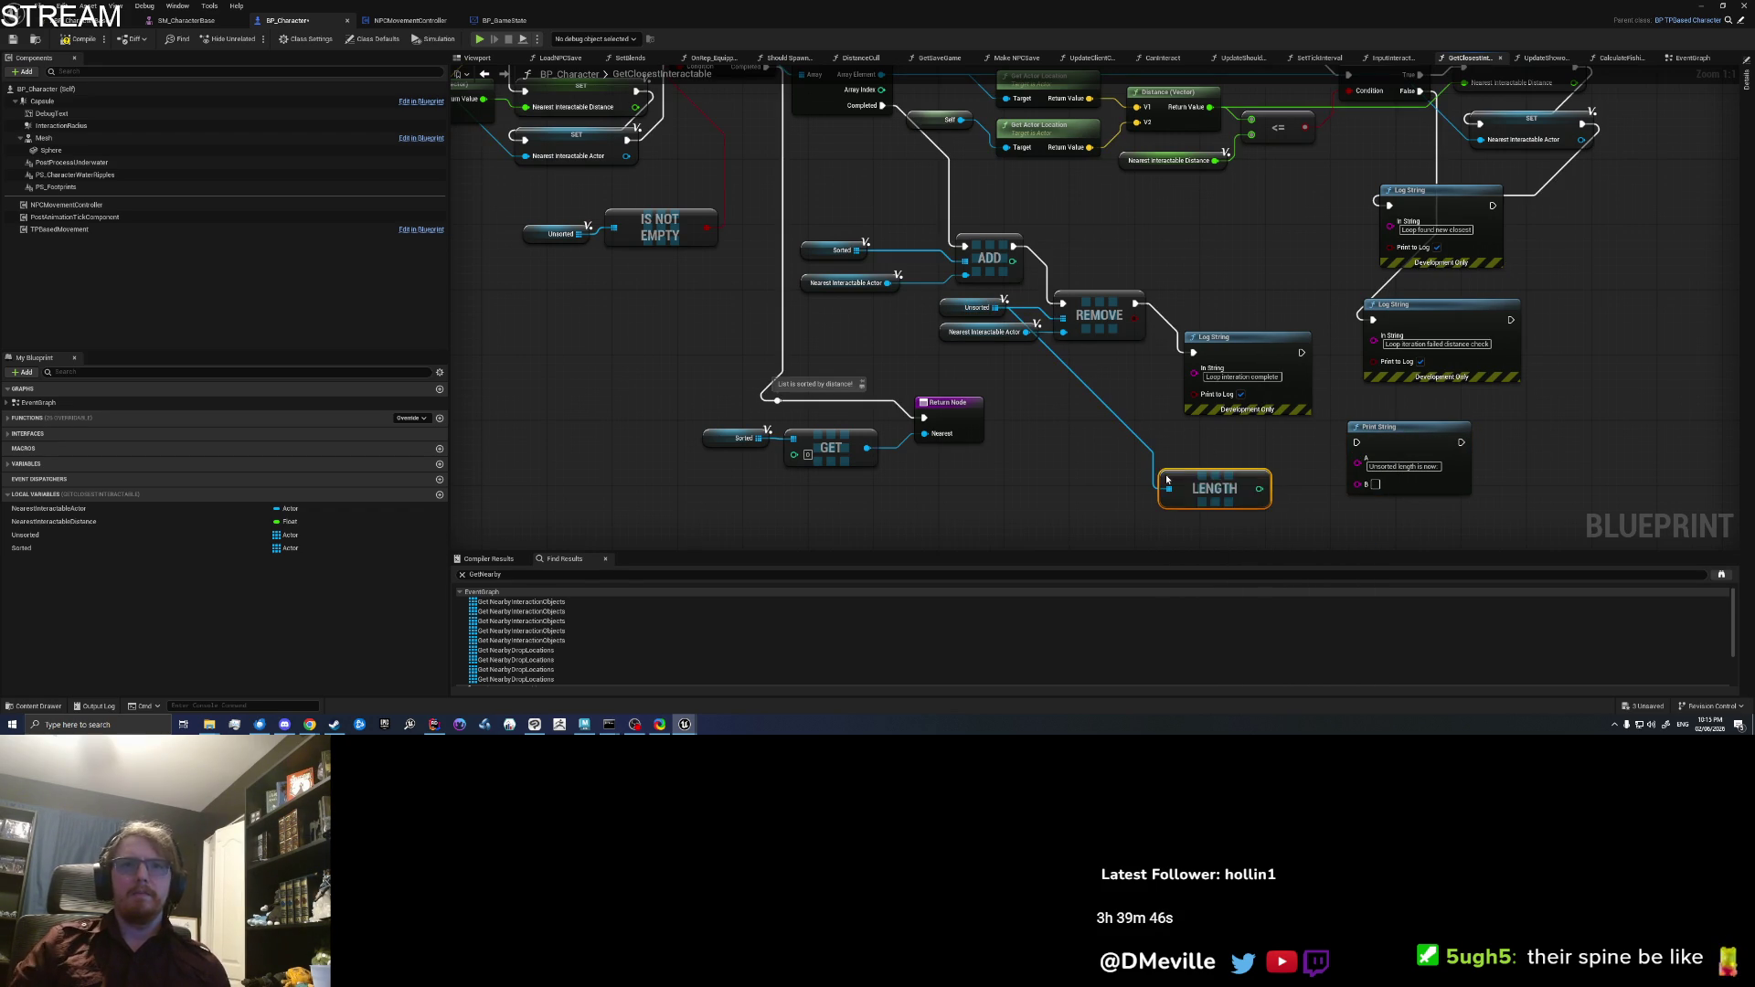
pyautogui.moveTo(1359, 484); pyautogui.dragTo(1258, 488)
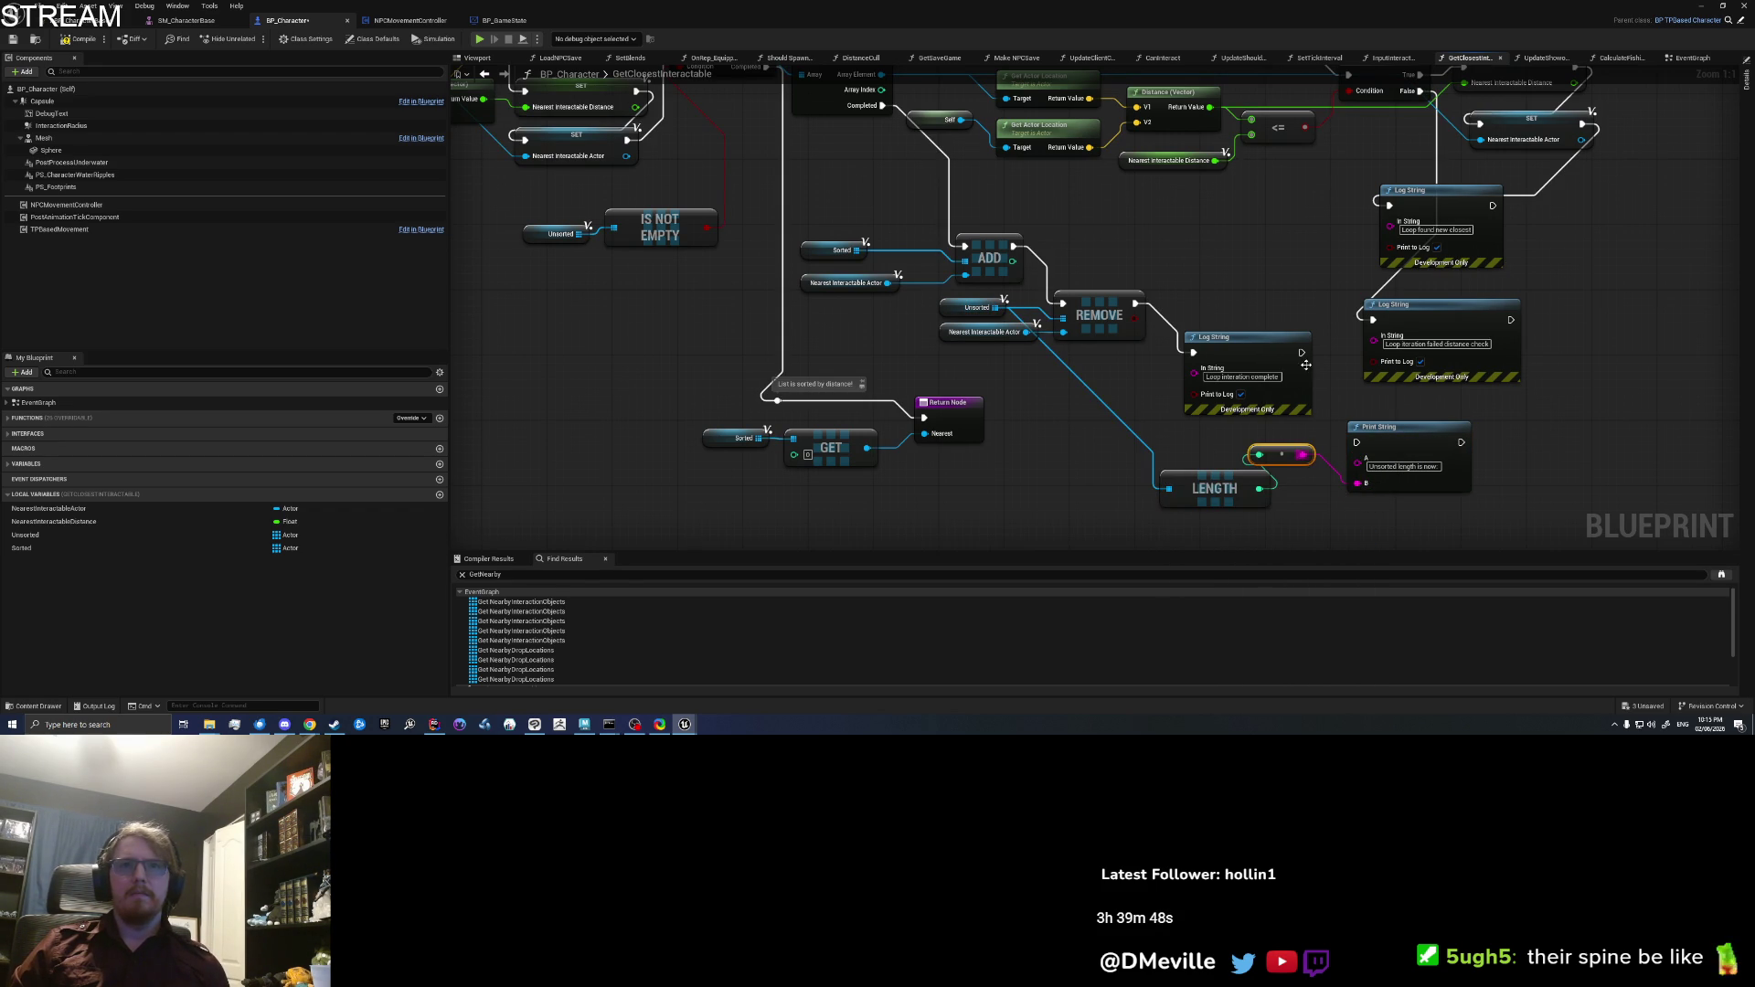
pyautogui.moveTo(1306, 359); pyautogui.dragTo(1309, 367)
# Step: Add a Log String reading 'While loop done.' on the loop's completed execution path
pyautogui.moveTo(837, 427)
pyautogui.mouseDown()
pyautogui.moveTo(887, 381)
pyautogui.moveTo(934, 476)
pyautogui.mouseUp()
pyautogui.write('log string')
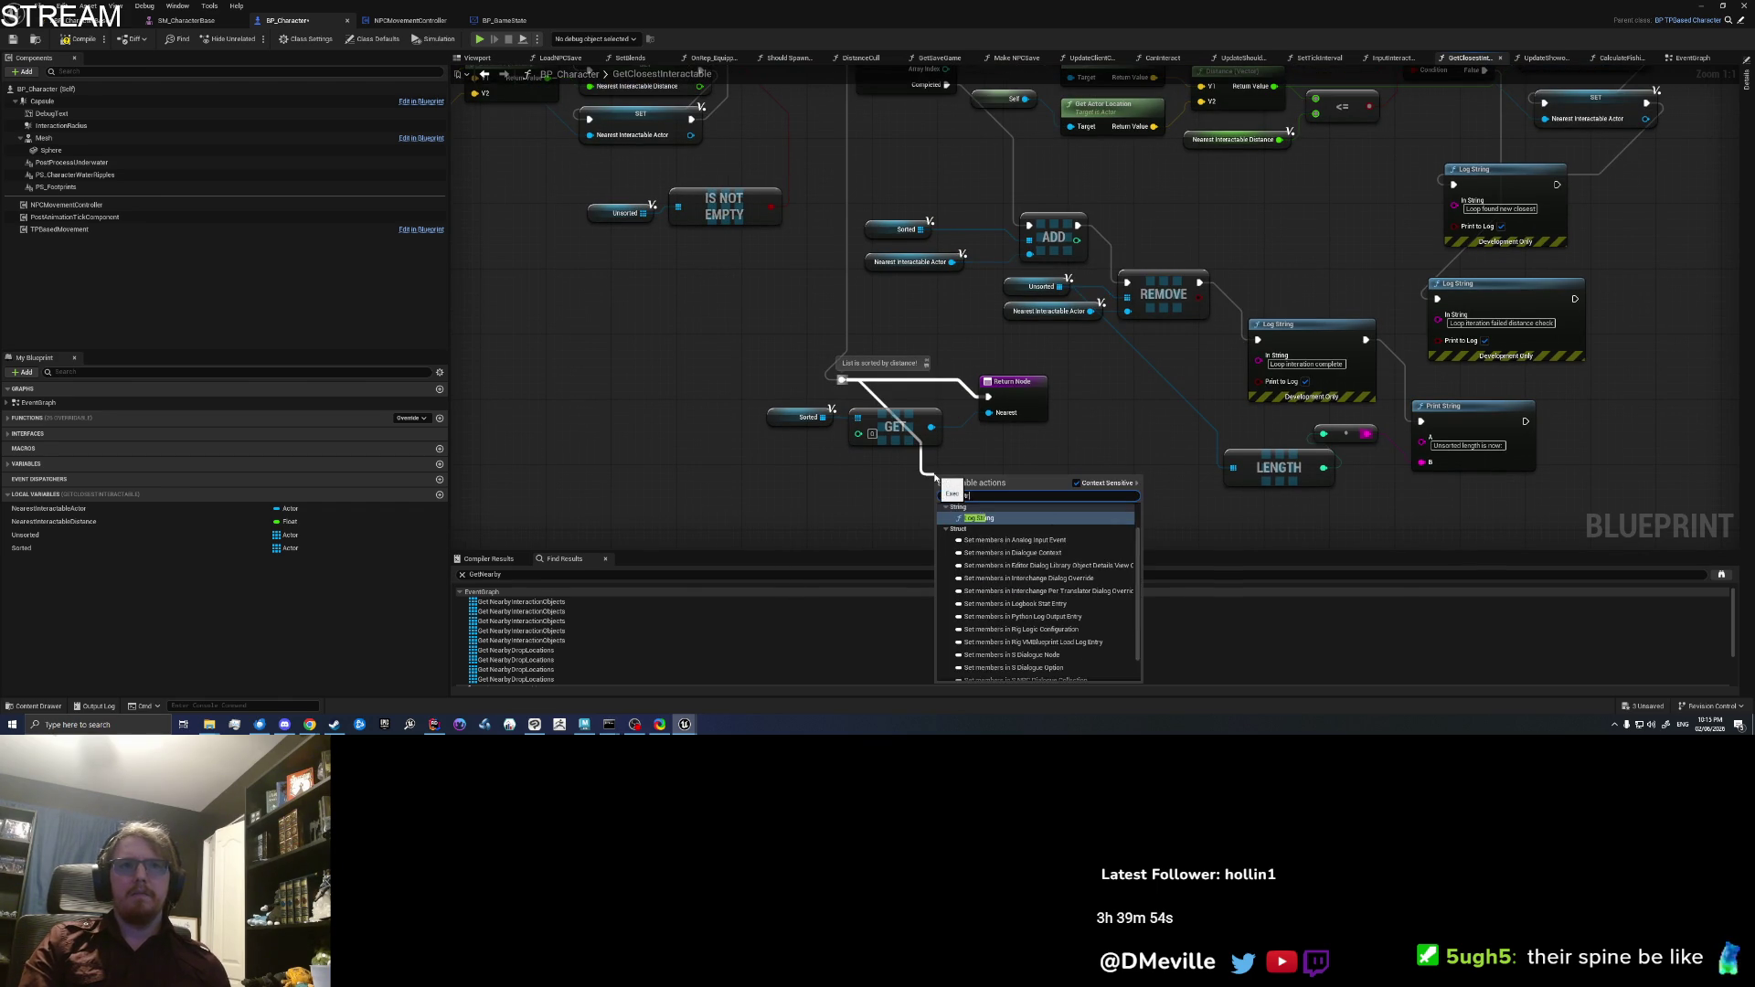
pyautogui.click(984, 512)
pyautogui.press('BackSpace')
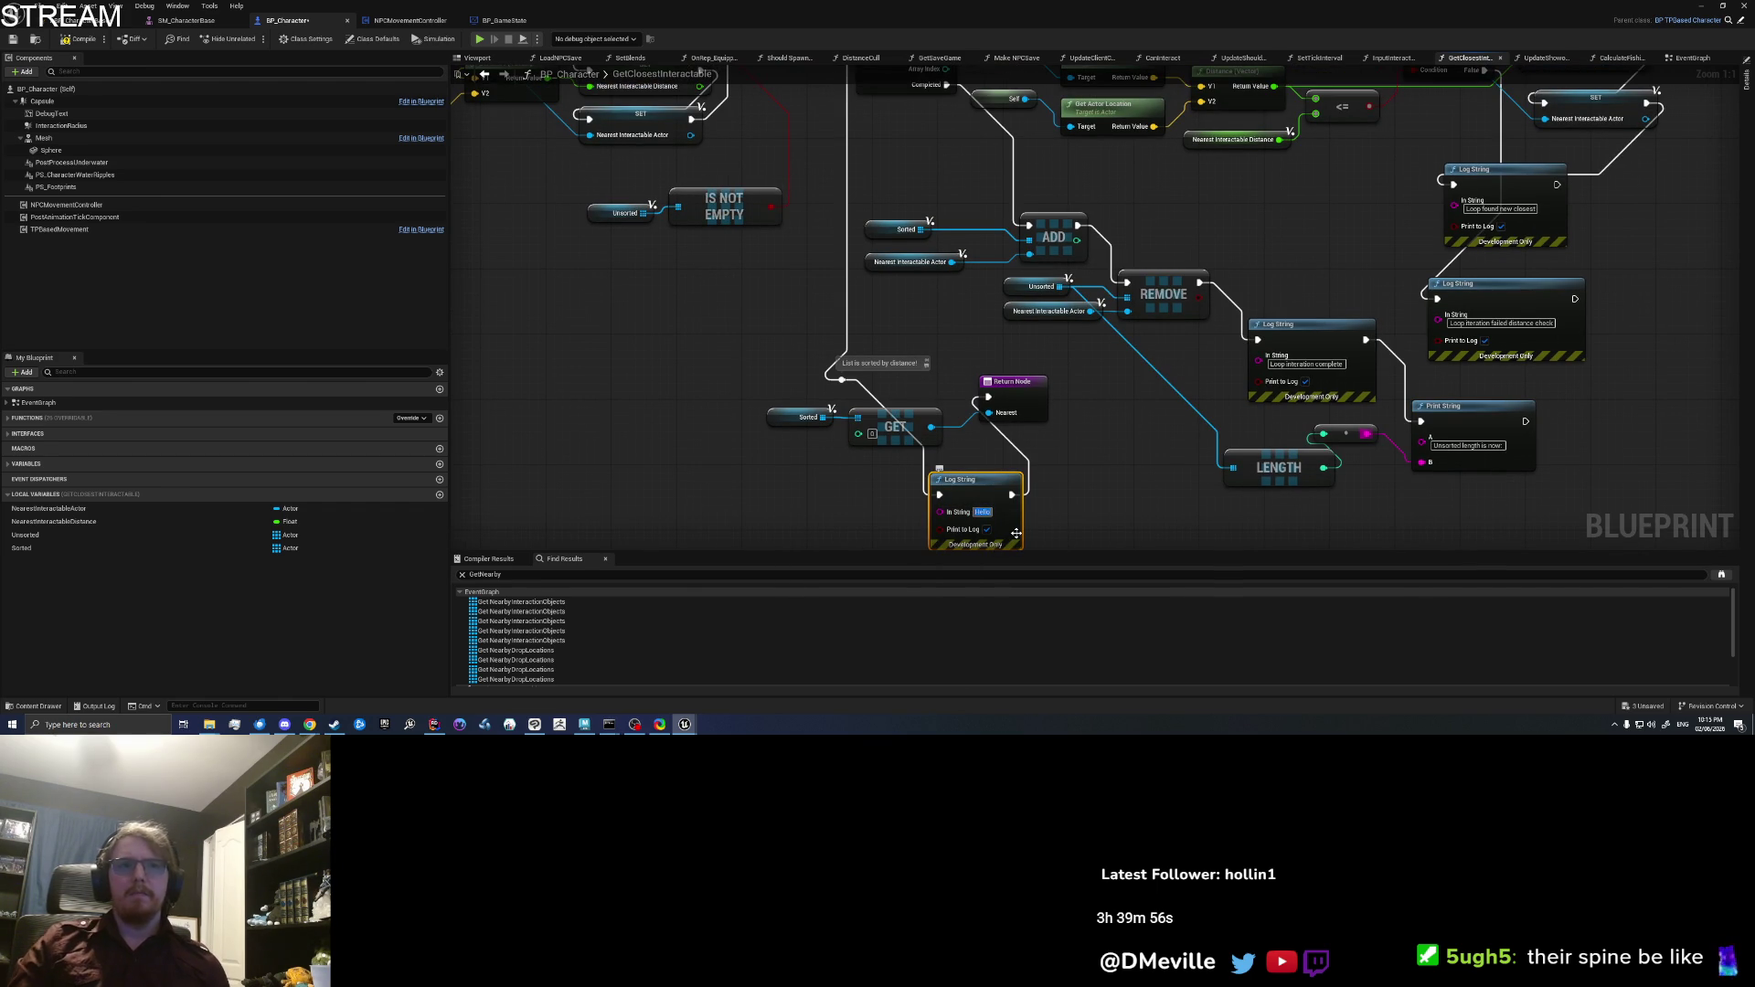
pyautogui.write('done.')
pyautogui.press('BackSpace')
pyautogui.press('BackSpace')
pyautogui.press('BackSpace')
pyautogui.write('e loop done.')
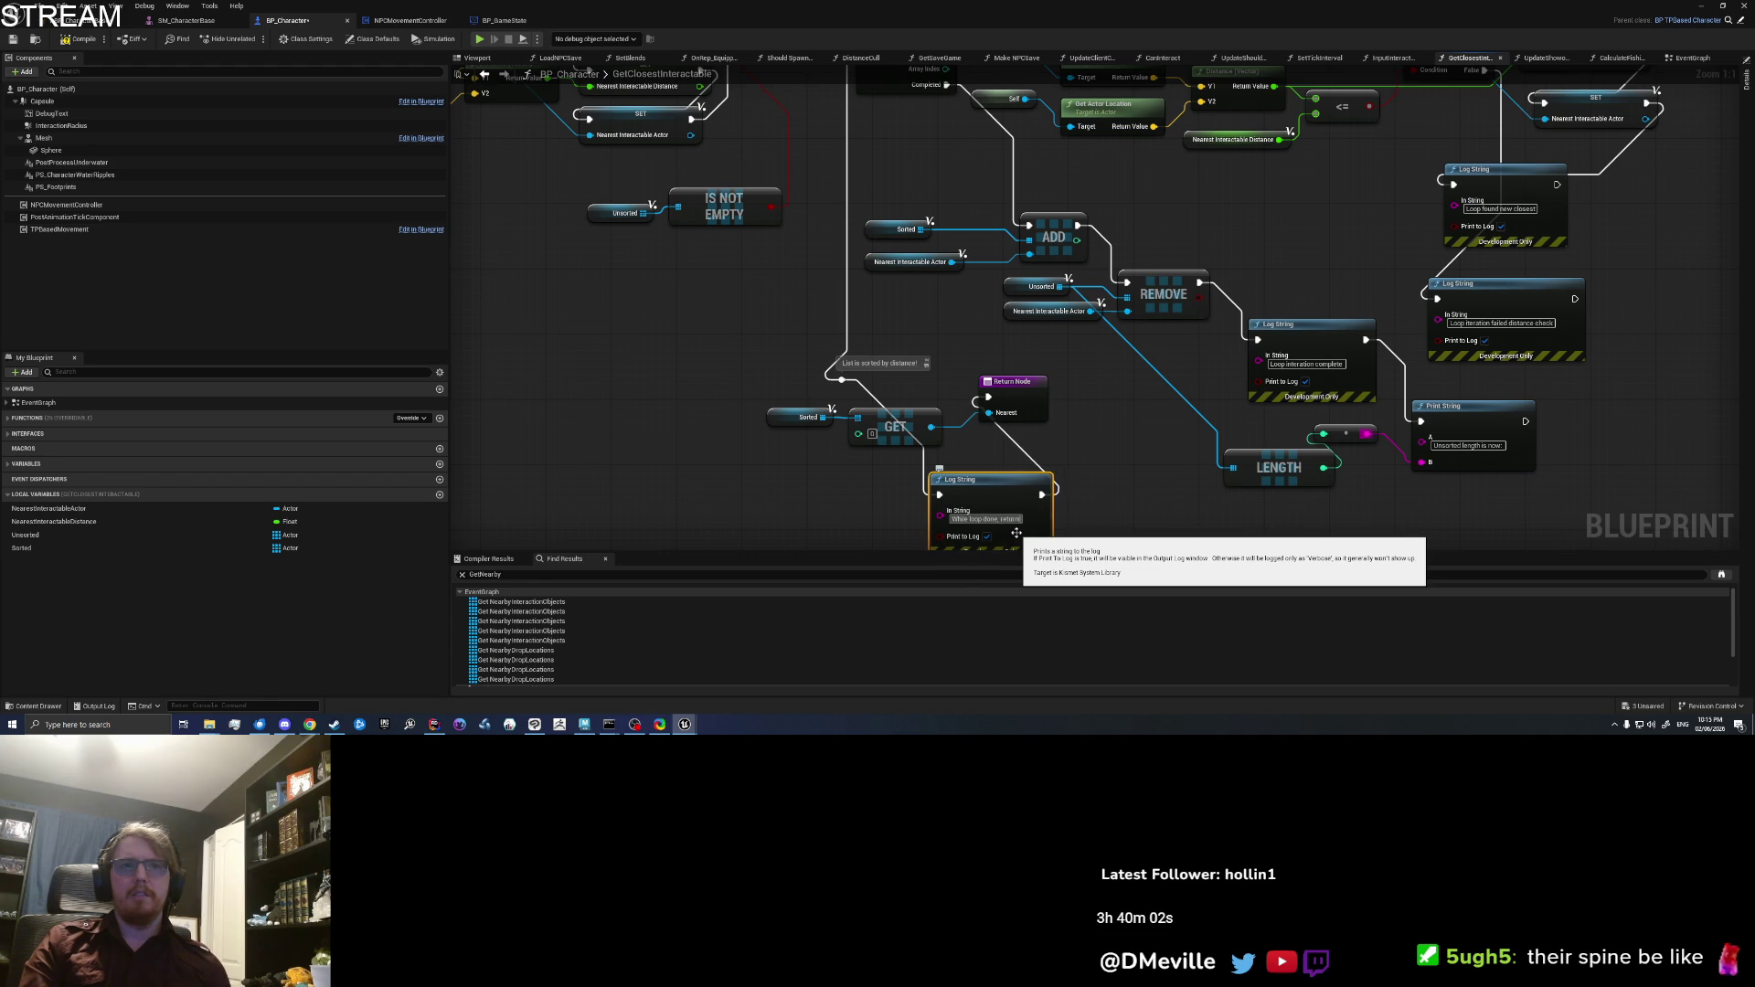
pyautogui.moveTo(1016, 533)
pyautogui.mouseDown()
pyautogui.moveTo(830, 439)
pyautogui.moveTo(922, 474)
pyautogui.mouseUp()
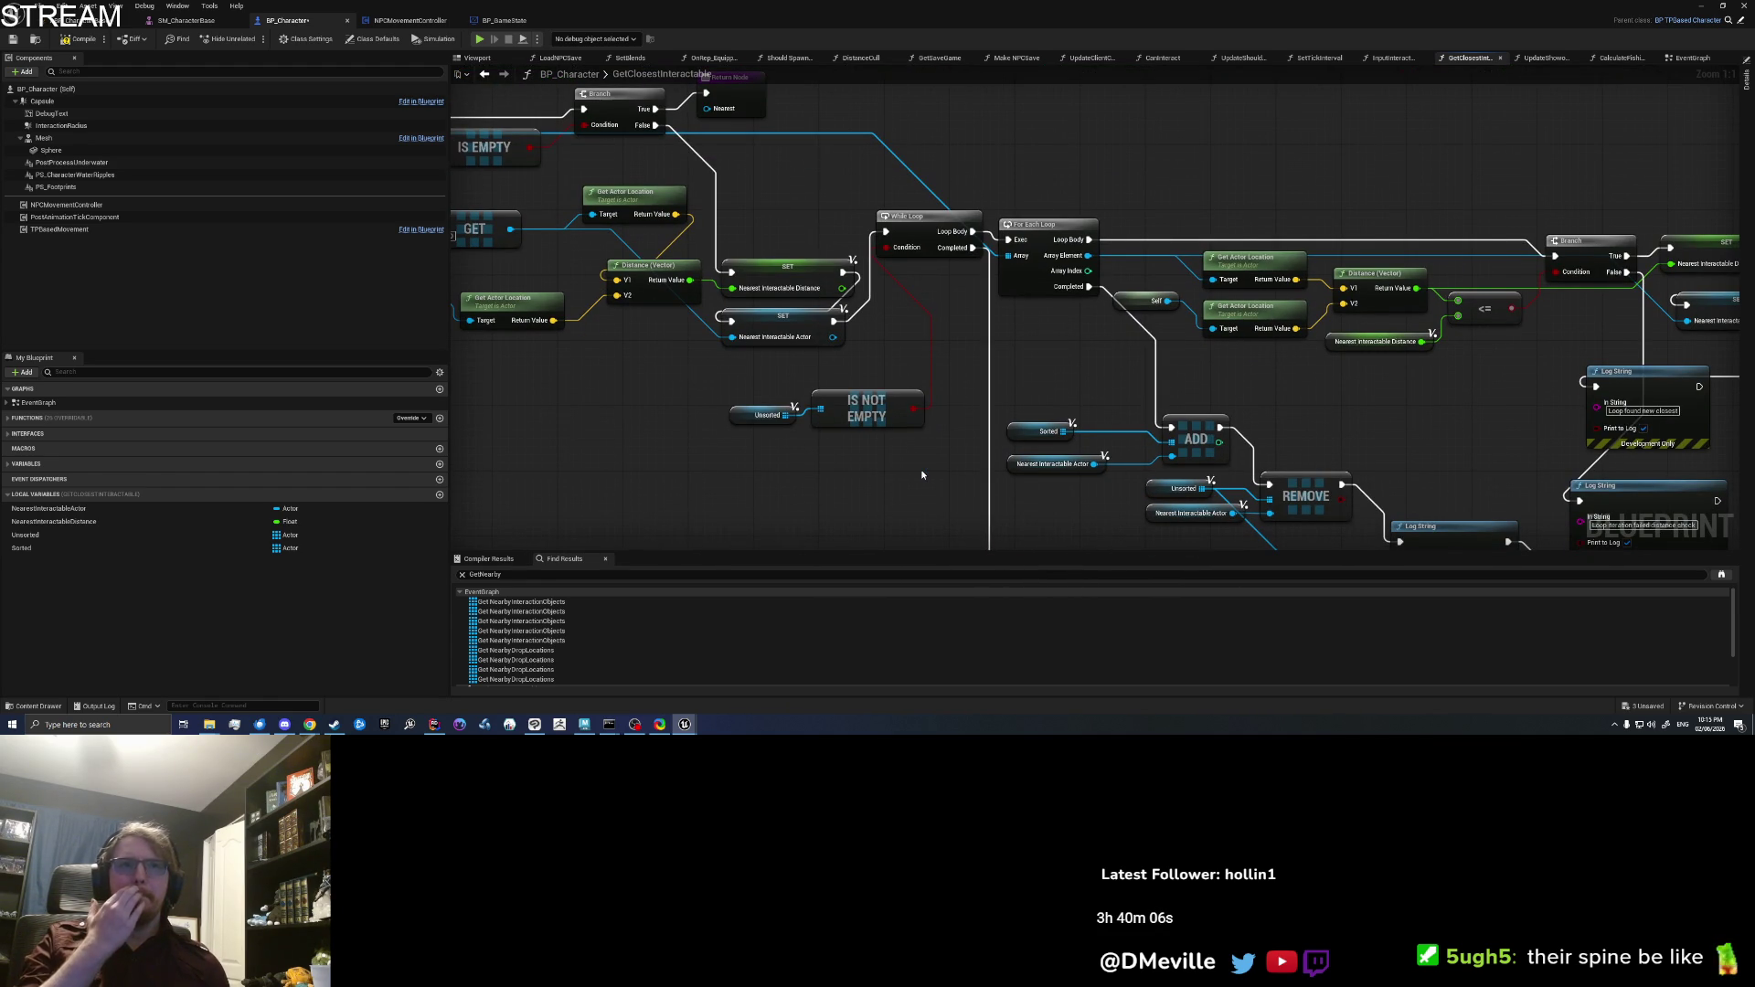
# Step: Insert a Print String 'While loop iteration unsorted lenght' between While Loop and For Each Loop
pyautogui.moveTo(1022, 363); pyautogui.dragTo(973, 393)
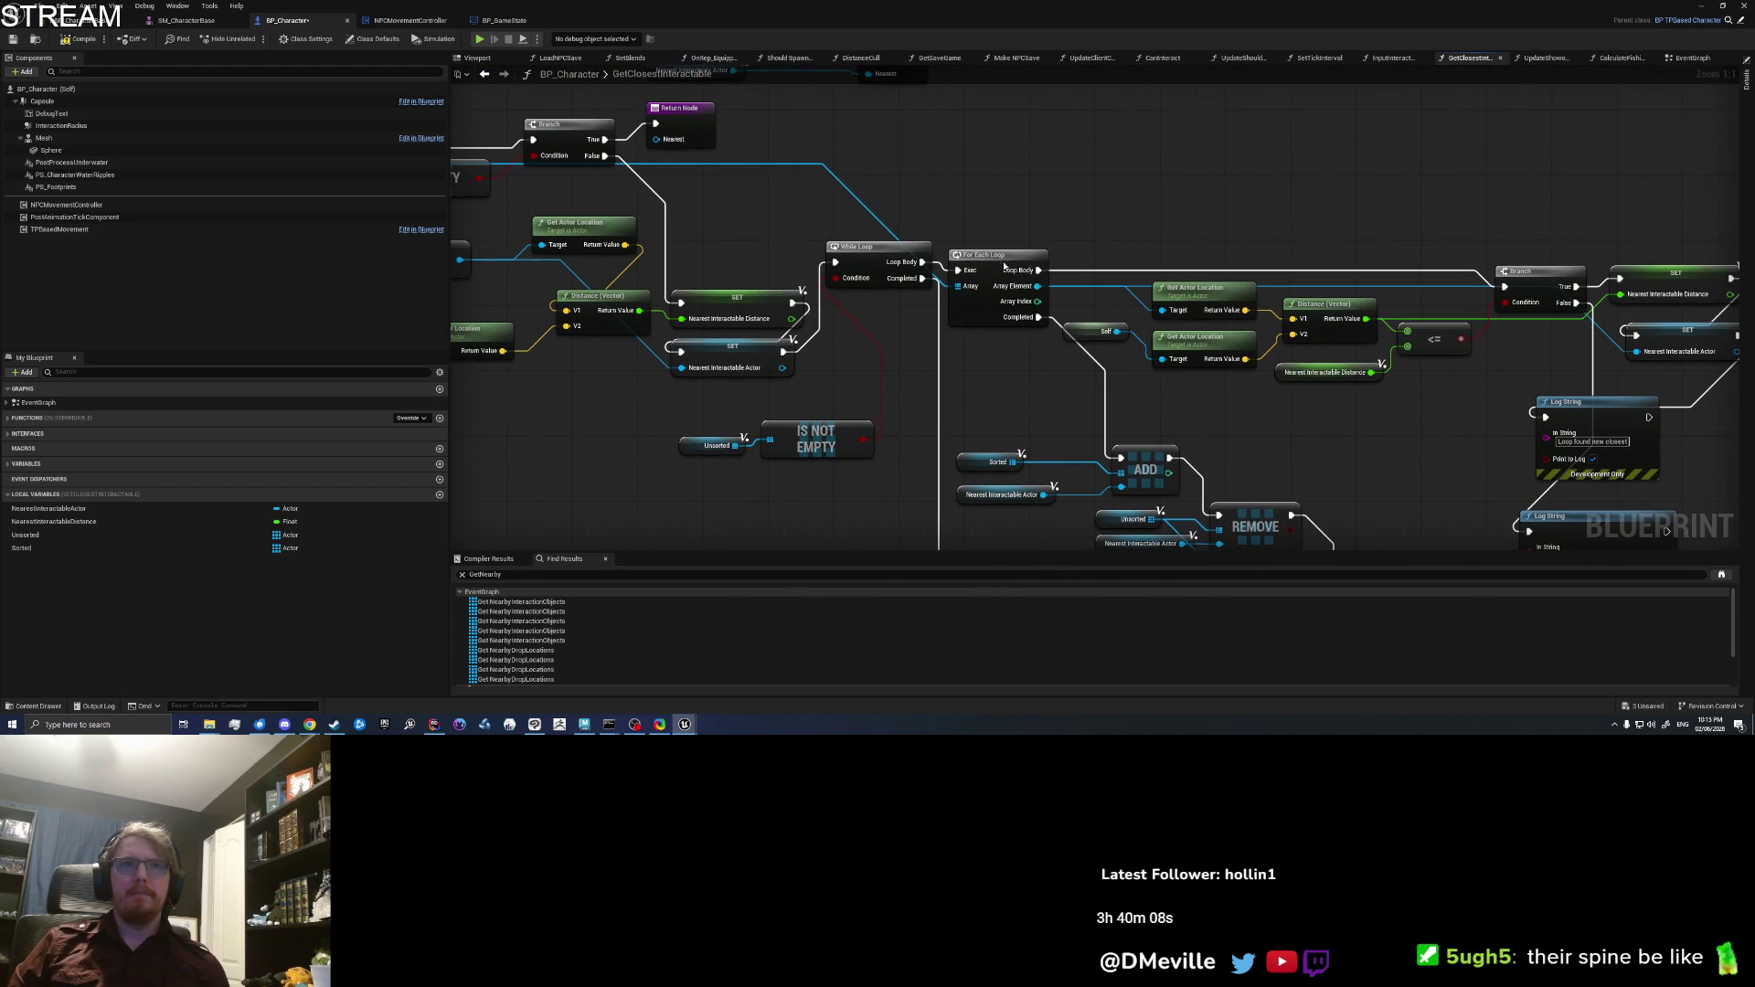
pyautogui.rightClick(957, 184)
pyautogui.write('print strin')
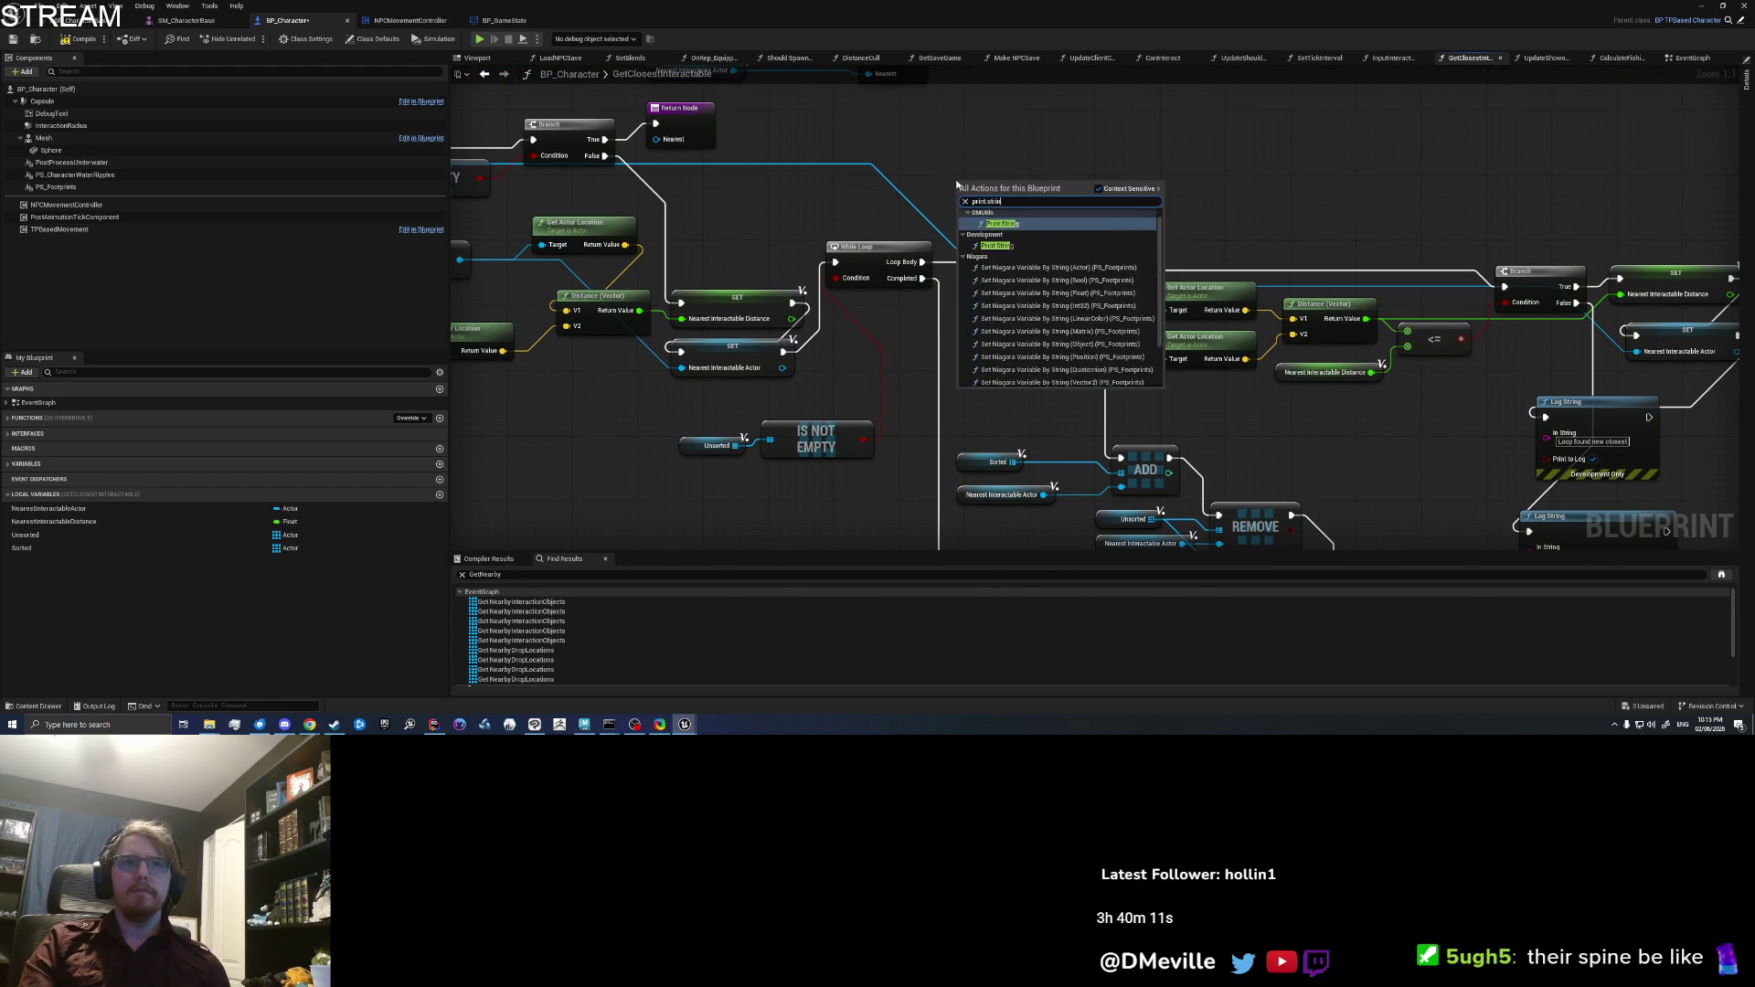
pyautogui.press('Return')
pyautogui.moveTo(921, 262); pyautogui.dragTo(957, 196)
pyautogui.hotkey('ctrl', 'a')
pyautogui.write('While loop iteration unsorted lengh')
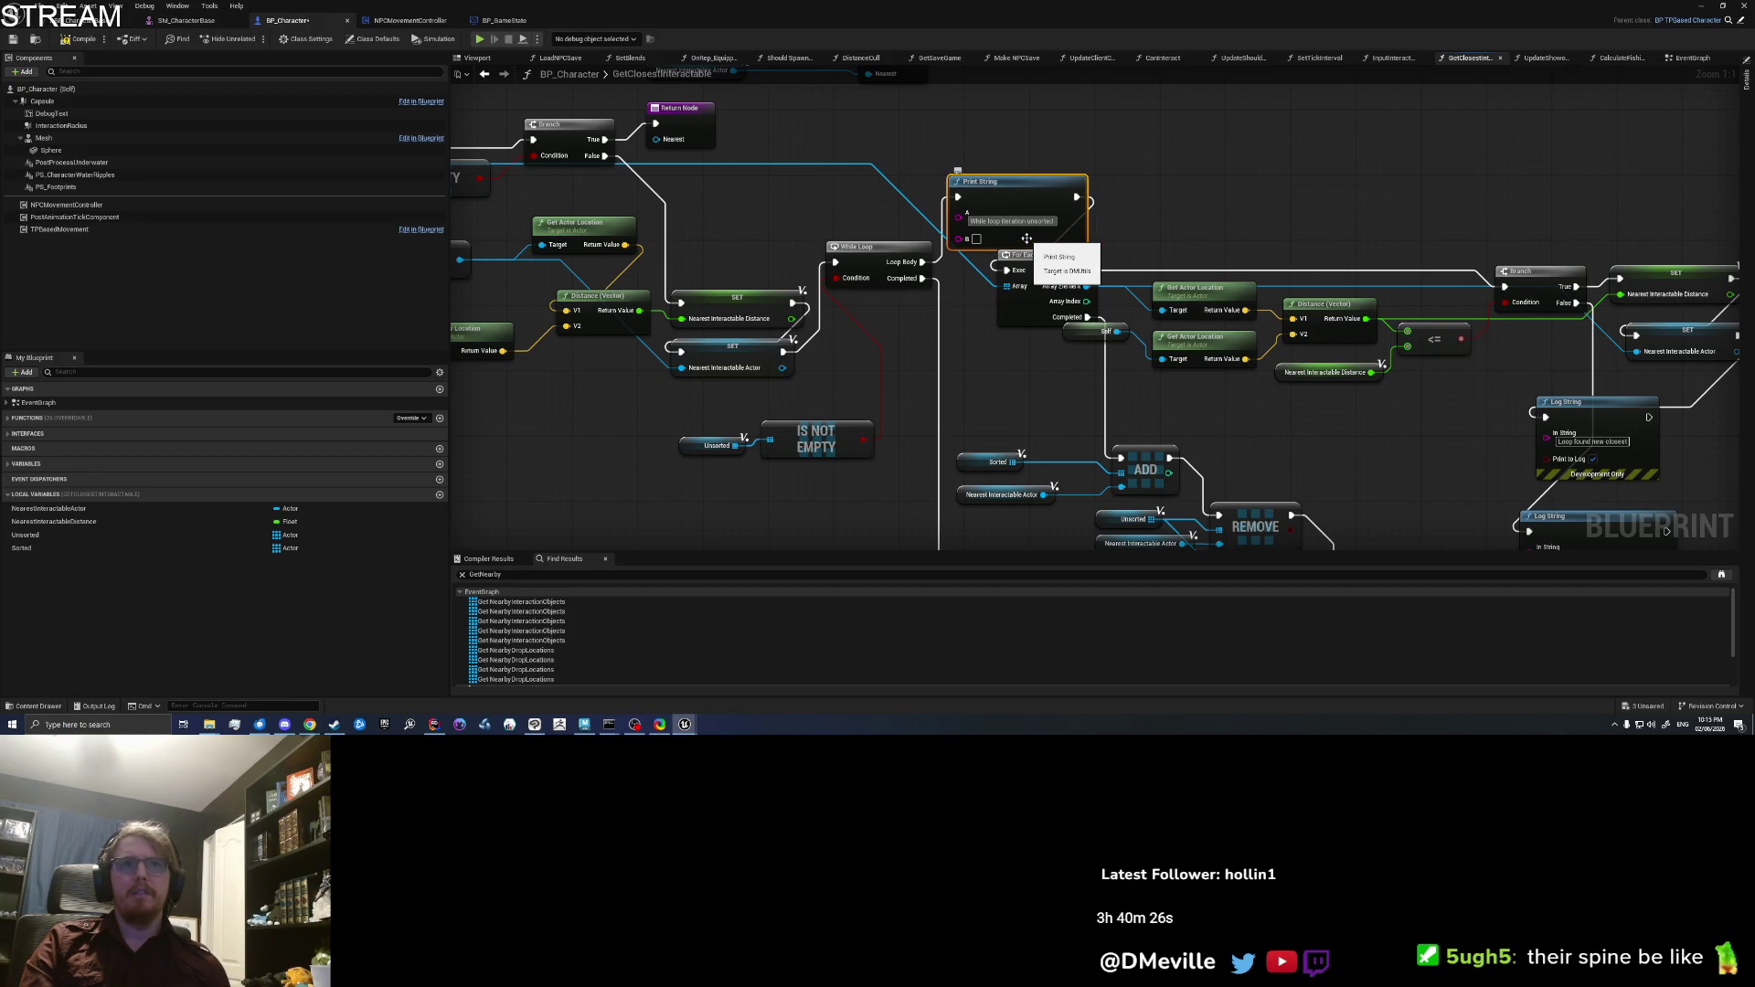
pyautogui.write('t:')
# Step: Feed the Unsorted array's Length into that Print String, then return to the level editor
pyautogui.click(722, 446)
pyautogui.moveTo(736, 445); pyautogui.dragTo(871, 359)
pyautogui.write('g')
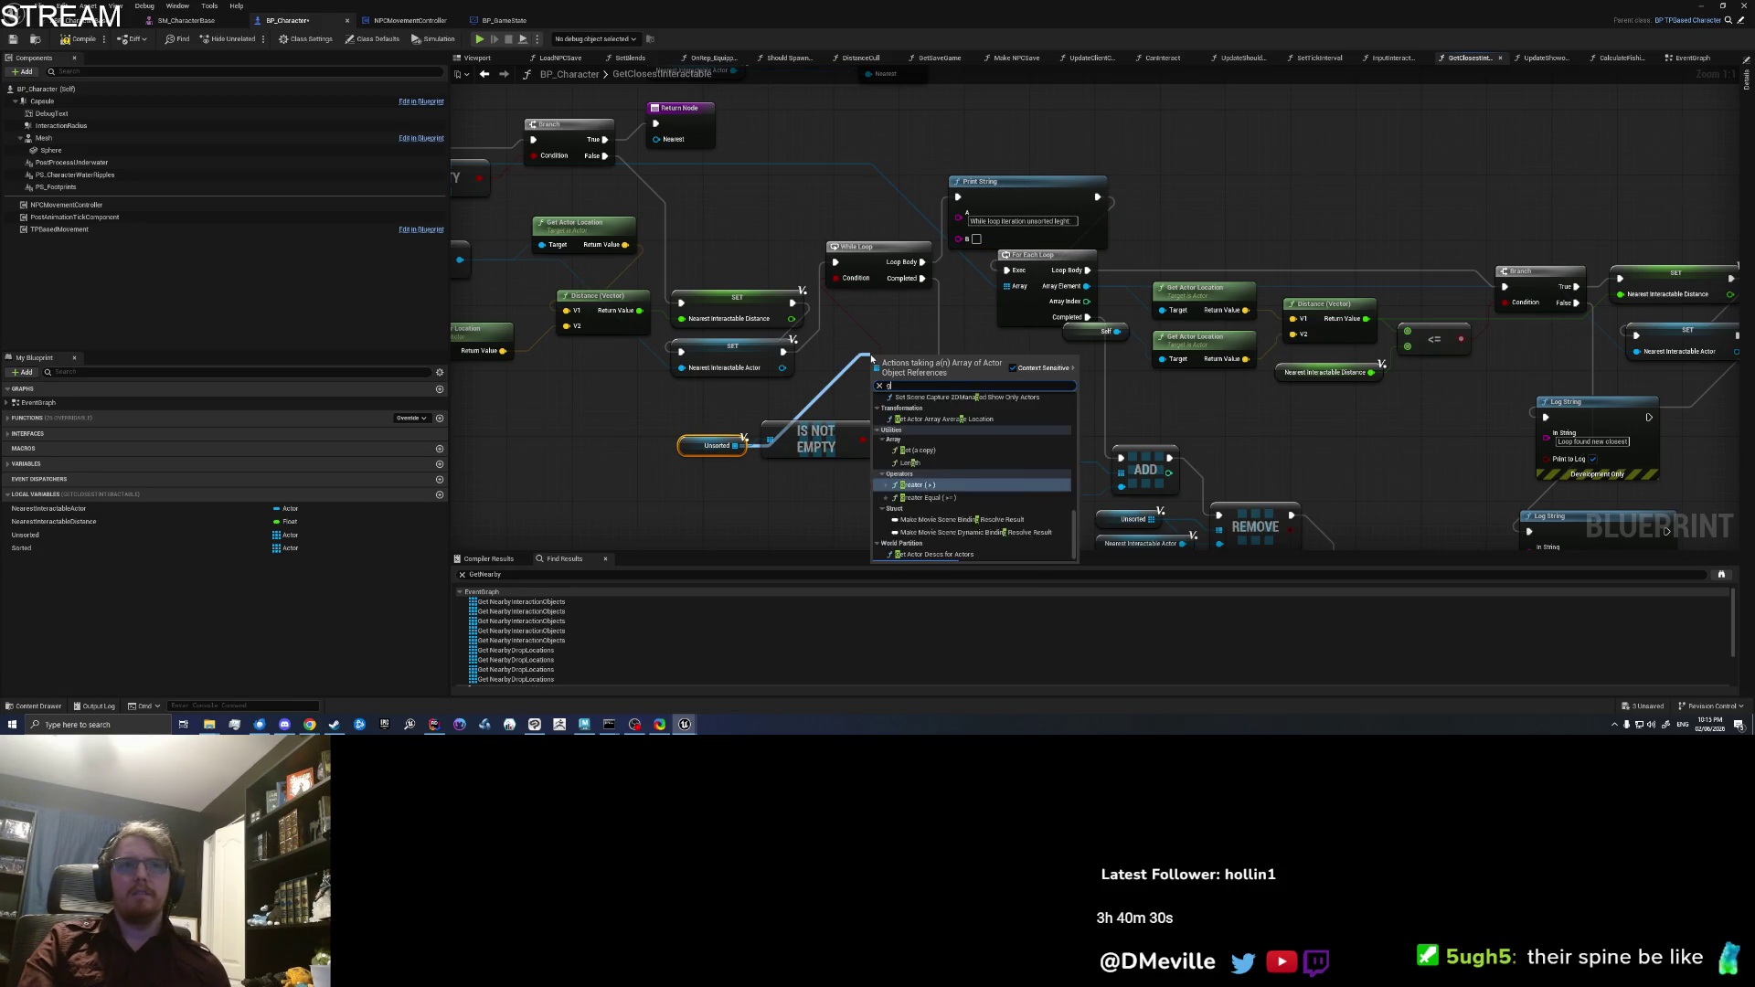
pyautogui.write('et len')
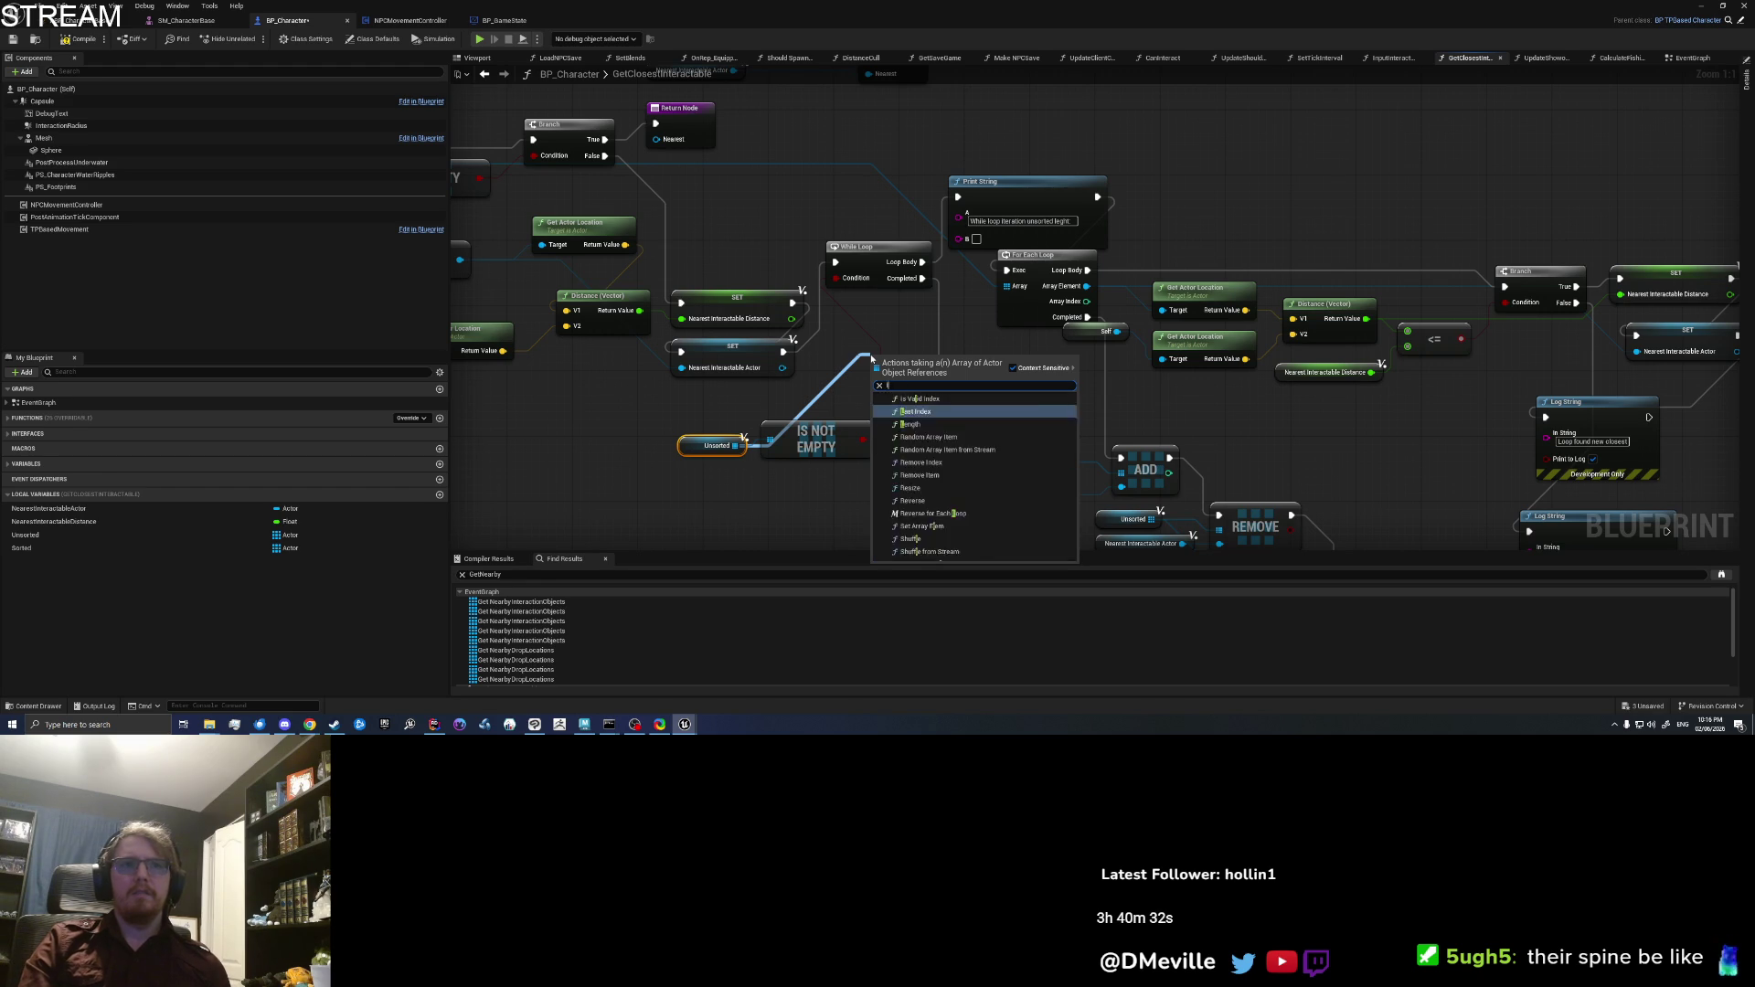
pyautogui.press('Return')
pyautogui.moveTo(964, 366); pyautogui.dragTo(961, 239)
pyautogui.moveTo(1037, 350); pyautogui.dragTo(1042, 236)
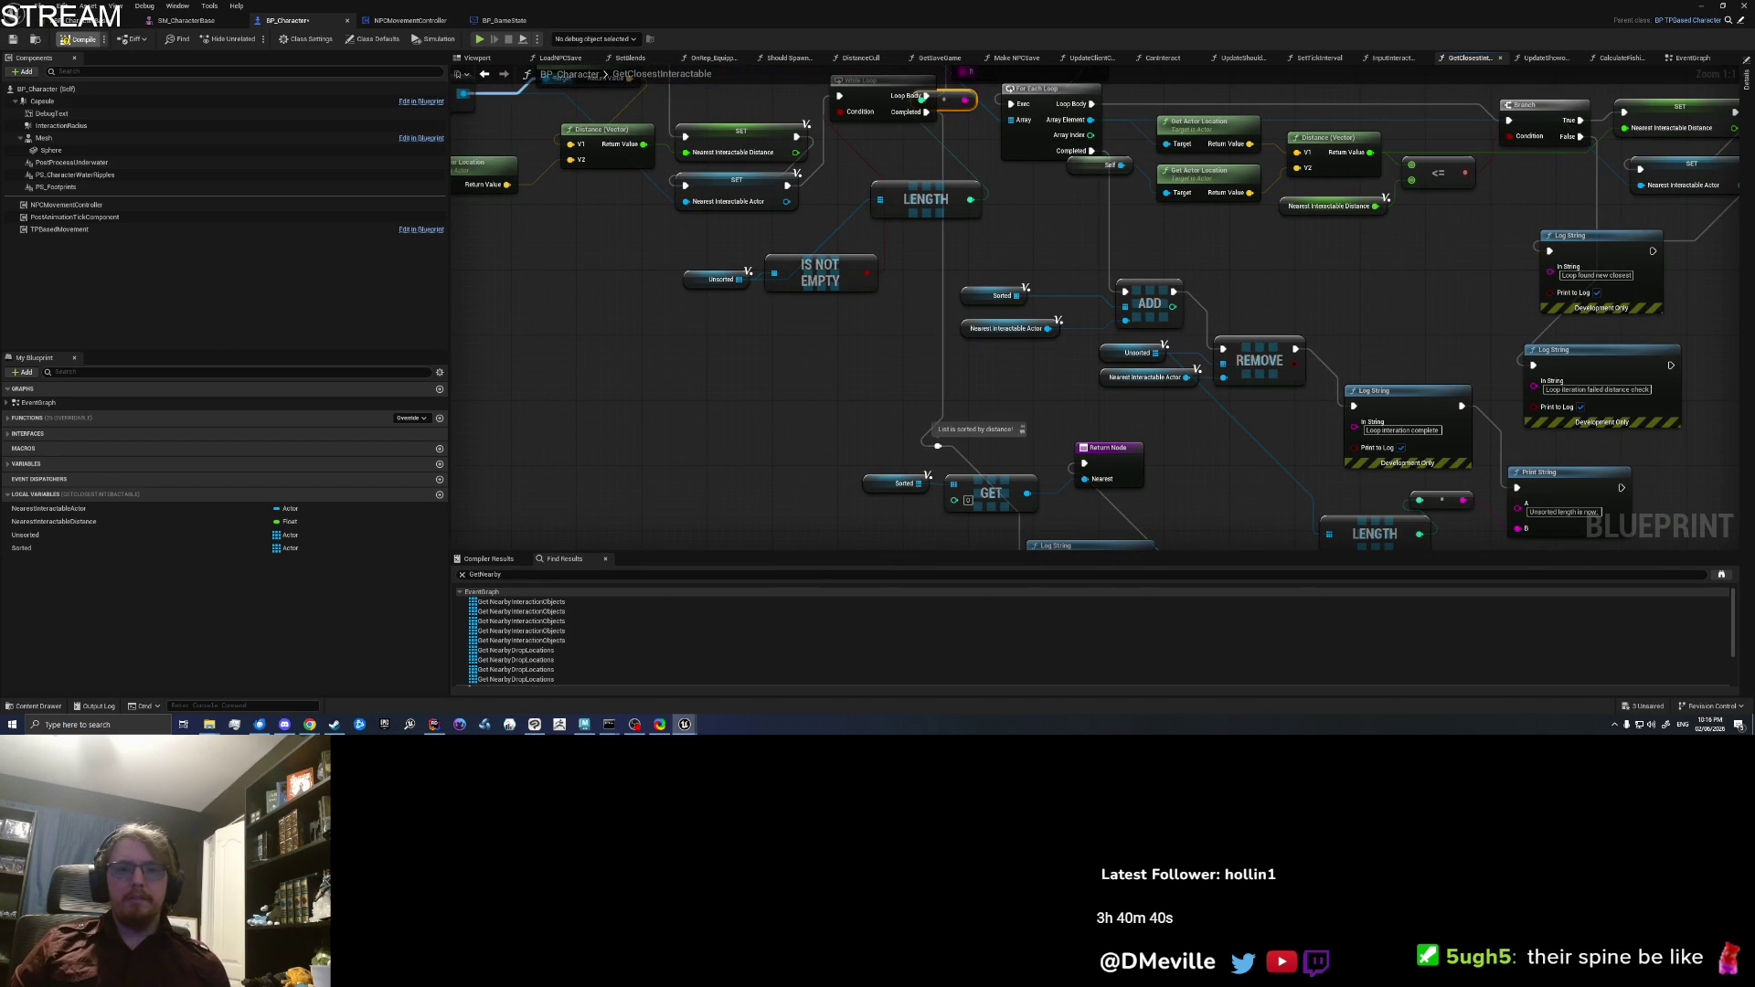
pyautogui.click(685, 724)
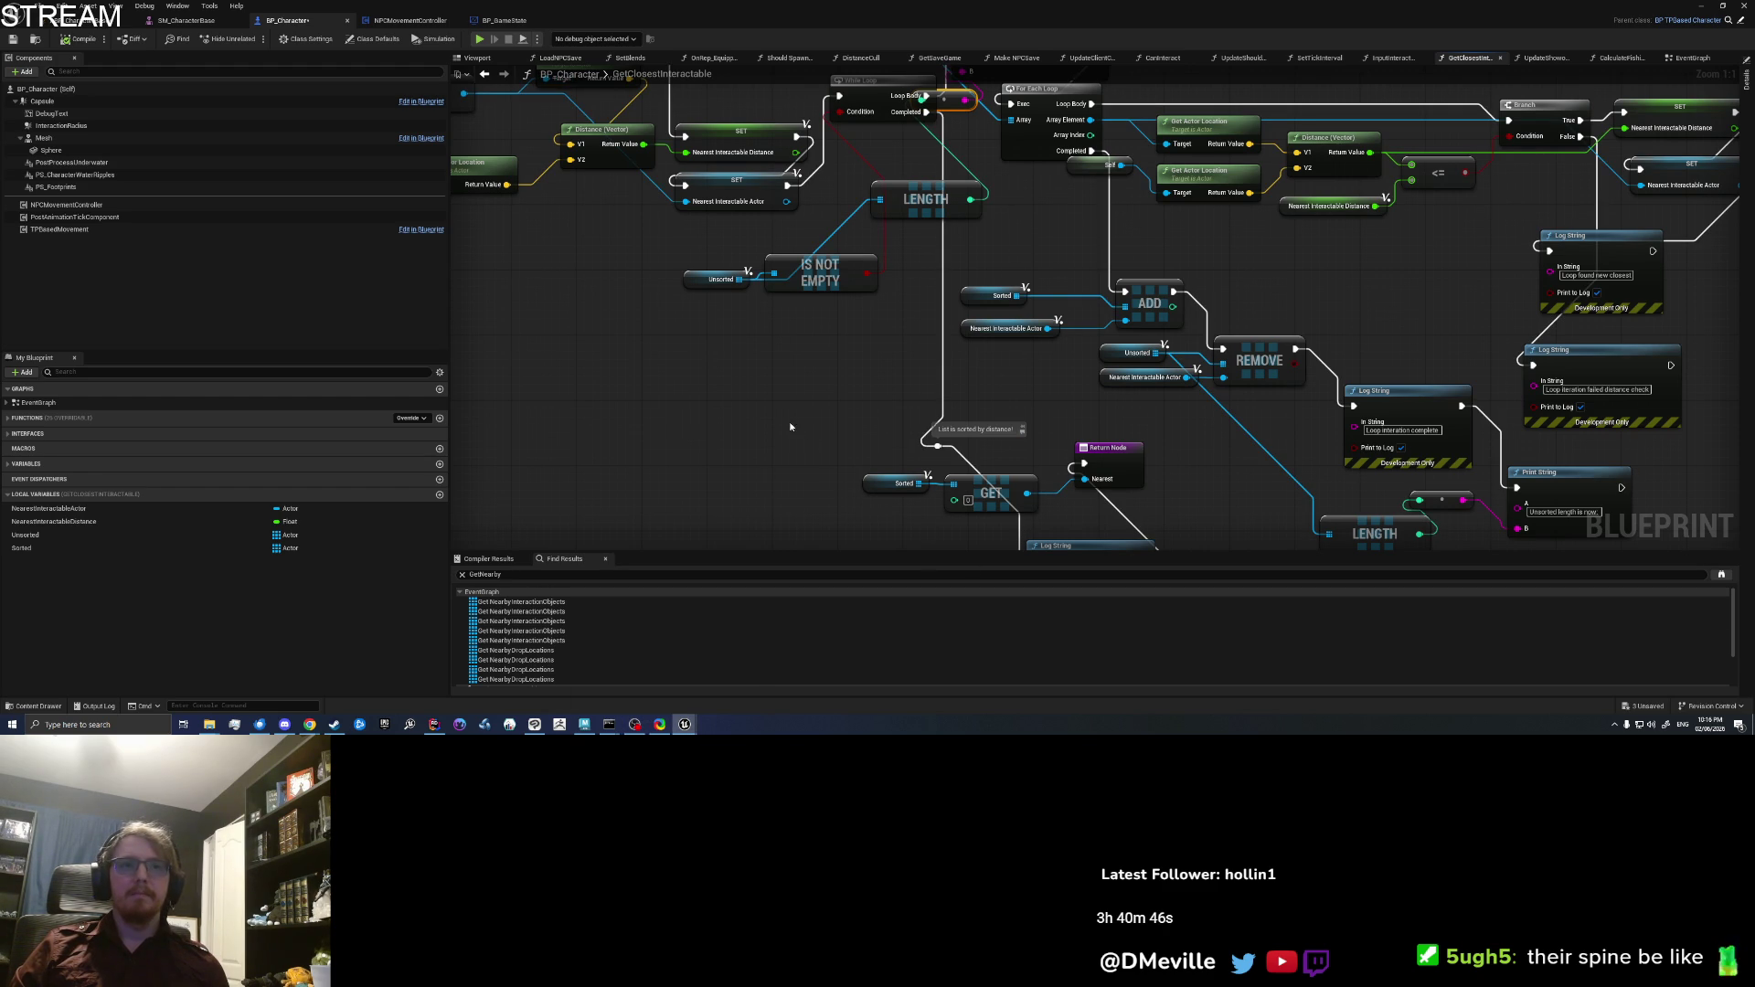
pyautogui.click(1705, 5)
# Step: Start a Play From Here session on the beach near the tent and watch the running game
pyautogui.moveTo(1545, 146); pyautogui.dragTo(1517, 246)
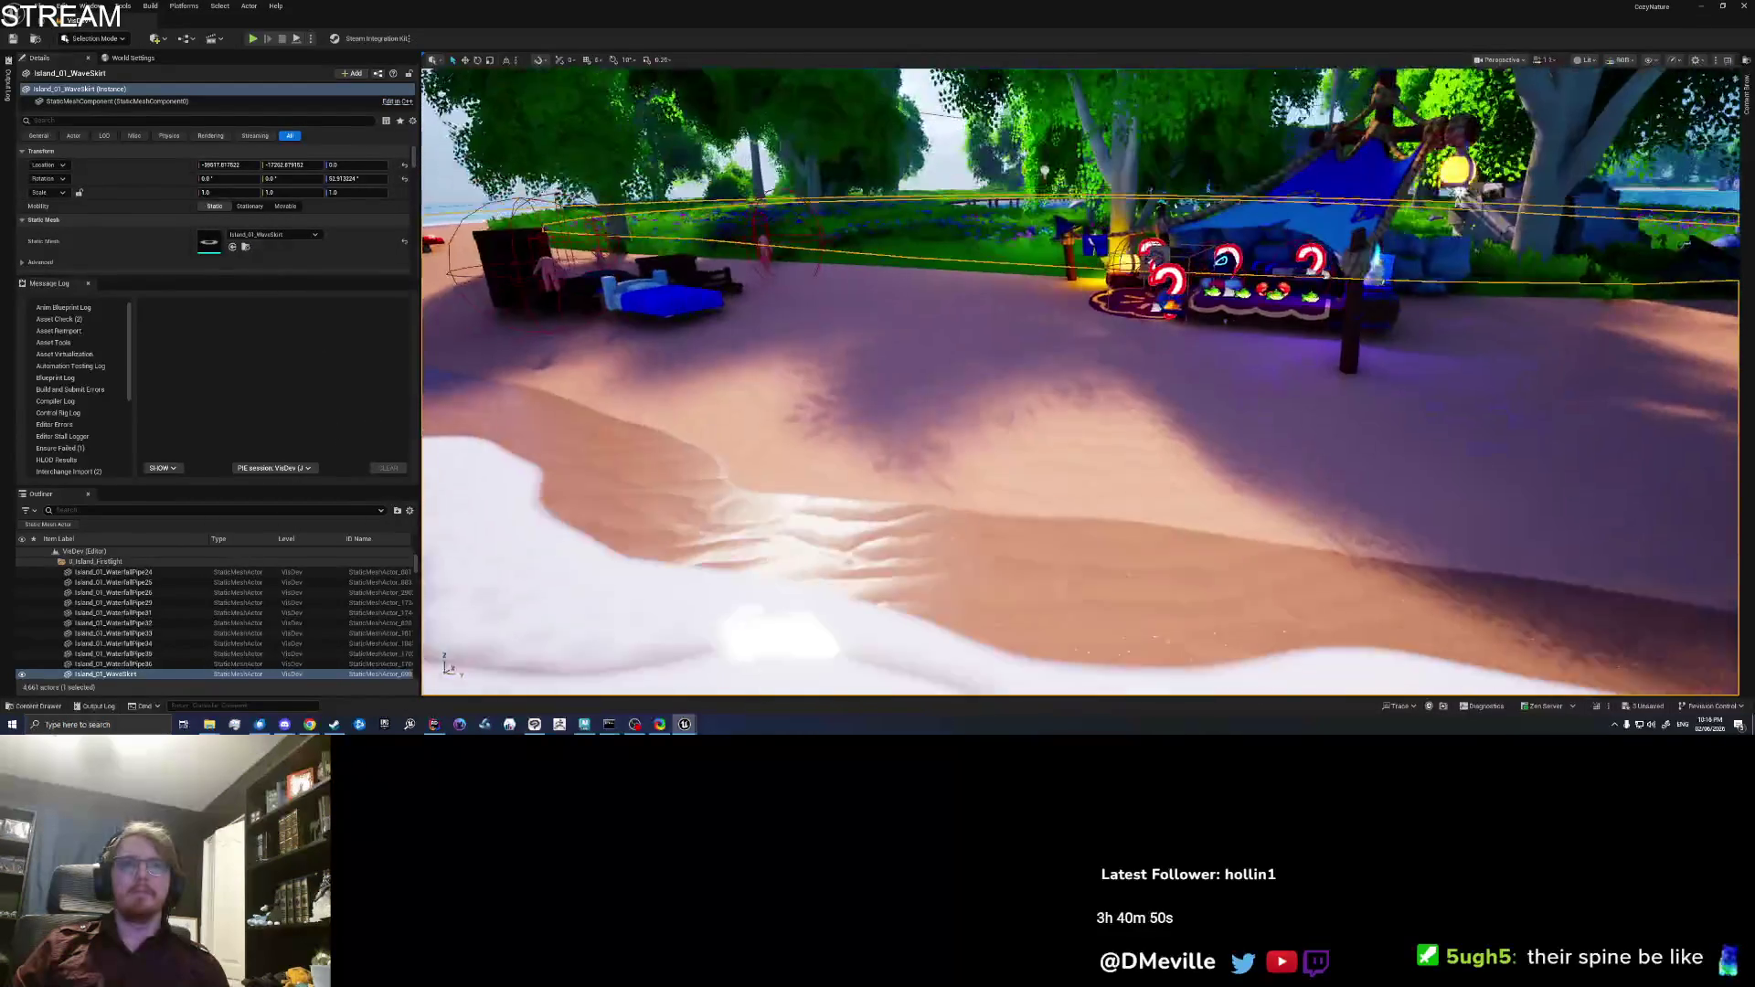
pyautogui.rightClick(1049, 391)
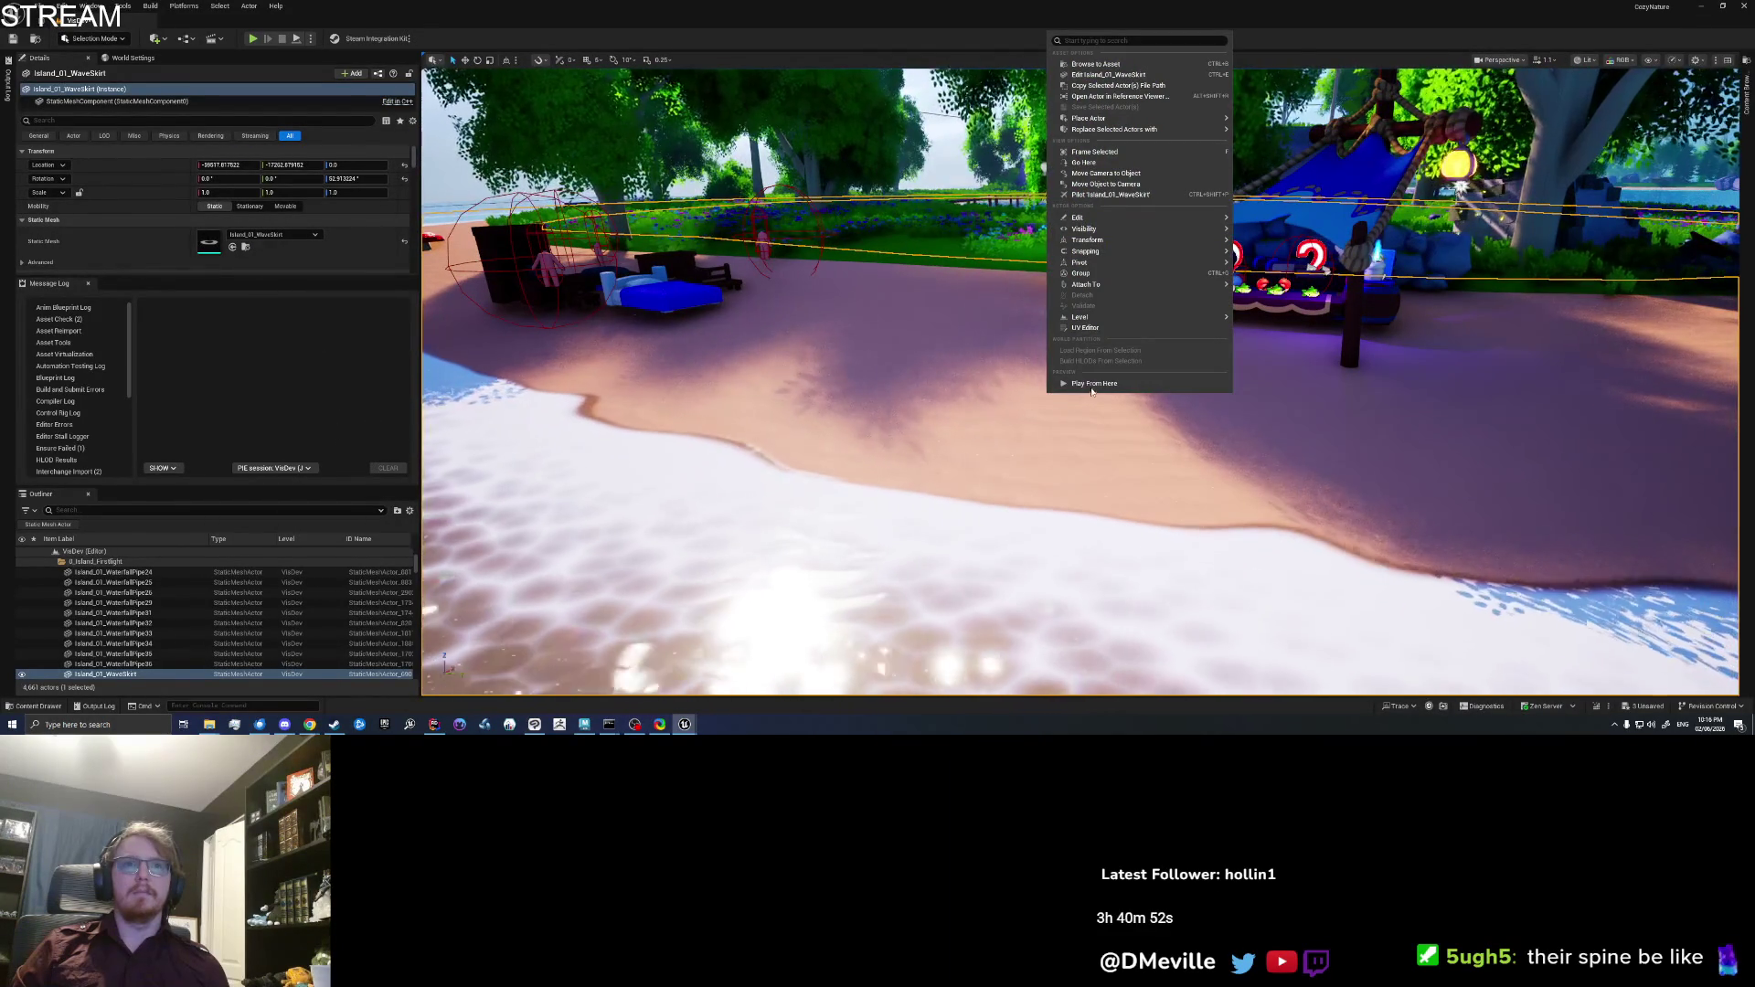
pyautogui.click(1093, 388)
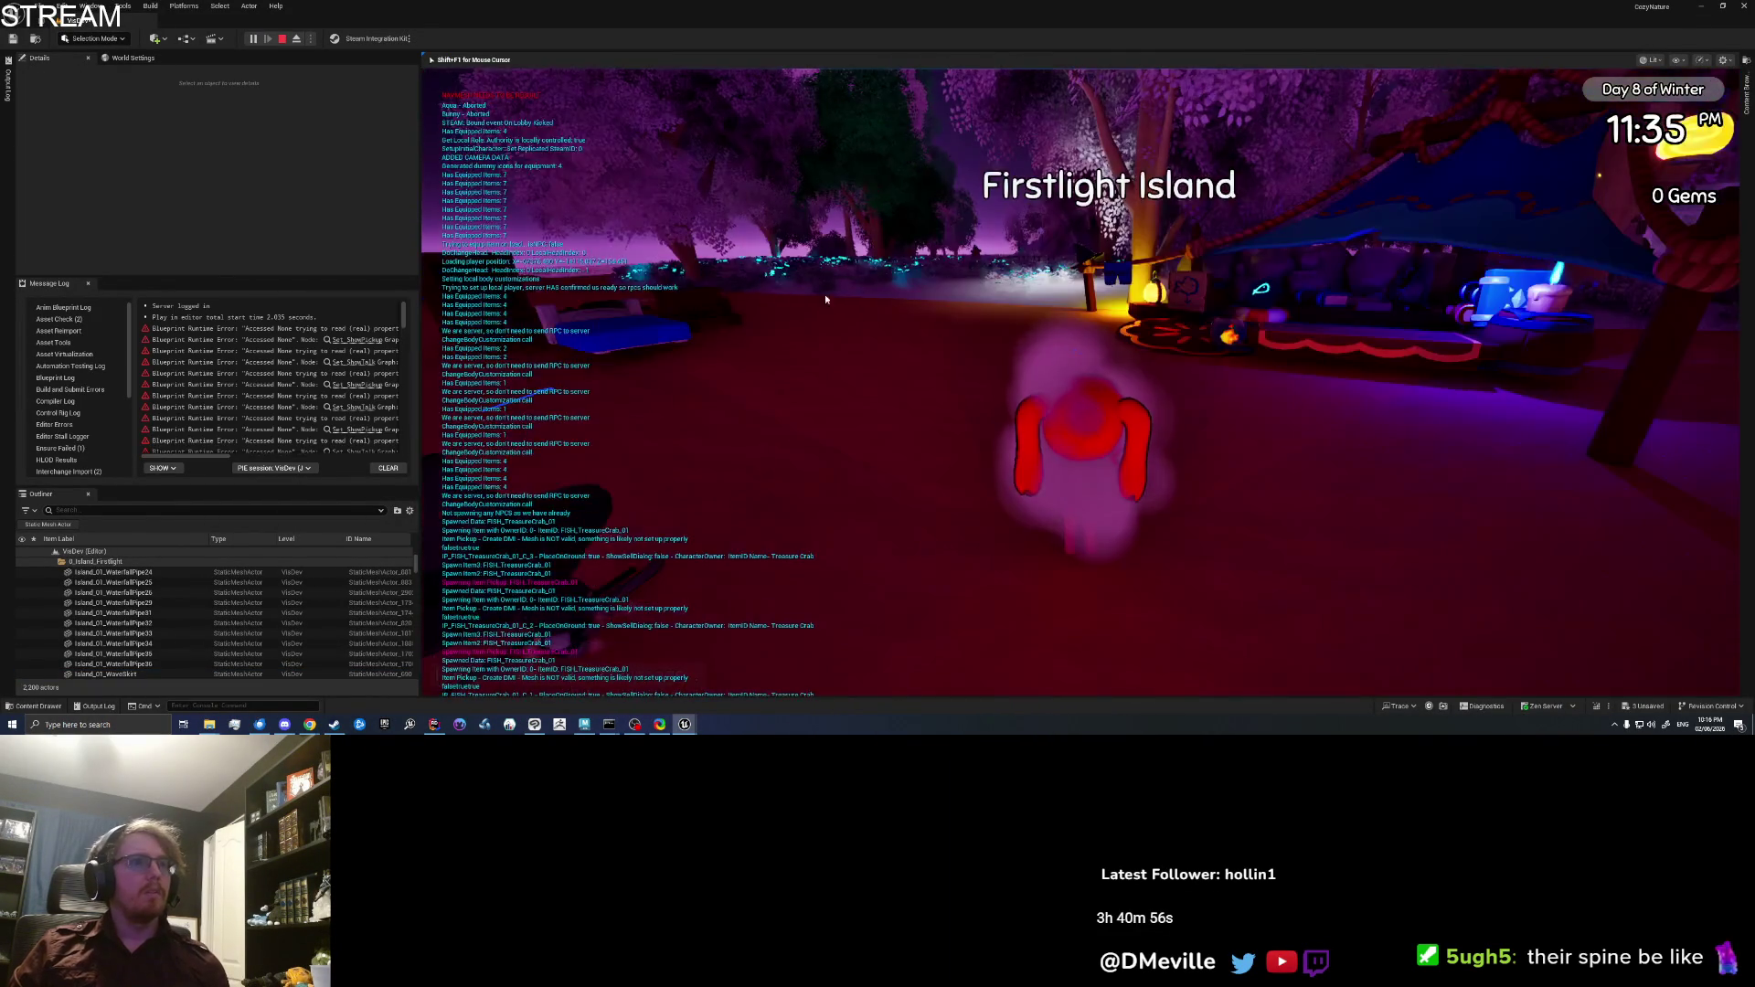
pyautogui.hotkey('alt', 'Tab')
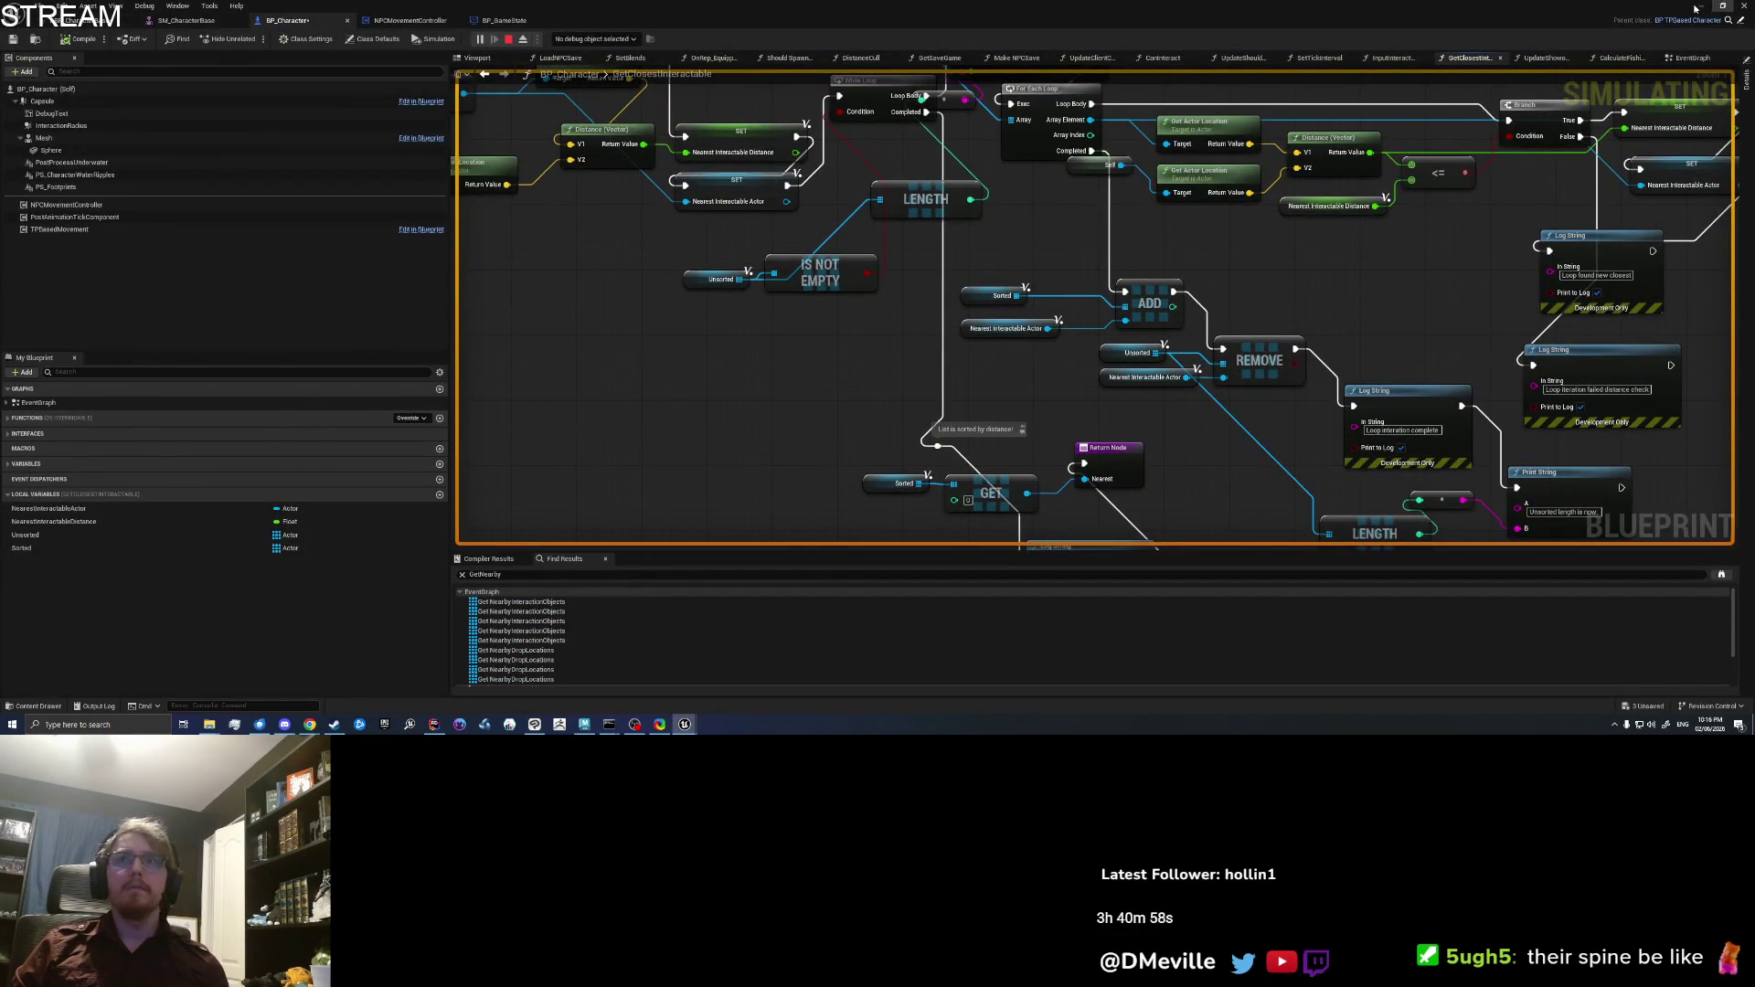
pyautogui.click(1705, 6)
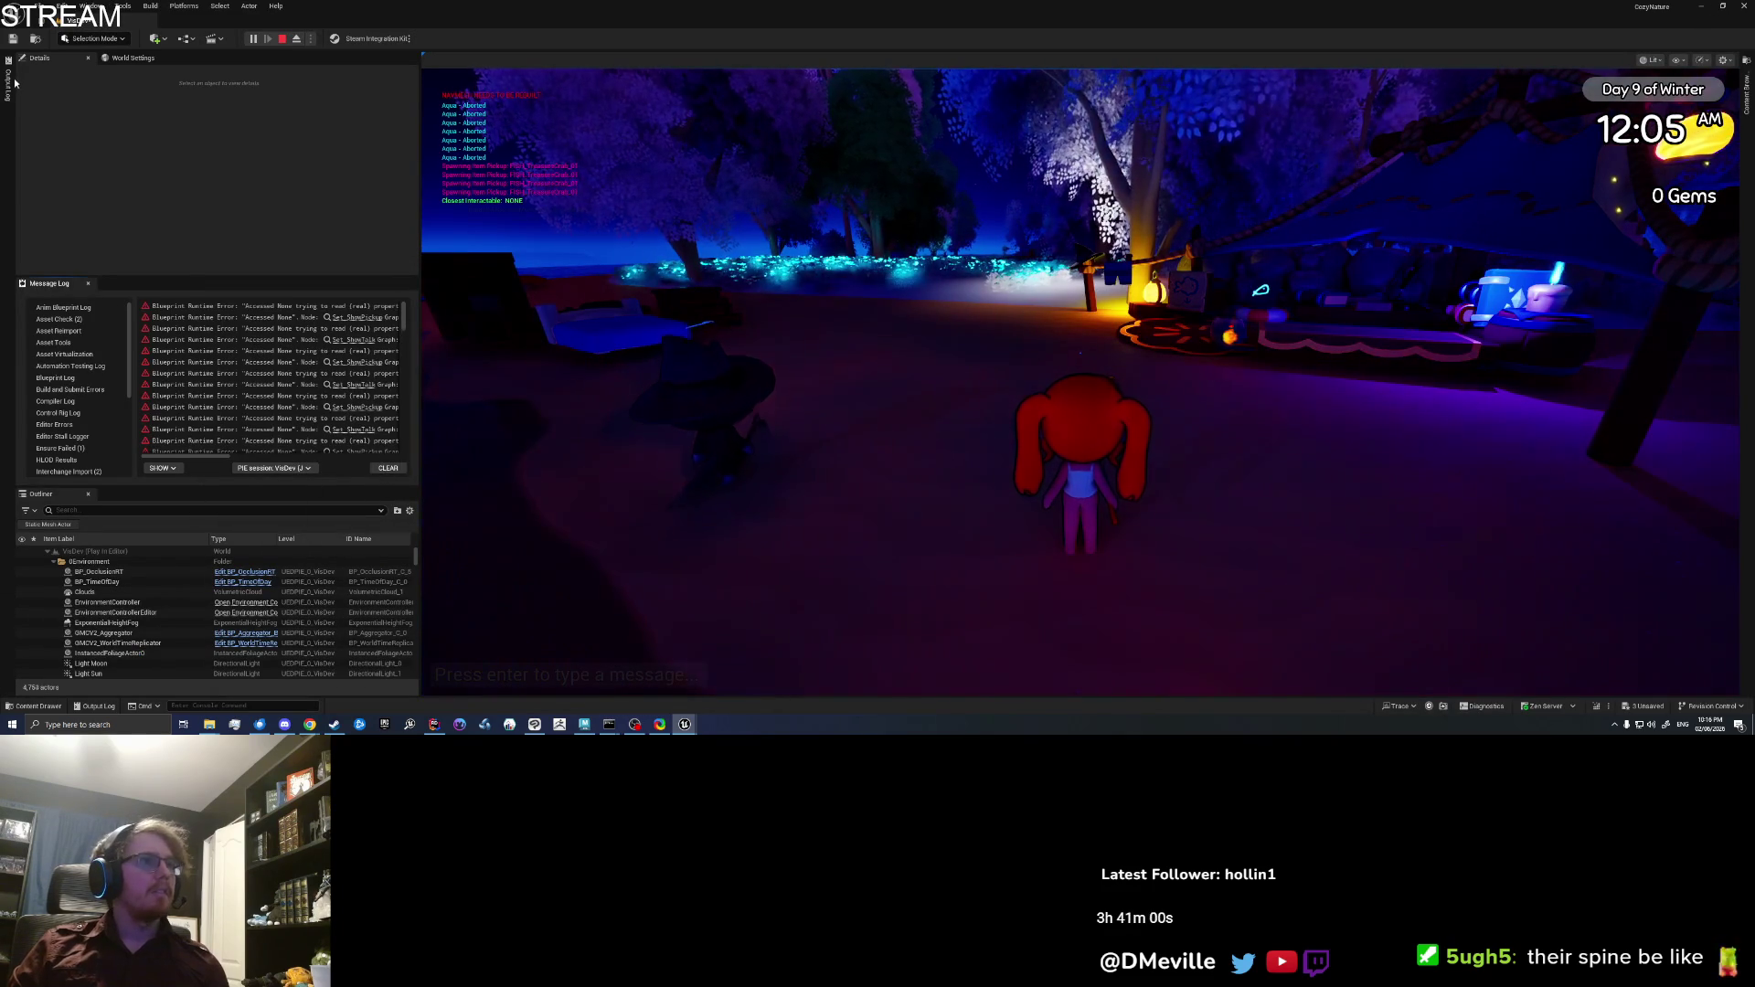